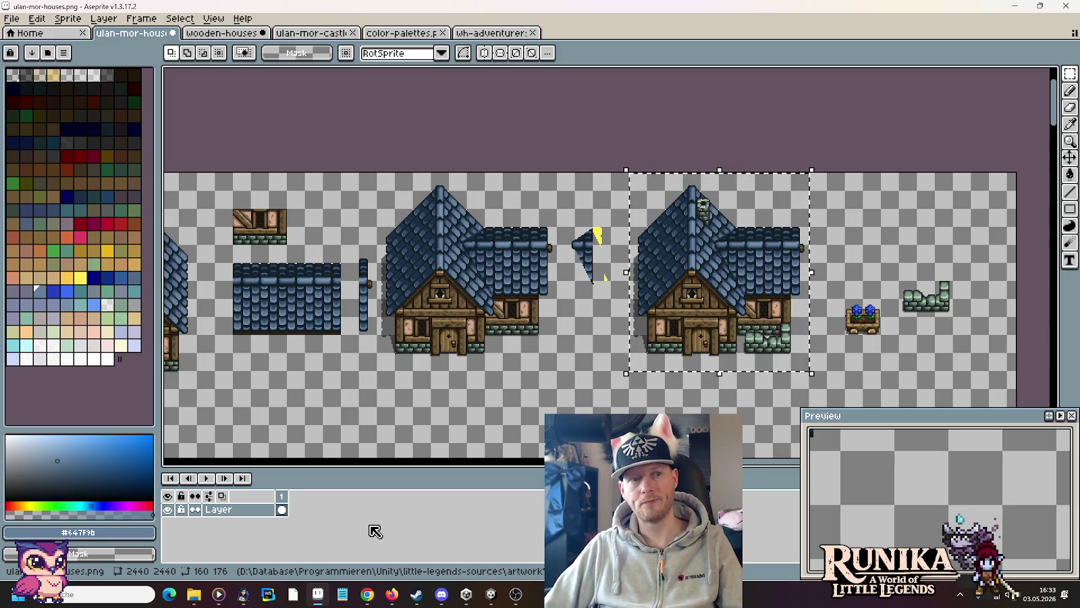
Step: Save the sheet, then paste the copied house into a new sprite
{"action": "key", "text": "ctrl+s"}
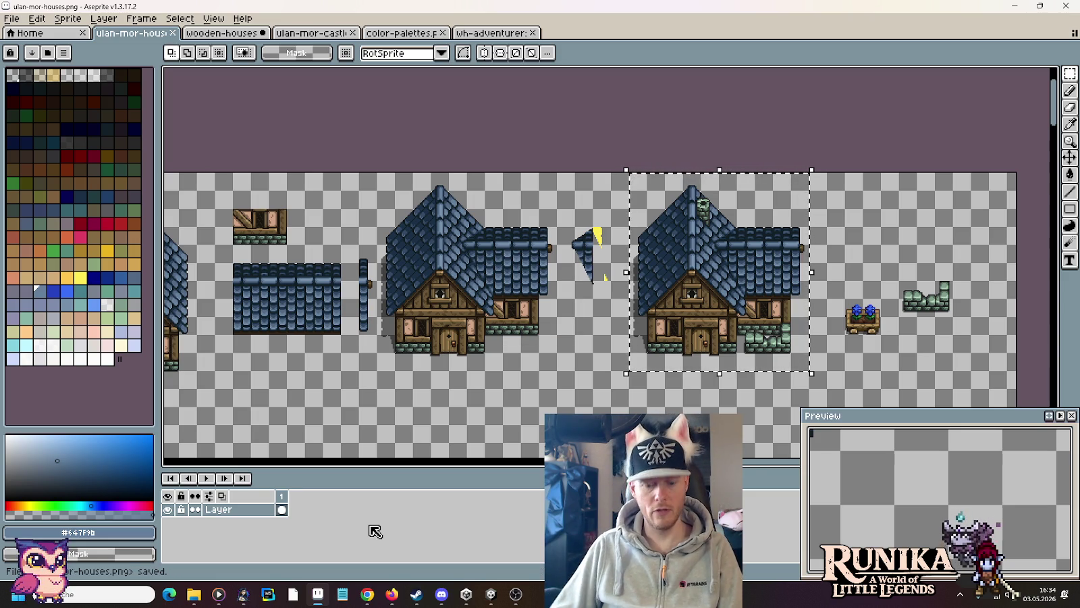
{"action": "left_click", "coordinate": [11, 23]}
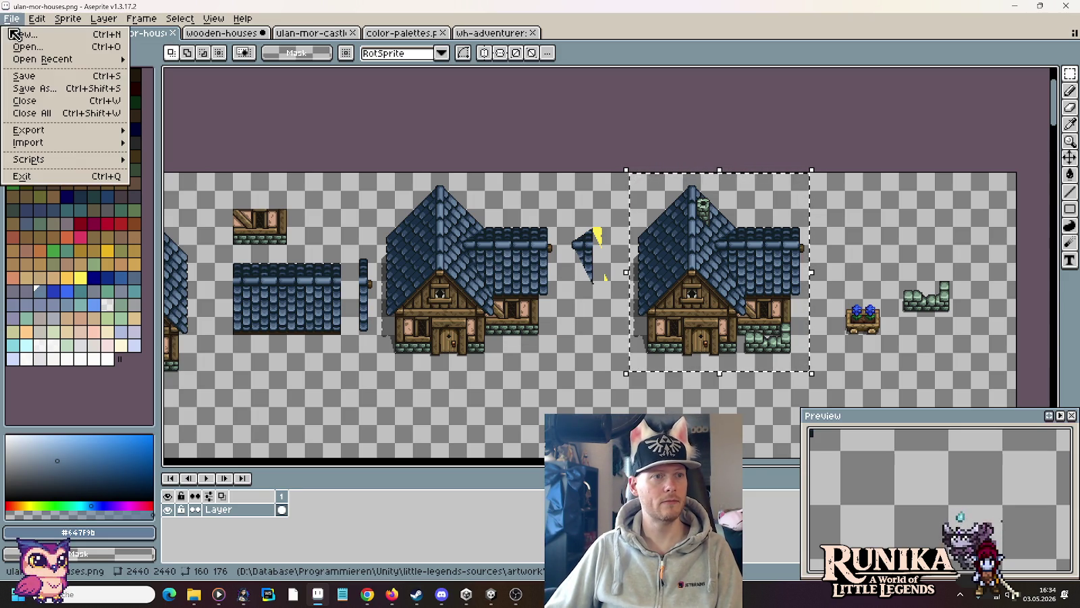
{"action": "left_click", "coordinate": [505, 414]}
{"action": "key", "text": "ctrl+v"}
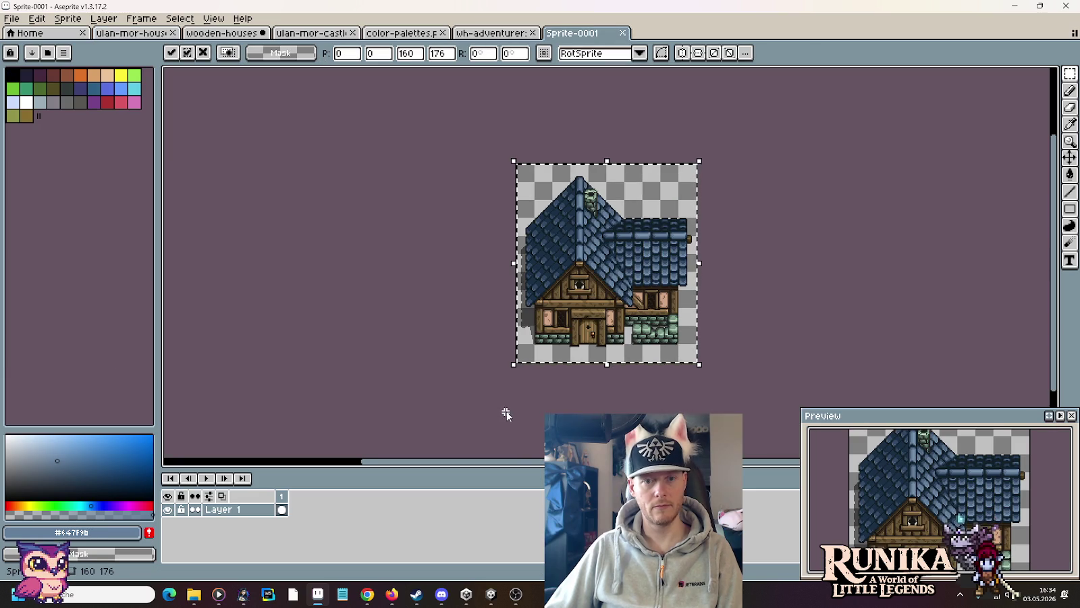
Step: In the save dialog, browse to the images/entities/buildings folder
{"action": "key", "text": "ctrl+s"}
{"action": "left_click", "coordinate": [531, 141]}
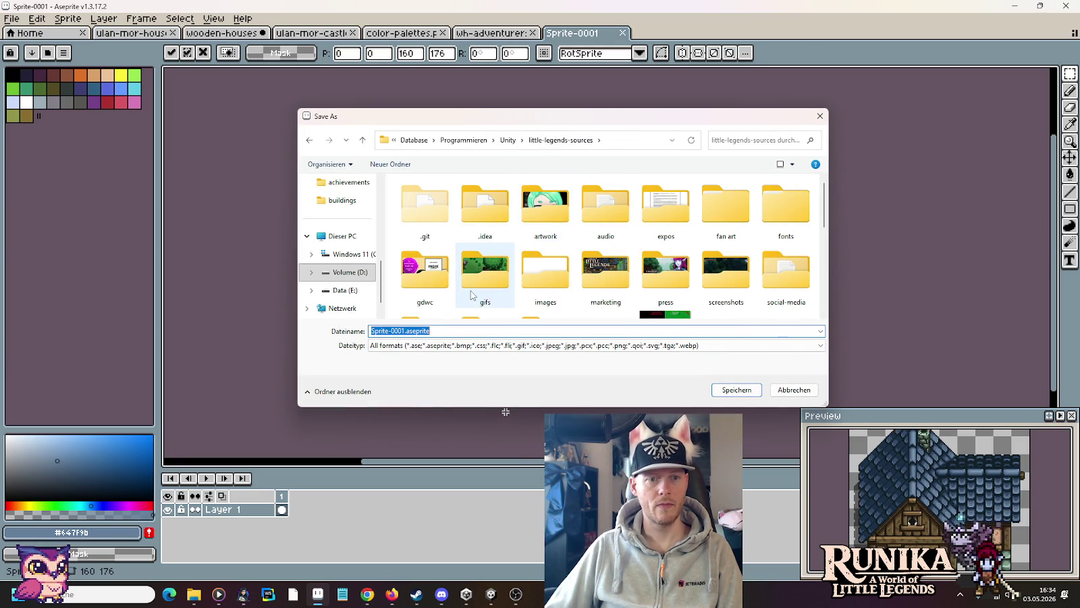
{"action": "double_click", "coordinate": [545, 273]}
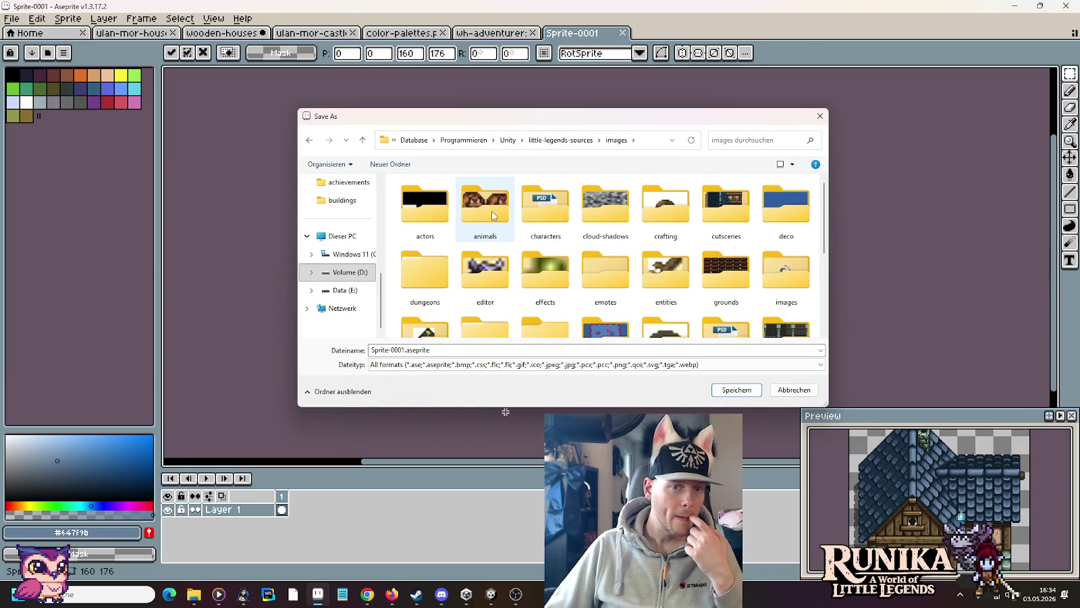
{"action": "double_click", "coordinate": [665, 270]}
{"action": "double_click", "coordinate": [436, 261]}
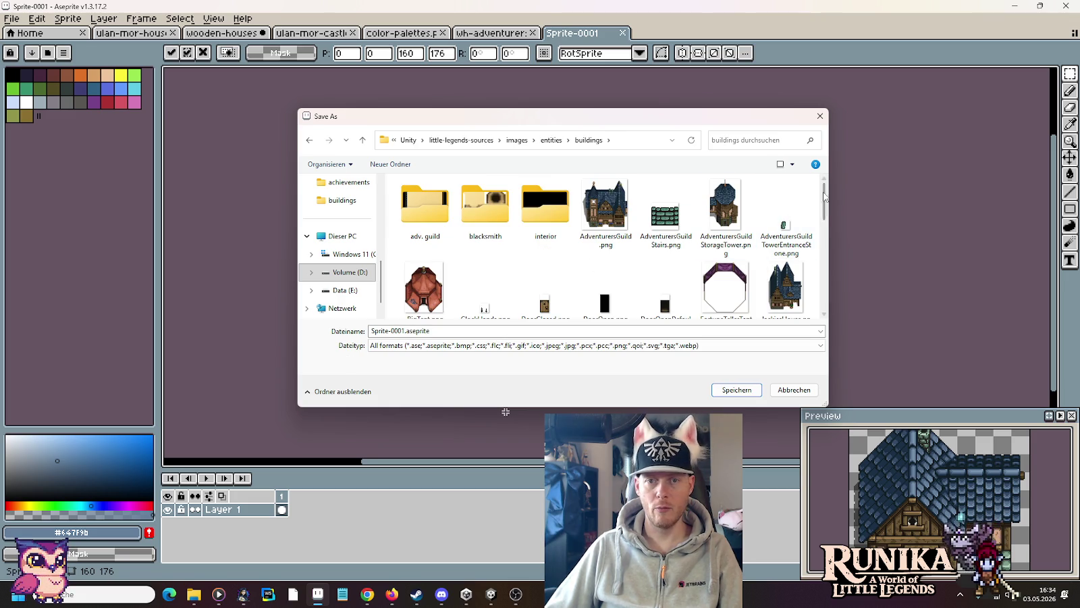
{"action": "scroll", "coordinate": [818, 240], "scroll_direction": "down", "scroll_amount": 2}
{"action": "scroll", "coordinate": [818, 240], "scroll_direction": "down", "scroll_amount": 3}
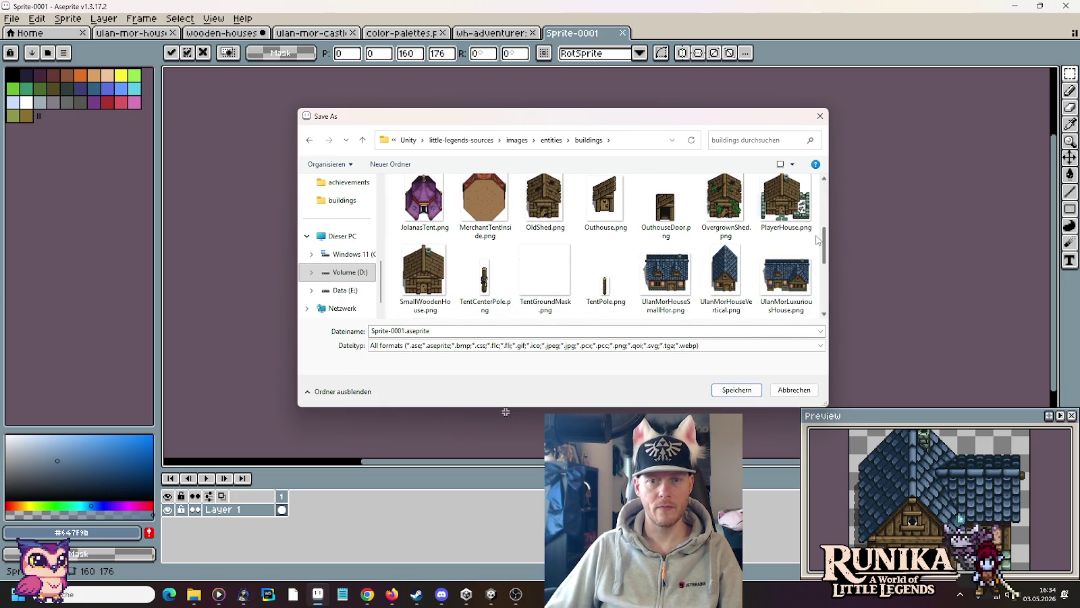
Step: Save the sprite as PlayerHouseLevel2.png and clear the selection
{"action": "left_click", "coordinate": [787, 200]}
{"action": "double_click", "coordinate": [414, 330]}
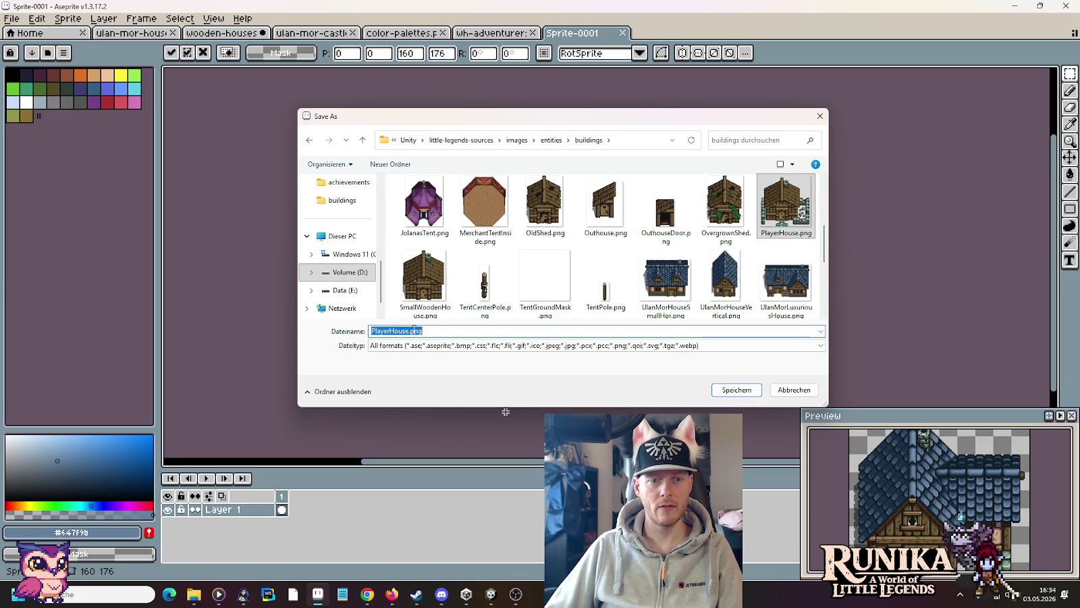
{"action": "left_click", "coordinate": [409, 331]}
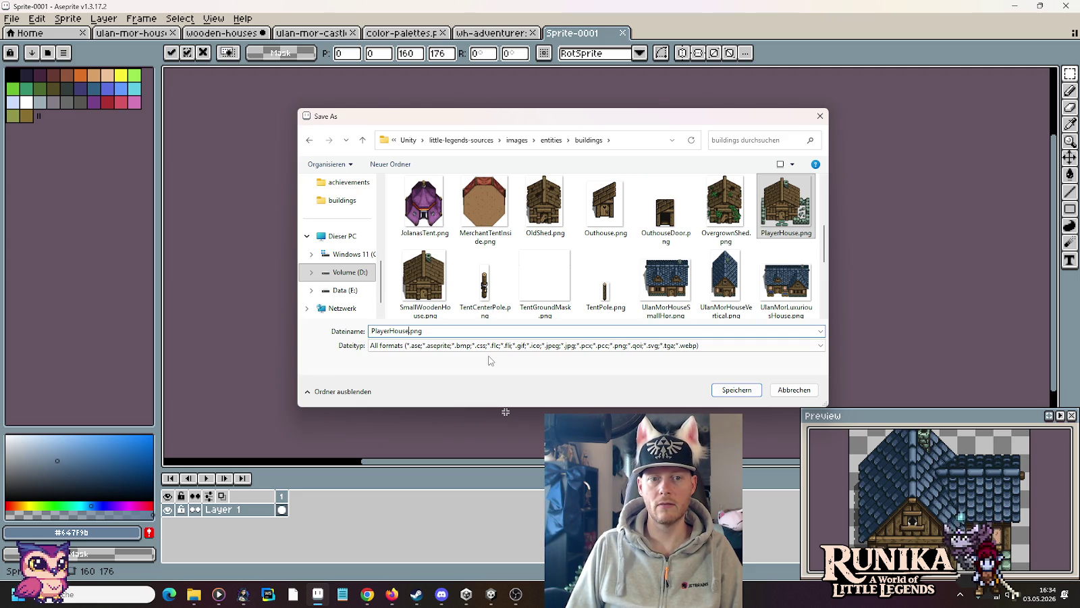
{"action": "type", "text": "Level2"}
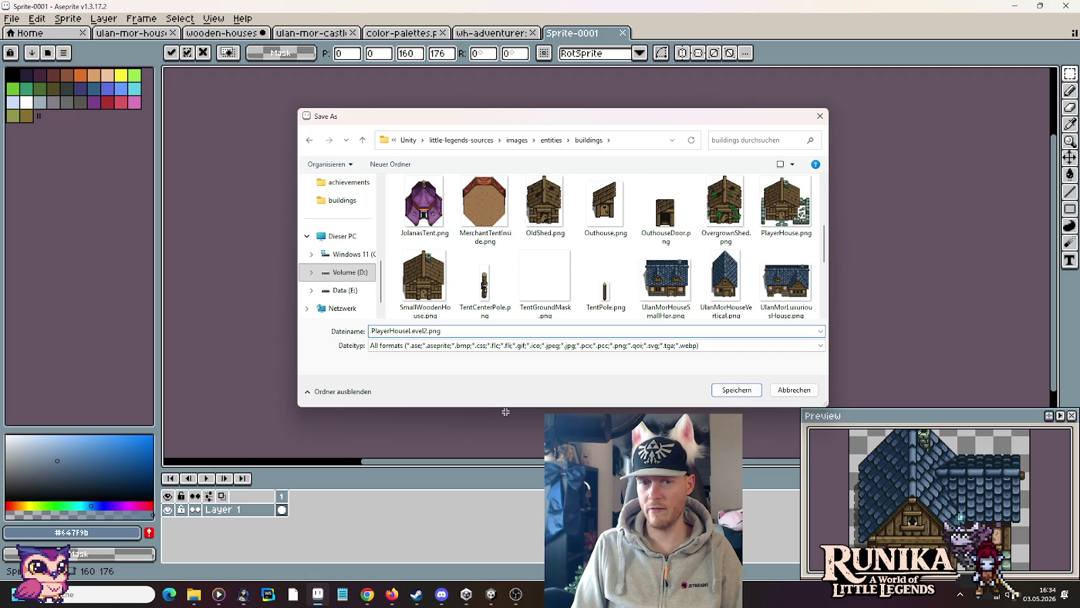
{"action": "key", "text": "Return"}
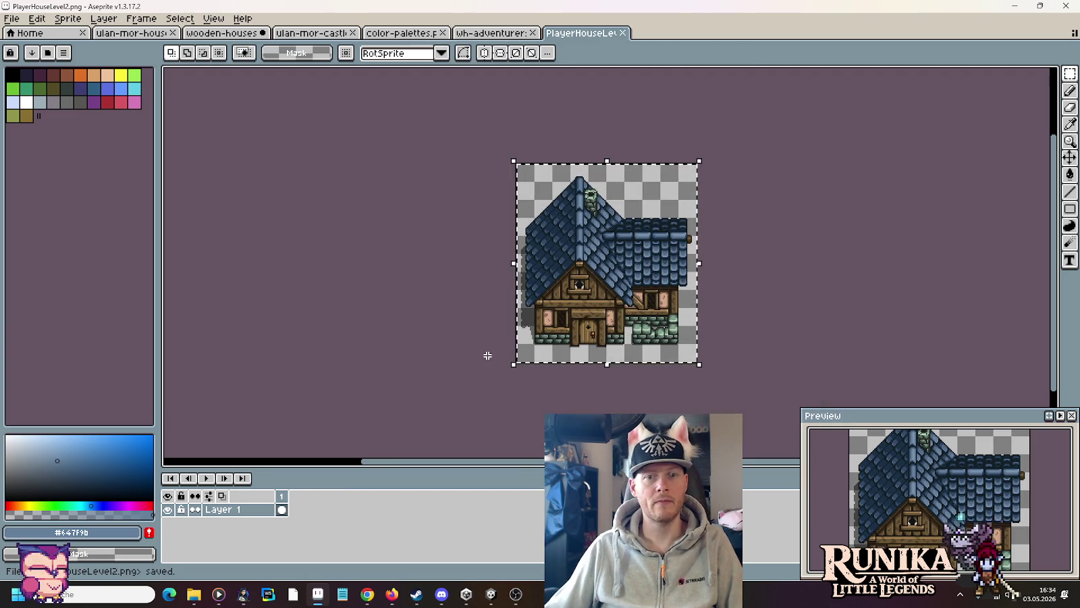
{"action": "key", "text": "ctrl+d"}
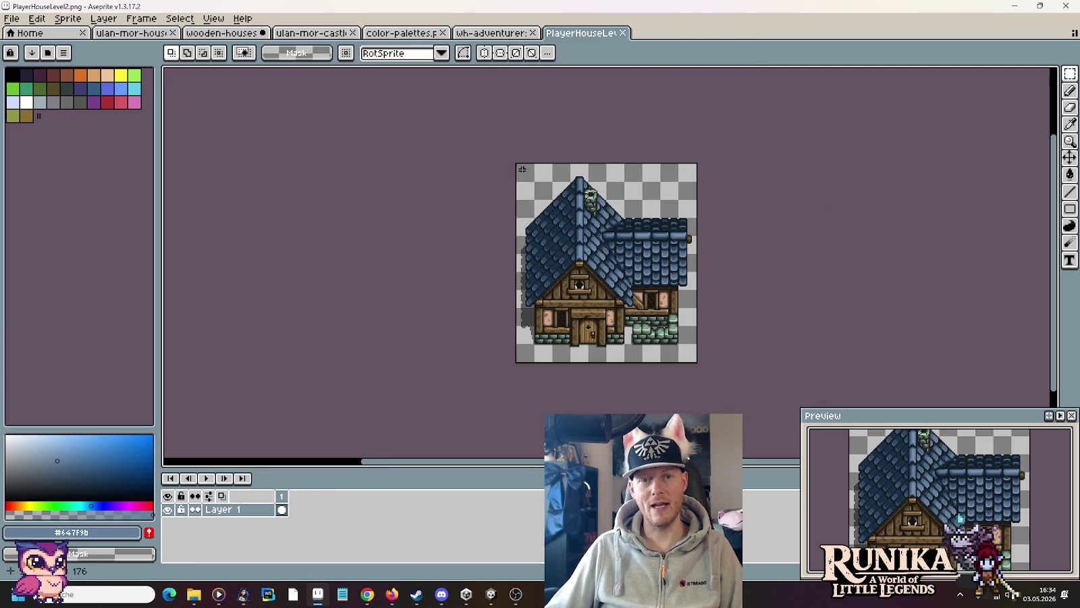
Step: Clear the house selection, return to the wooden-houses sheet, then switch to the Unity game
{"action": "left_click_drag", "start_coordinate": [517, 164], "coordinate": [702, 368]}
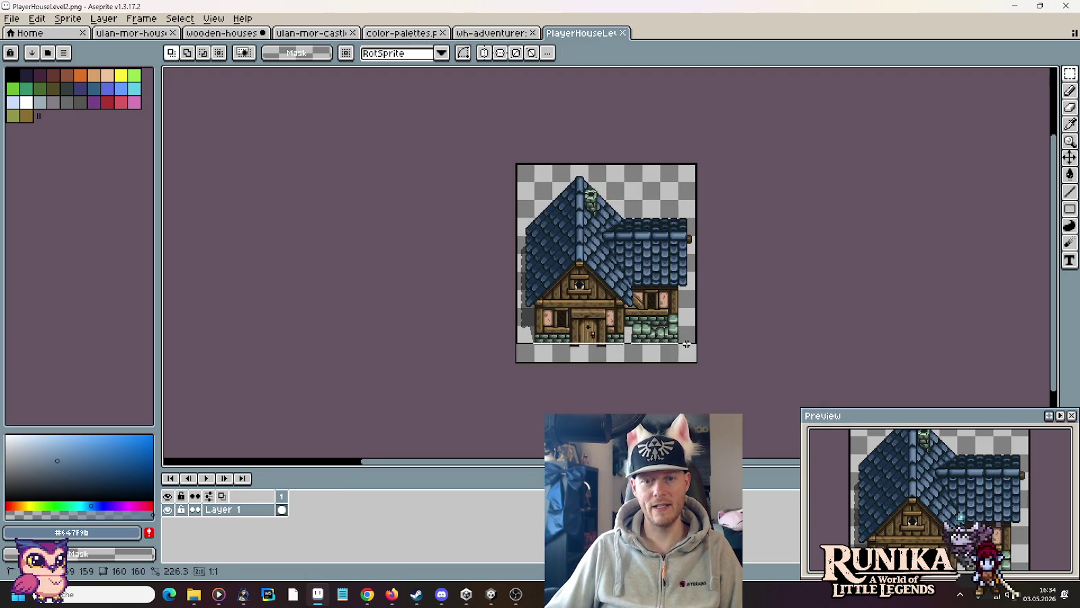
{"action": "key", "text": "ctrl+d"}
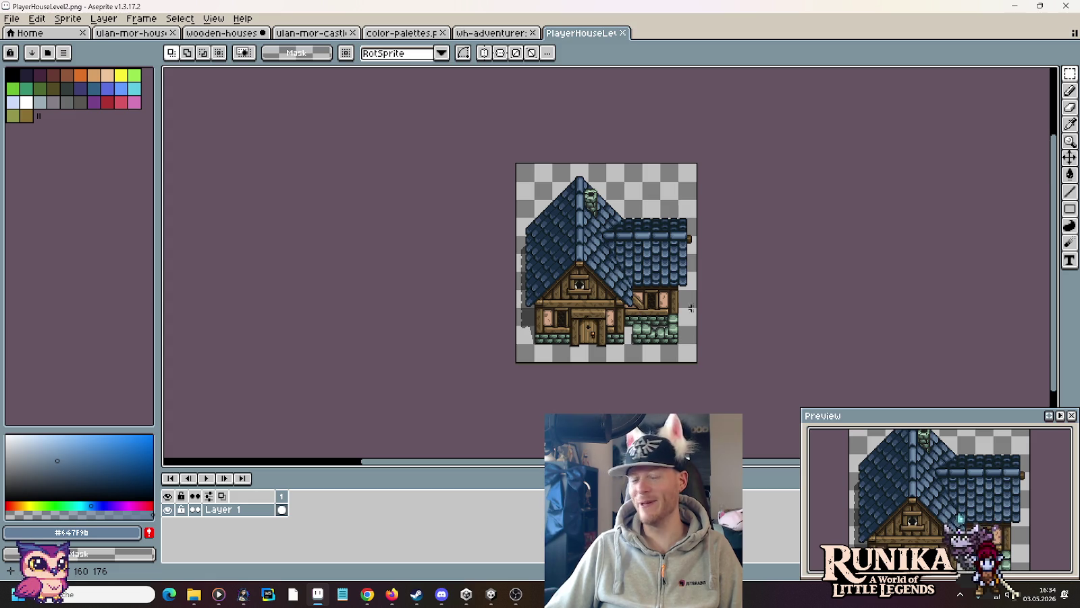
{"action": "left_click", "coordinate": [217, 33]}
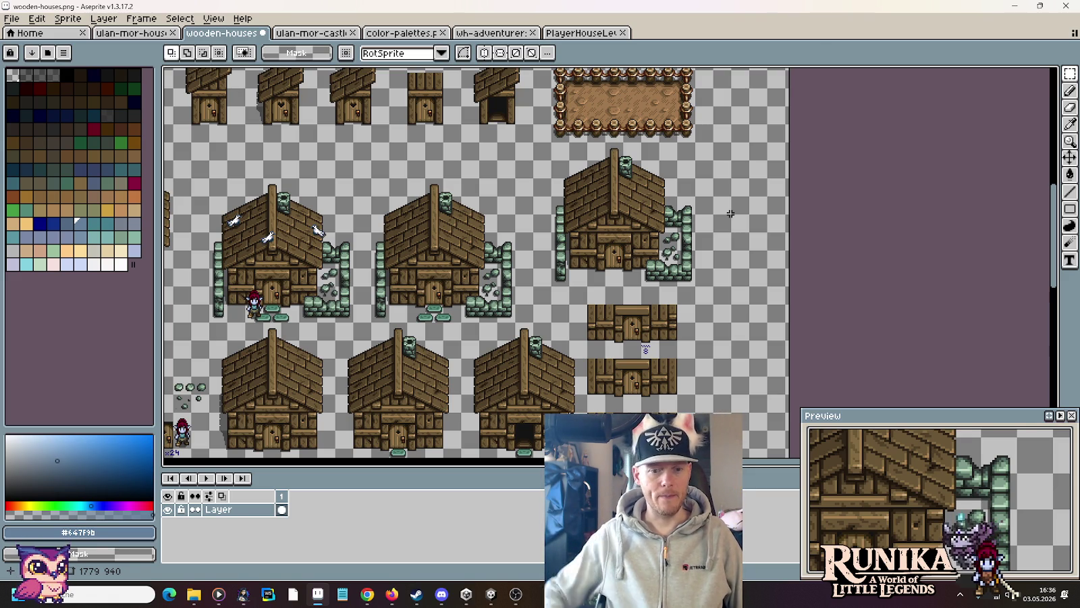
{"action": "left_click", "coordinate": [489, 595]}
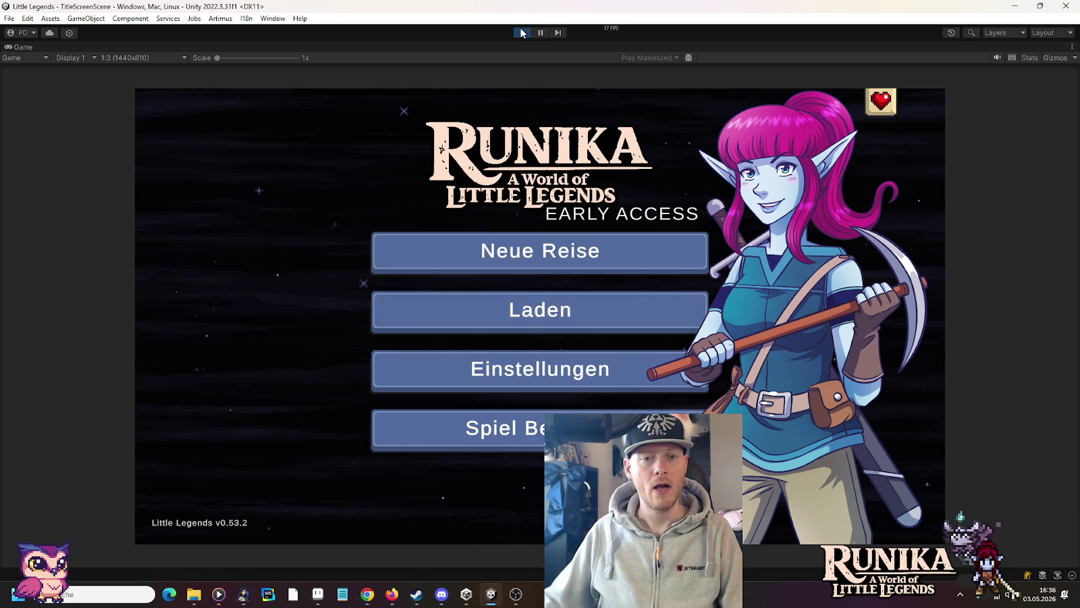
Step: Load the first saved playtest from the title menu and continue into the game
{"action": "left_click", "coordinate": [535, 308]}
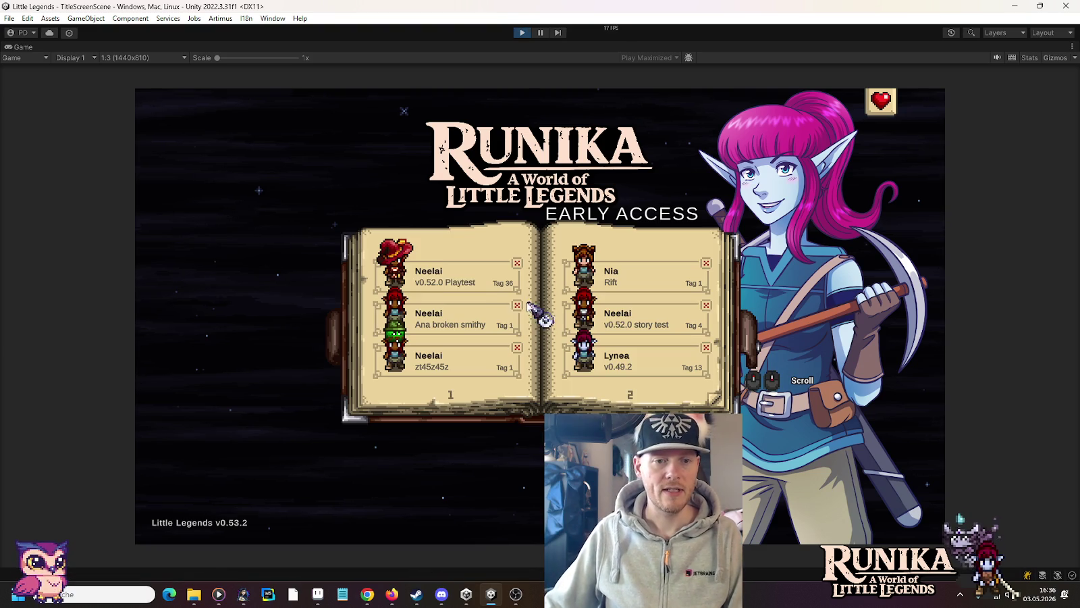
{"action": "left_click", "coordinate": [454, 276]}
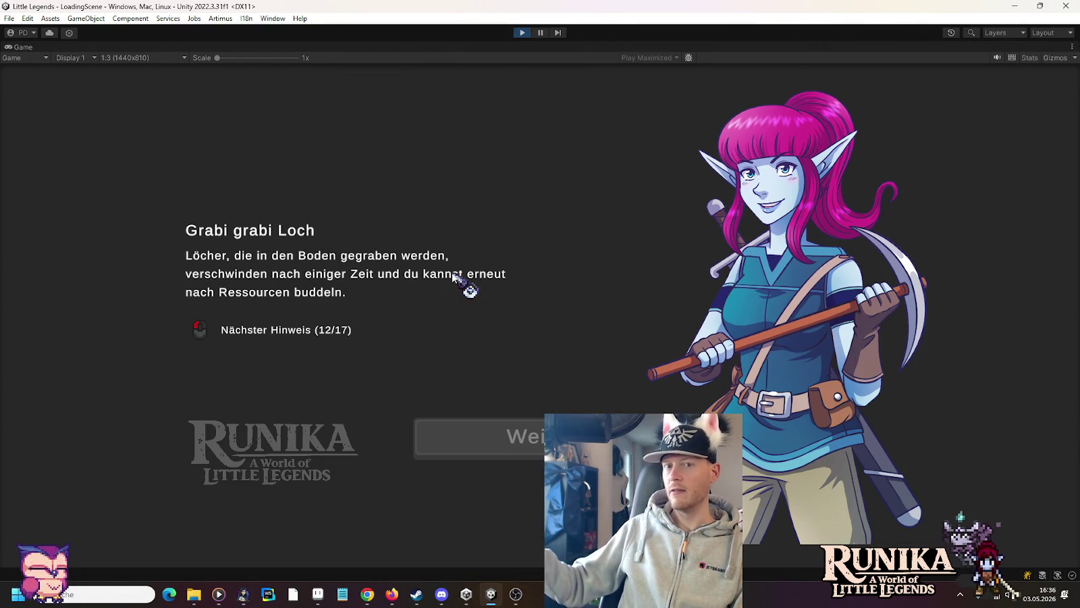
{"action": "left_click", "coordinate": [501, 453]}
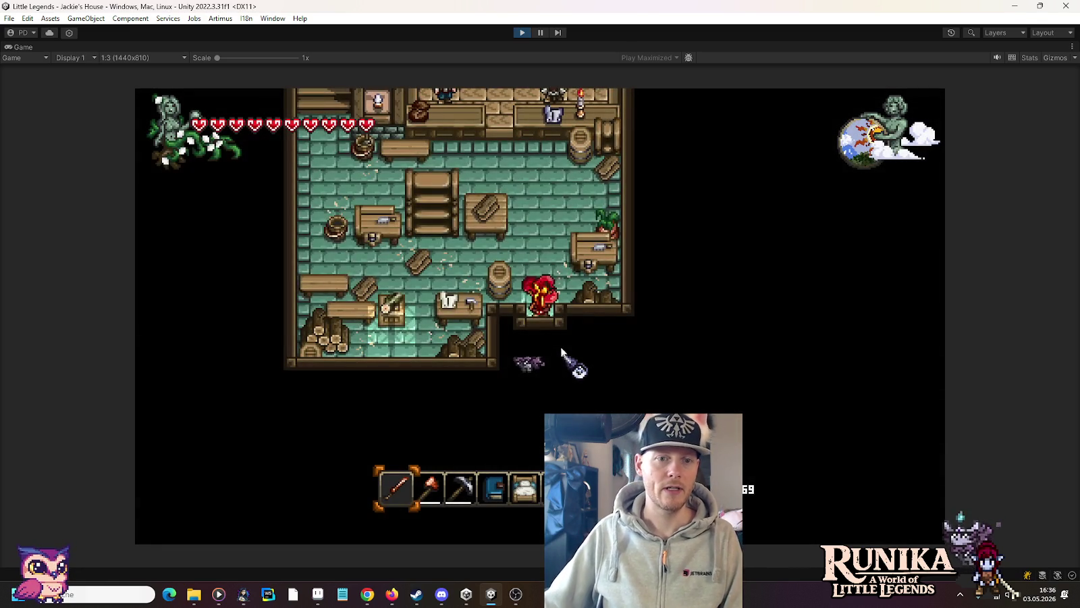
Step: Walk into the carpentry shop, open the carpenter's crafting book, then stop the game
{"action": "key", "text": "w"}
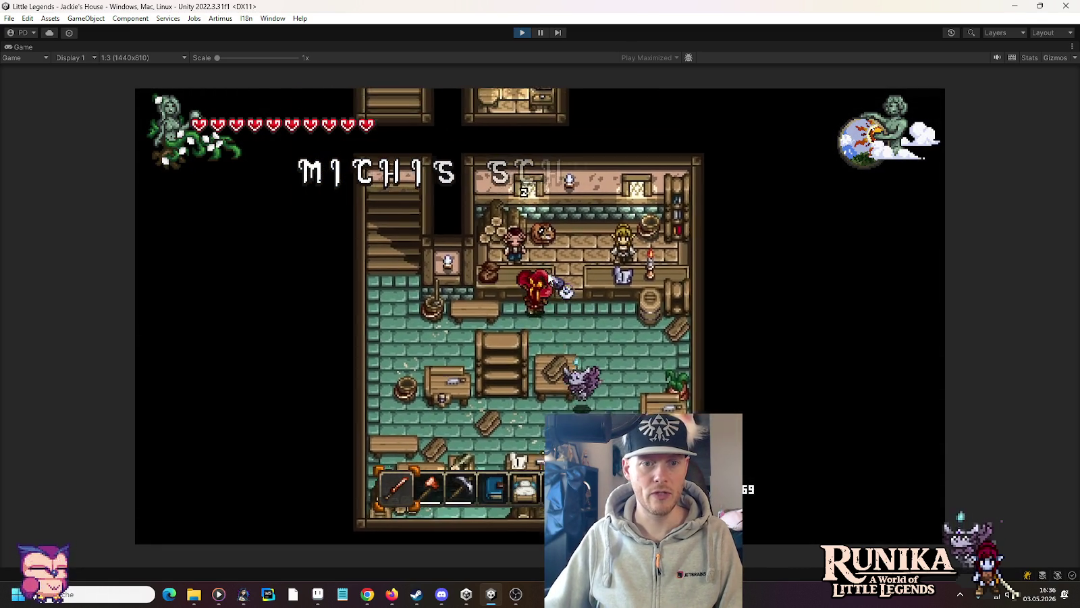
{"action": "left_click", "coordinate": [769, 393]}
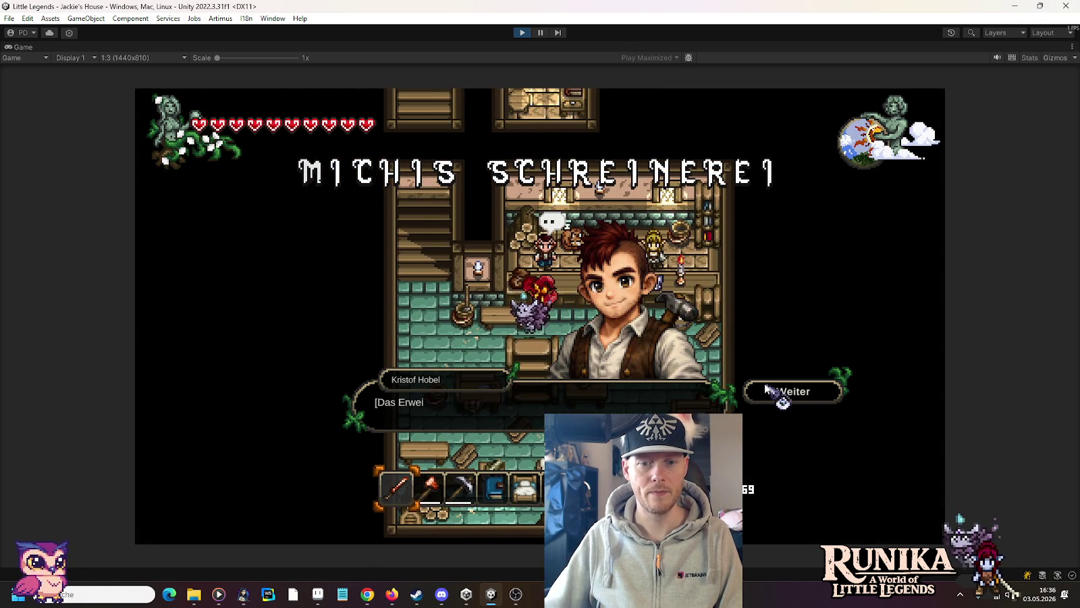
{"action": "left_click", "coordinate": [770, 393]}
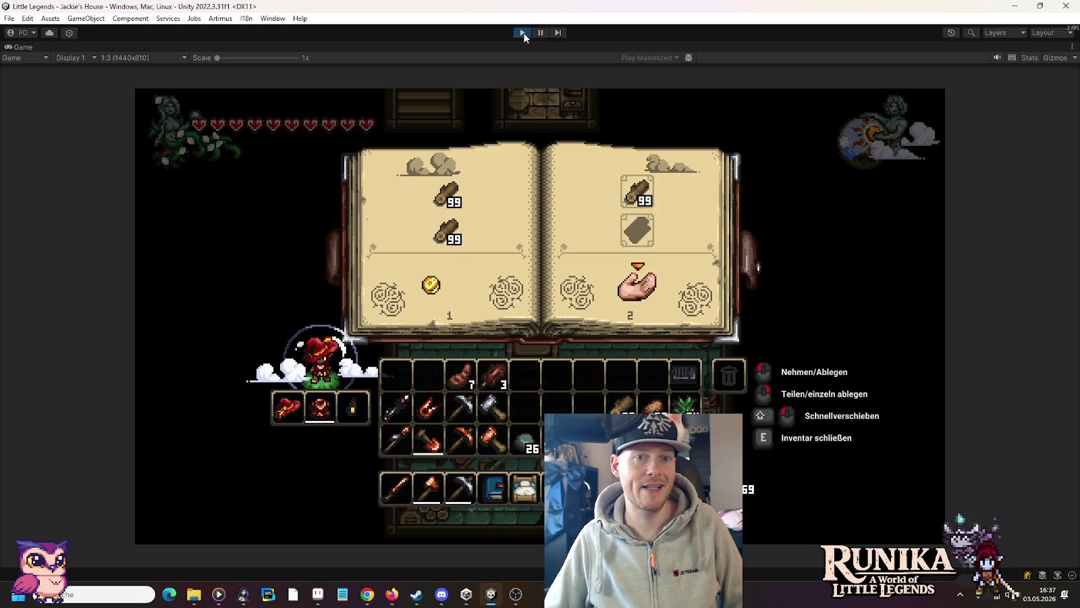
{"action": "left_click", "coordinate": [523, 33]}
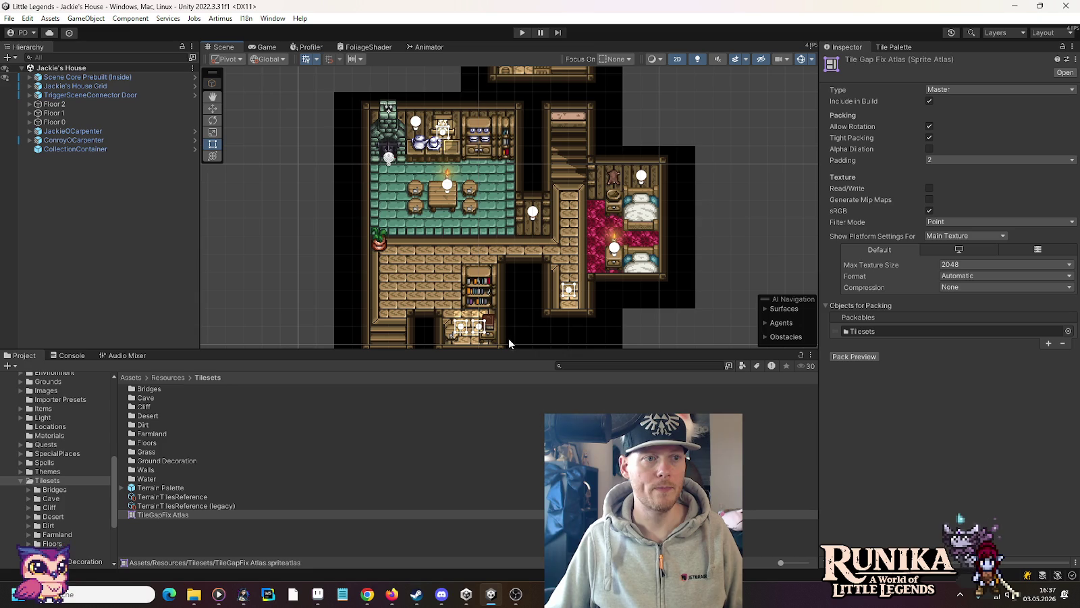
Step: Glance at the wooden-houses sheet in Aseprite, then switch to the browser with reference images
{"action": "left_click", "coordinate": [317, 595]}
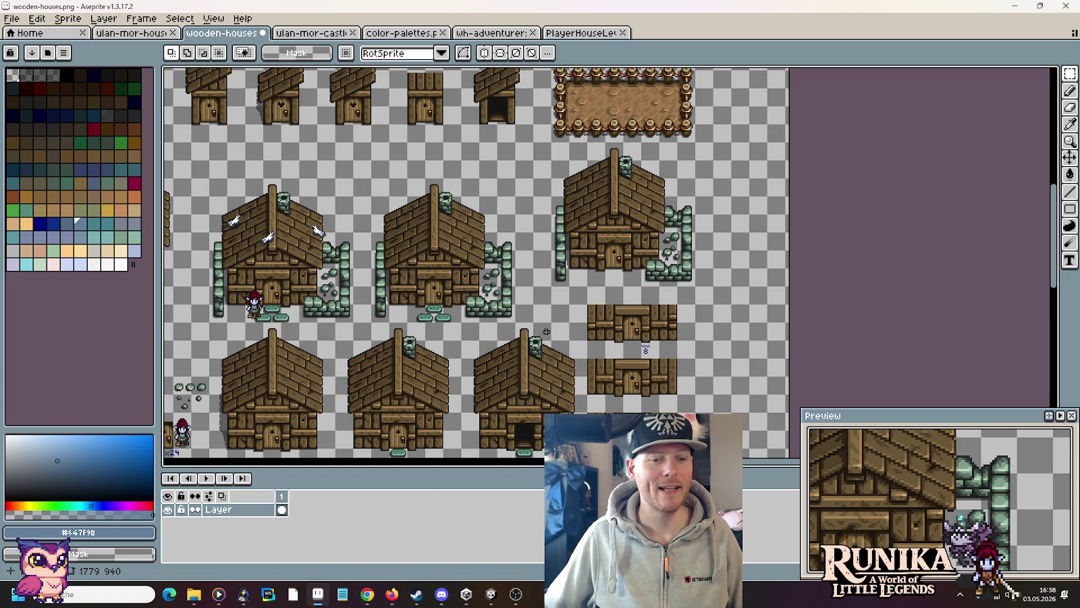
{"action": "left_click", "coordinate": [370, 597]}
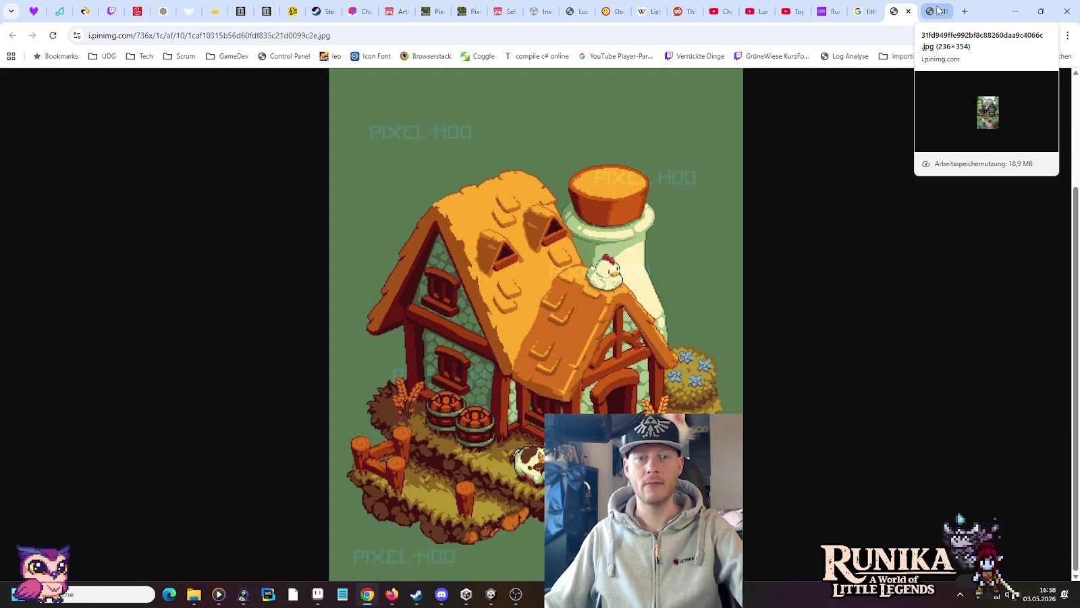
Step: Close the extra image tabs and search for 'medieval stone smelter'
{"action": "left_click", "coordinate": [940, 11]}
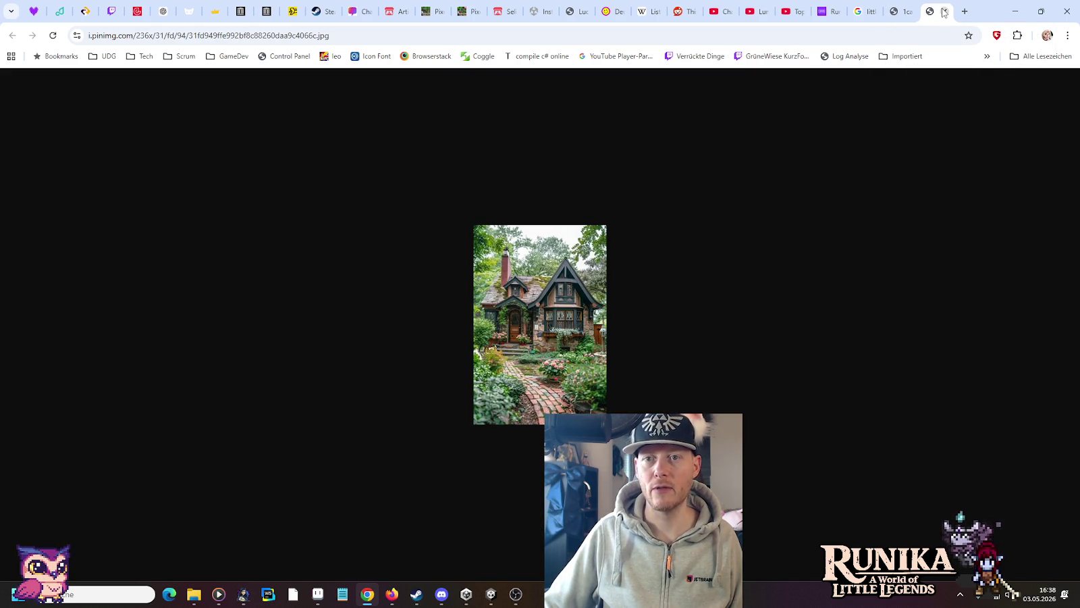
{"action": "left_click", "coordinate": [944, 12]}
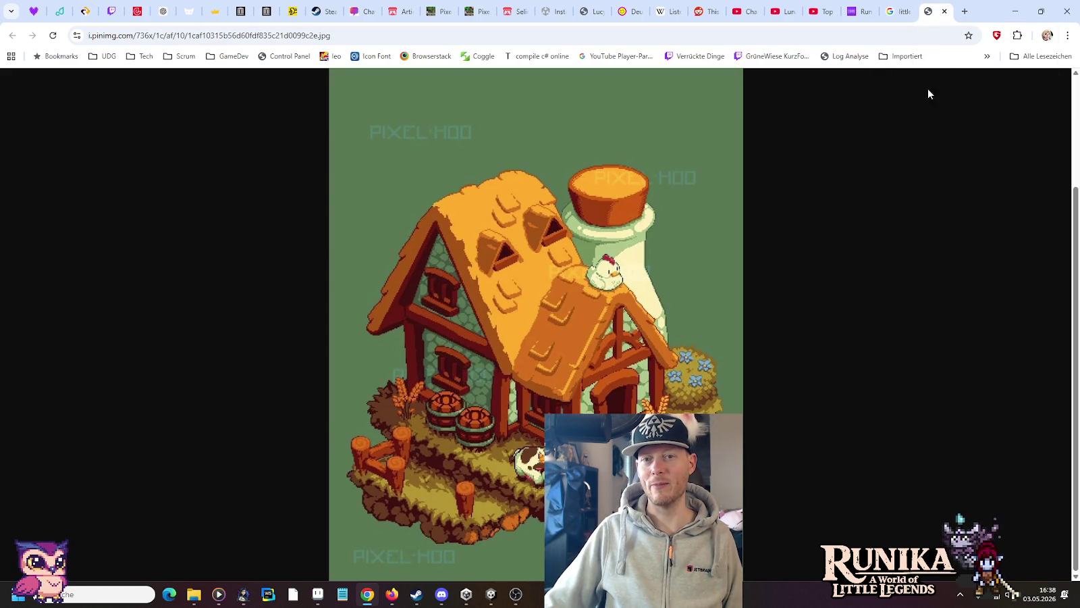
{"action": "left_click", "coordinate": [945, 12]}
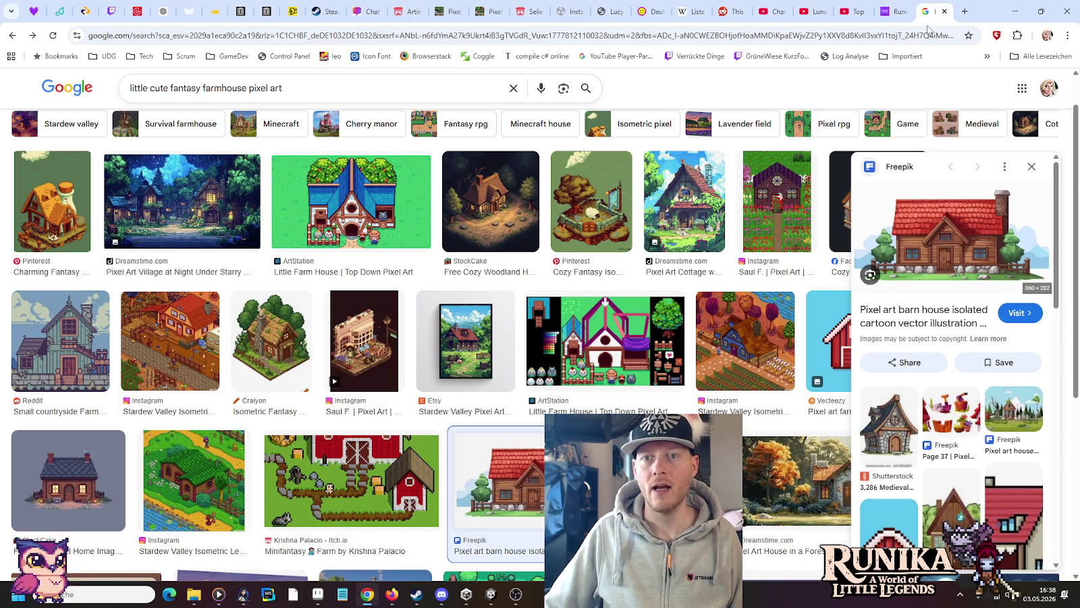
{"action": "left_click_drag", "start_coordinate": [405, 87], "coordinate": [3, 55]}
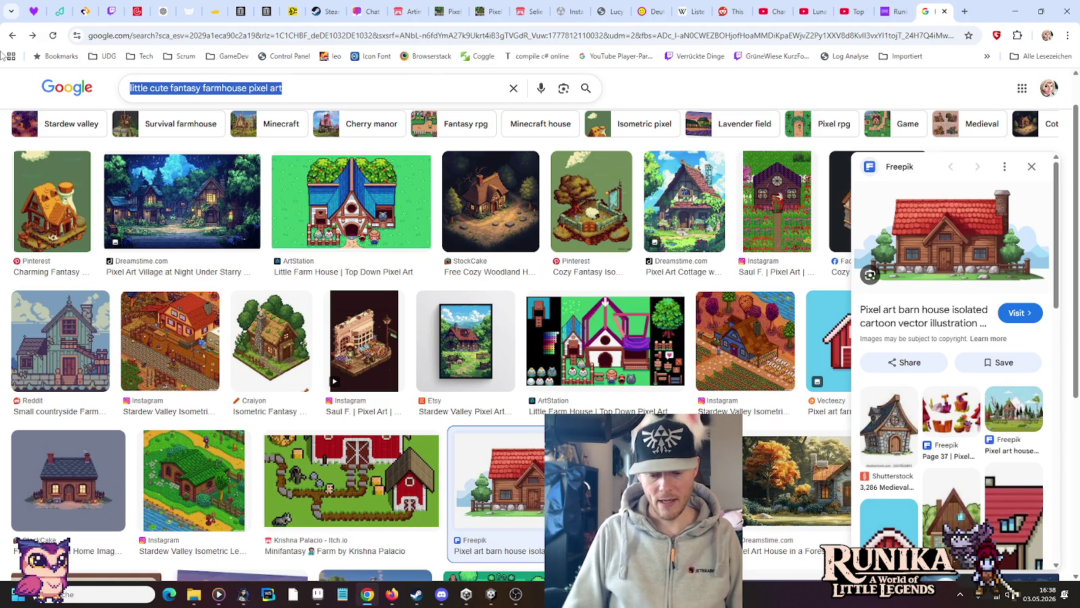
{"action": "type", "text": "medieval stone "}
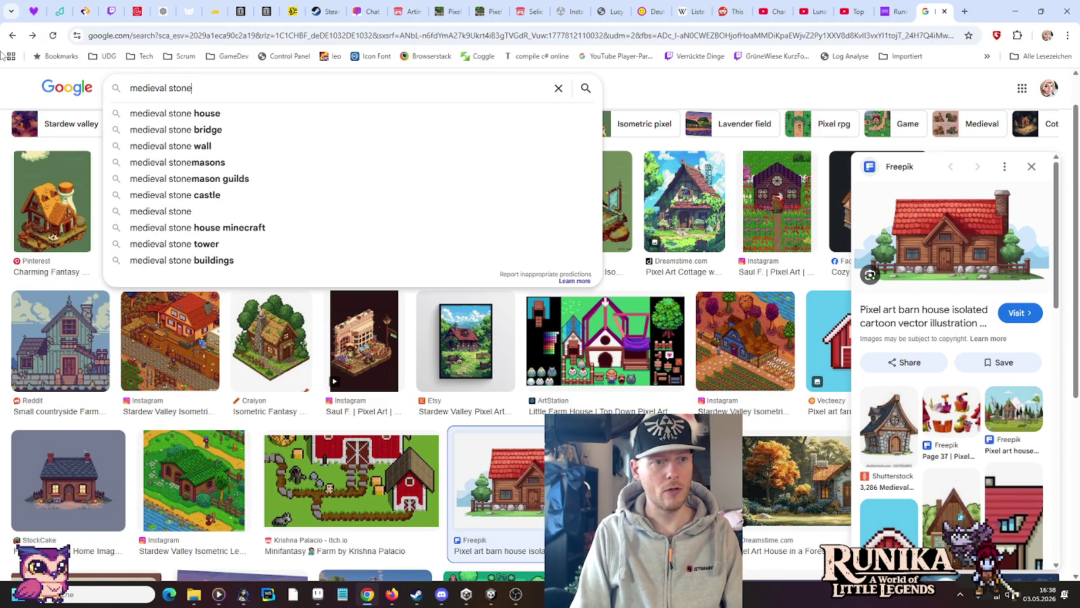
{"action": "type", "text": "smelter"}
{"action": "key", "text": "Return"}
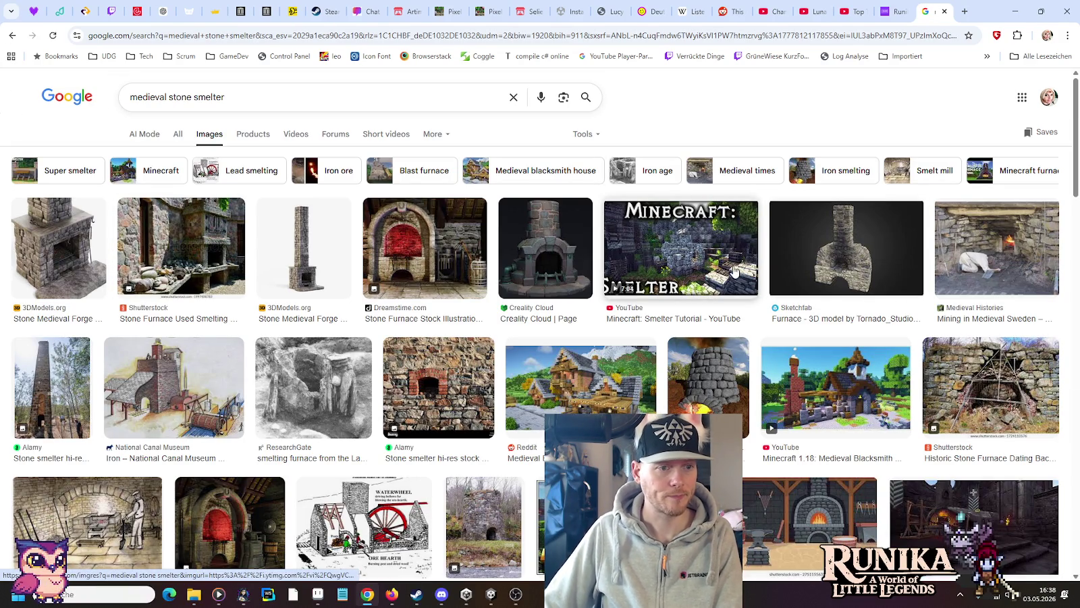
Step: Refine the search to 'medieval stone smelting furnace' and preview the iron-smelting video
{"action": "double_click", "coordinate": [245, 100]}
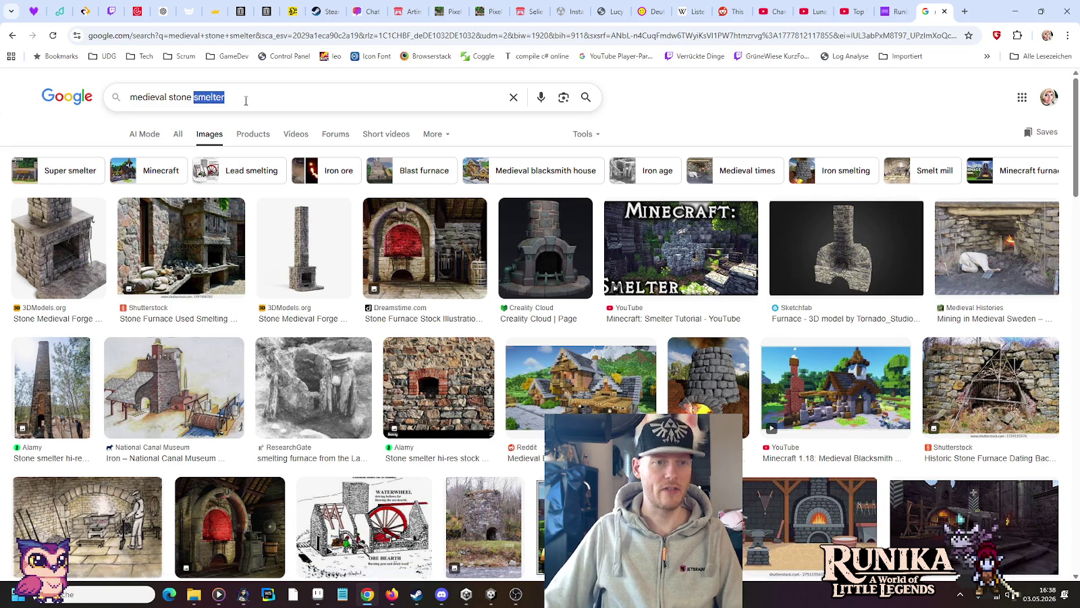
{"action": "type", "text": "furnac"}
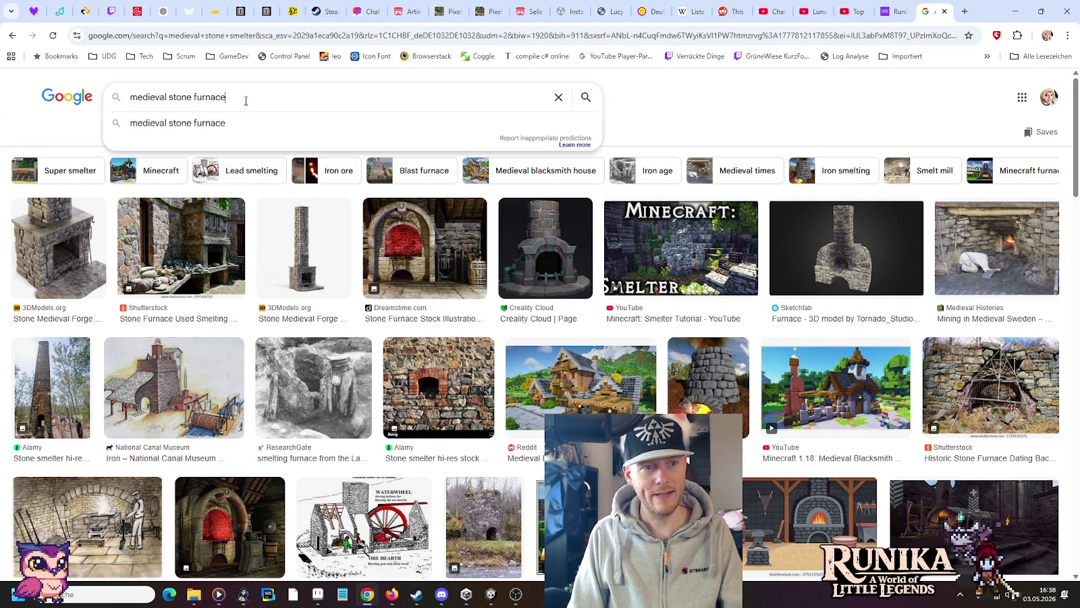
{"action": "key", "text": "Return"}
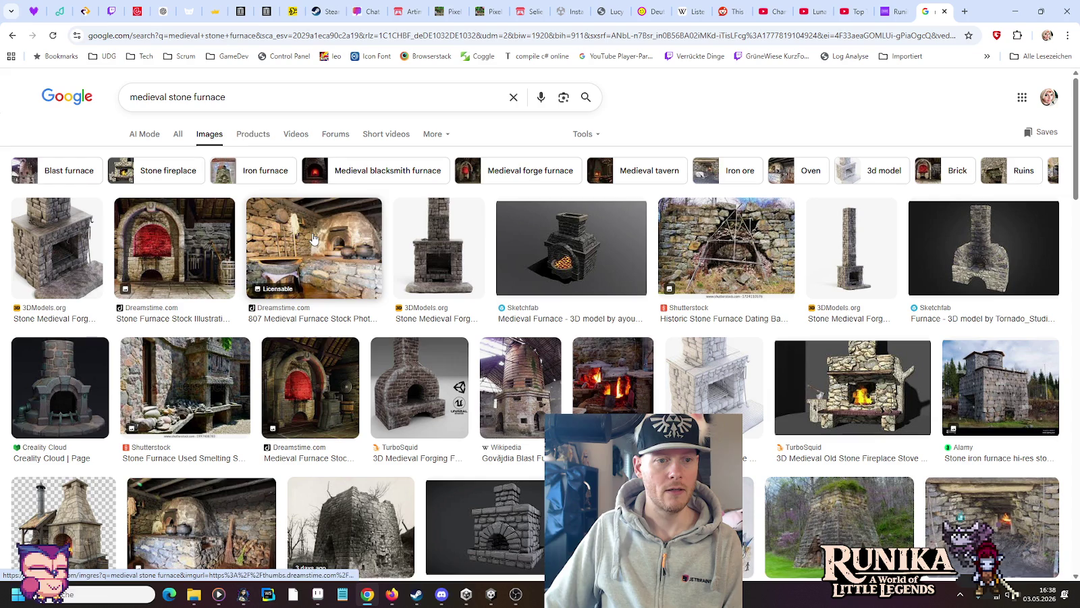
{"action": "left_click", "coordinate": [237, 103]}
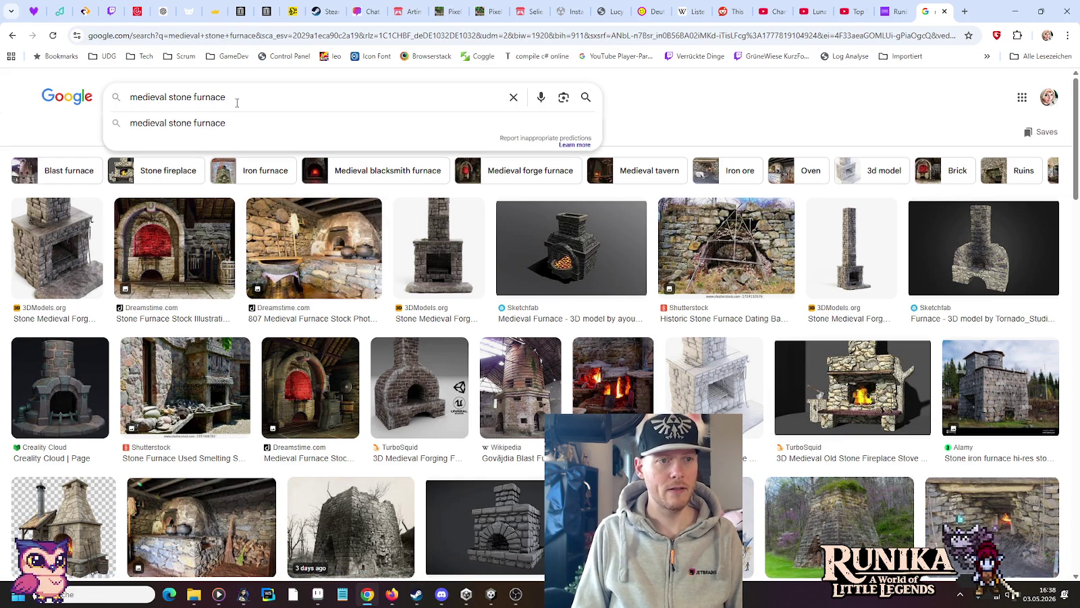
{"action": "key", "text": "ctrl+Left"}
{"action": "type", "text": "smelting"}
{"action": "key", "text": "Return"}
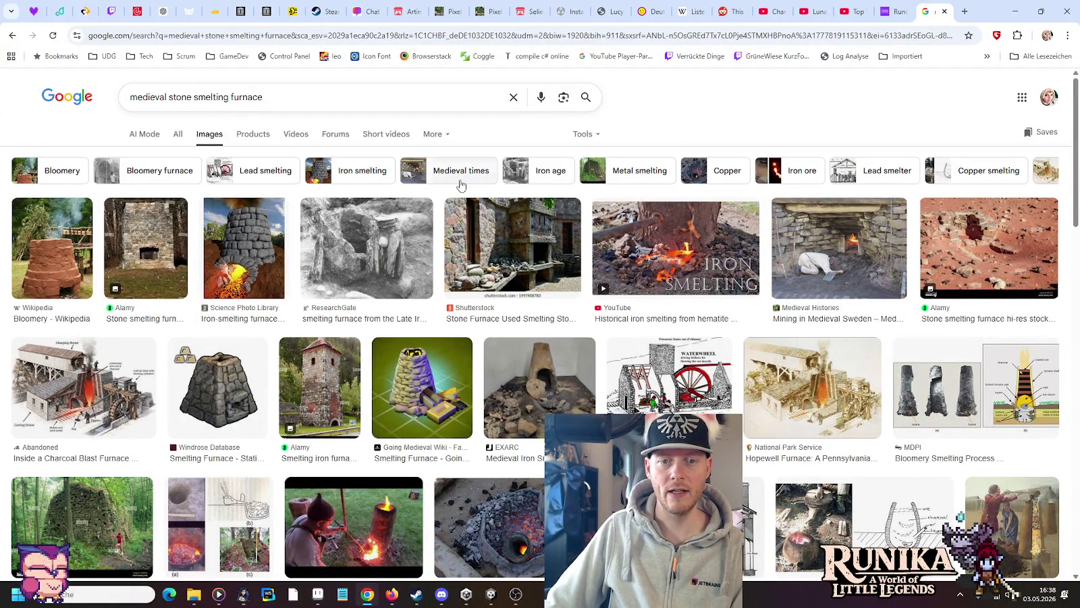
{"action": "left_click", "coordinate": [665, 250]}
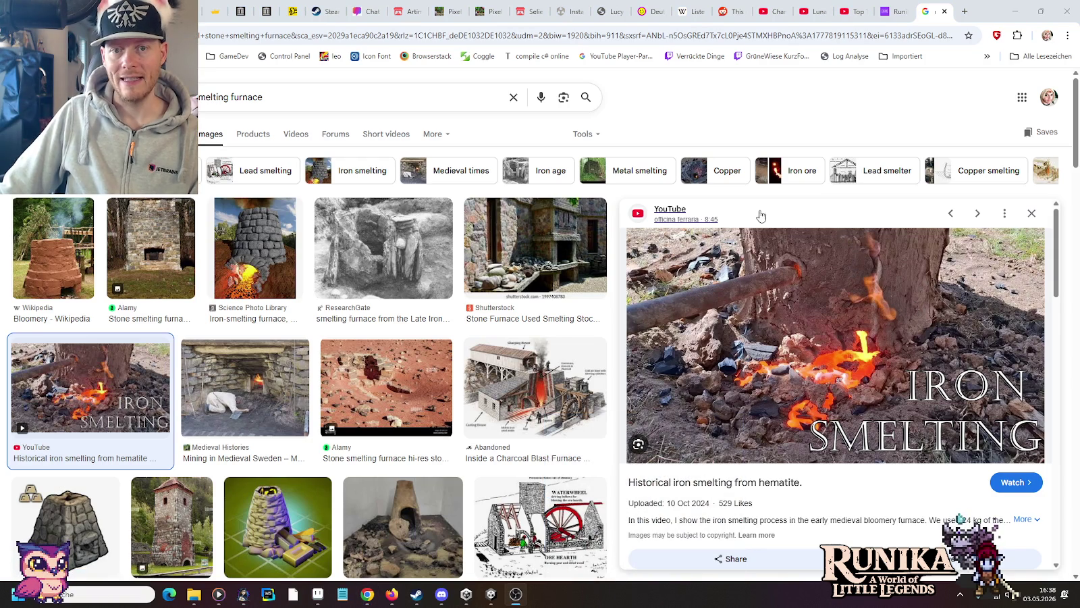
{"action": "mouse_move", "coordinate": [844, 360]}
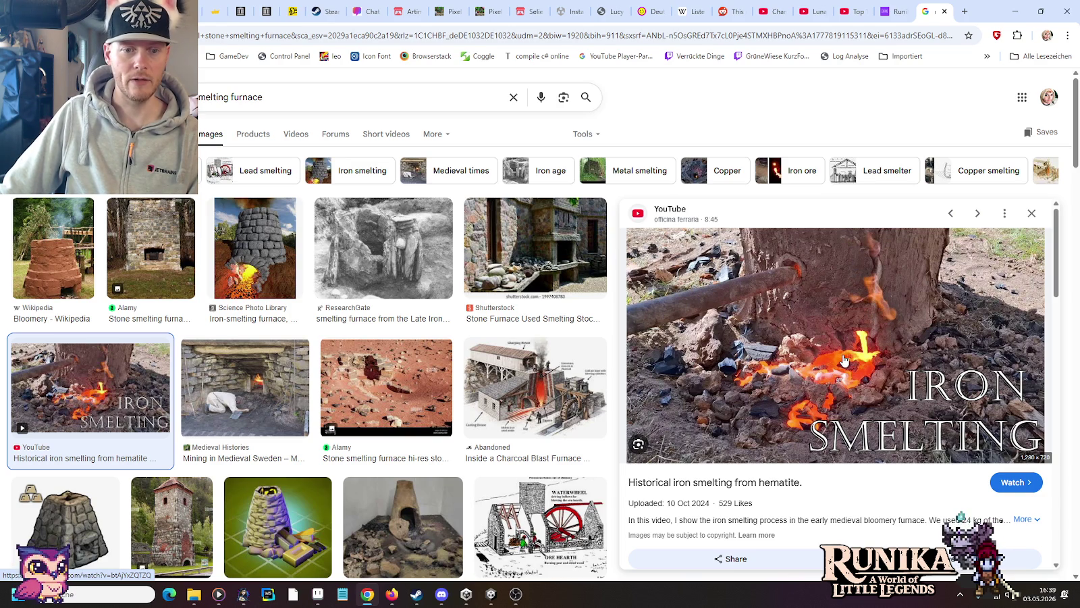
Step: Preview the Shutterstock, Bloomery, Alamy, Windrose and Large Smelting Furnace references
{"action": "left_click", "coordinate": [552, 262]}
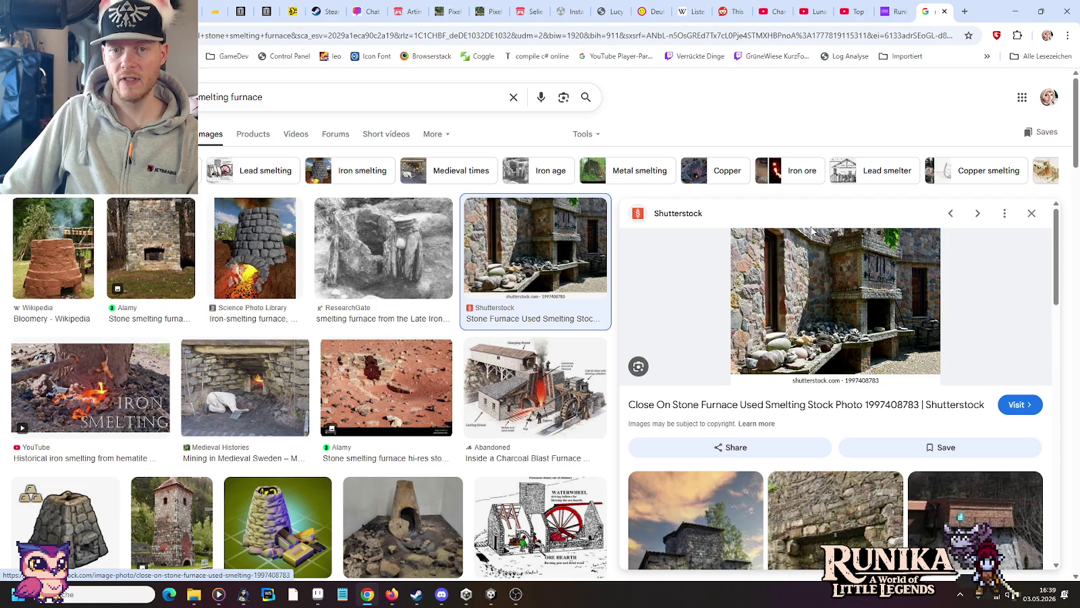
{"action": "left_click", "coordinate": [62, 265]}
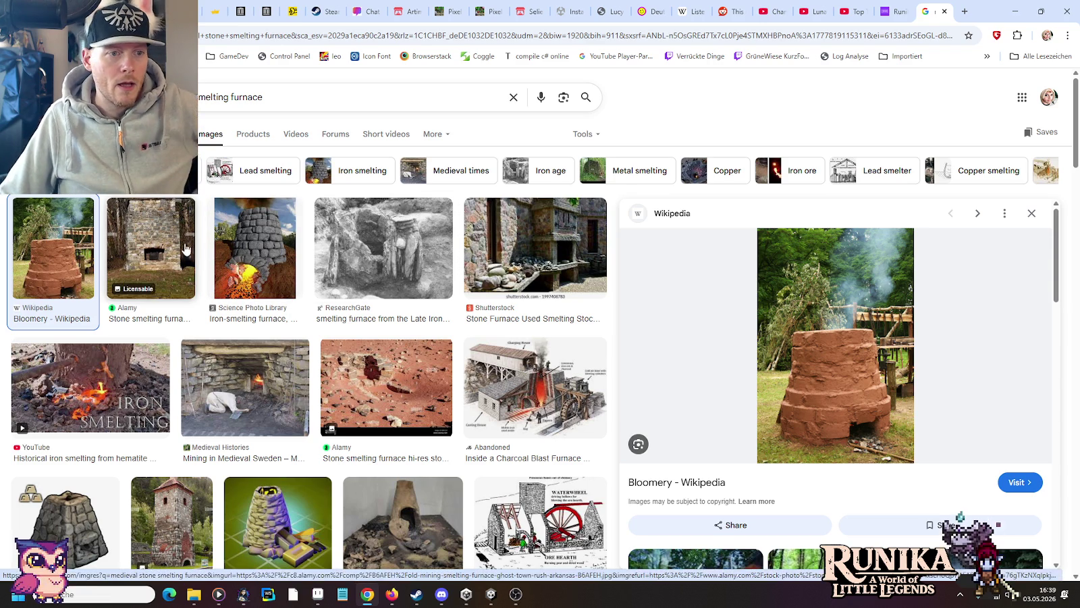
{"action": "left_click", "coordinate": [173, 245]}
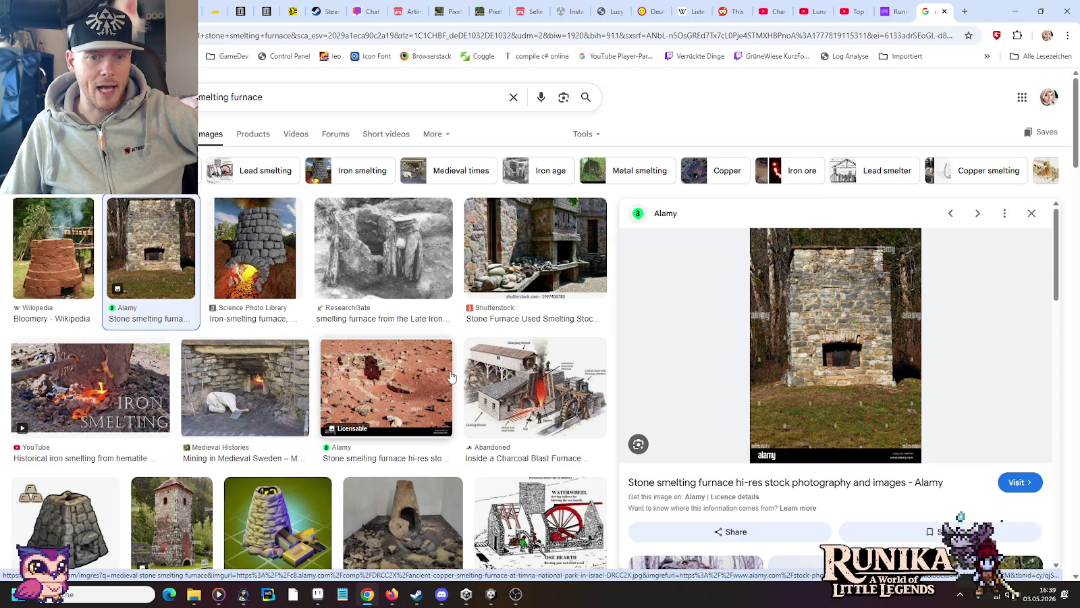
{"action": "scroll", "coordinate": [203, 391], "scroll_direction": "down", "scroll_amount": 2}
{"action": "left_click", "coordinate": [47, 410]}
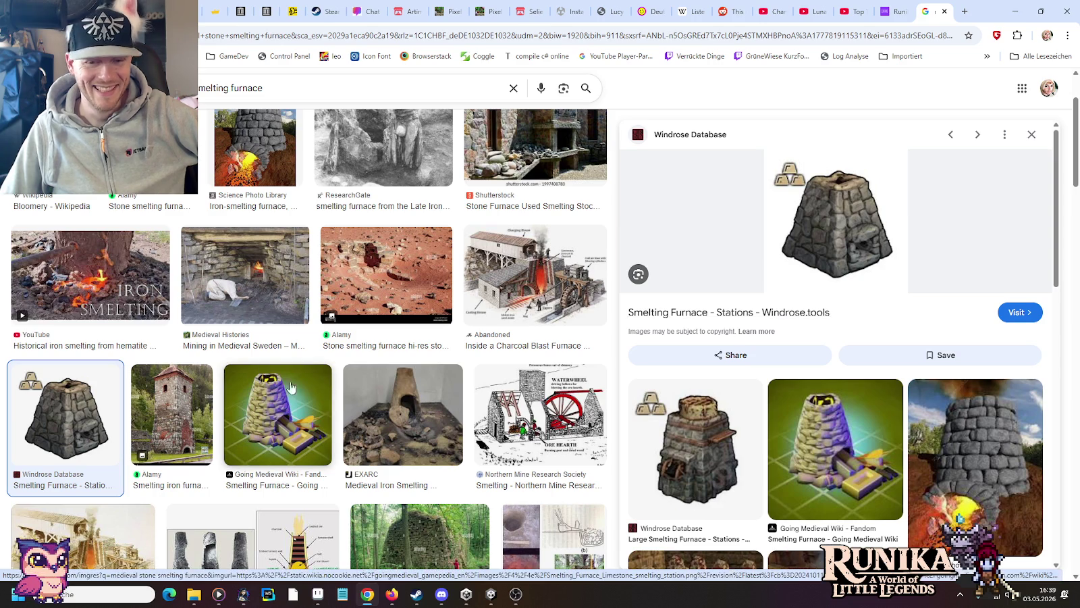
{"action": "left_click", "coordinate": [733, 466]}
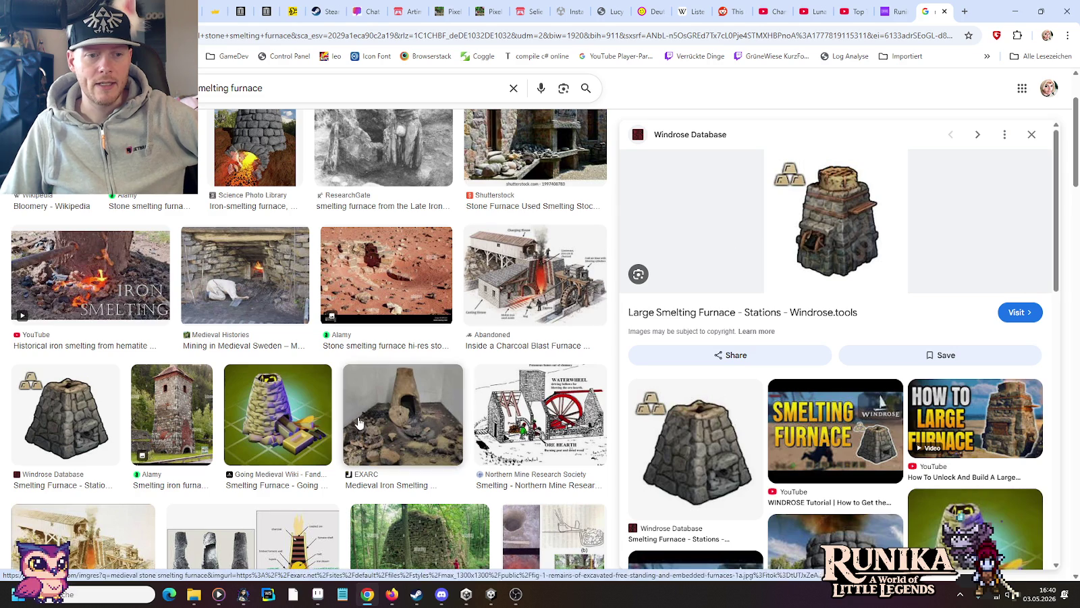
Step: Preview the Going Medieval, Palworld and Adobe Stock smelting furnace images
{"action": "left_click", "coordinate": [288, 401]}
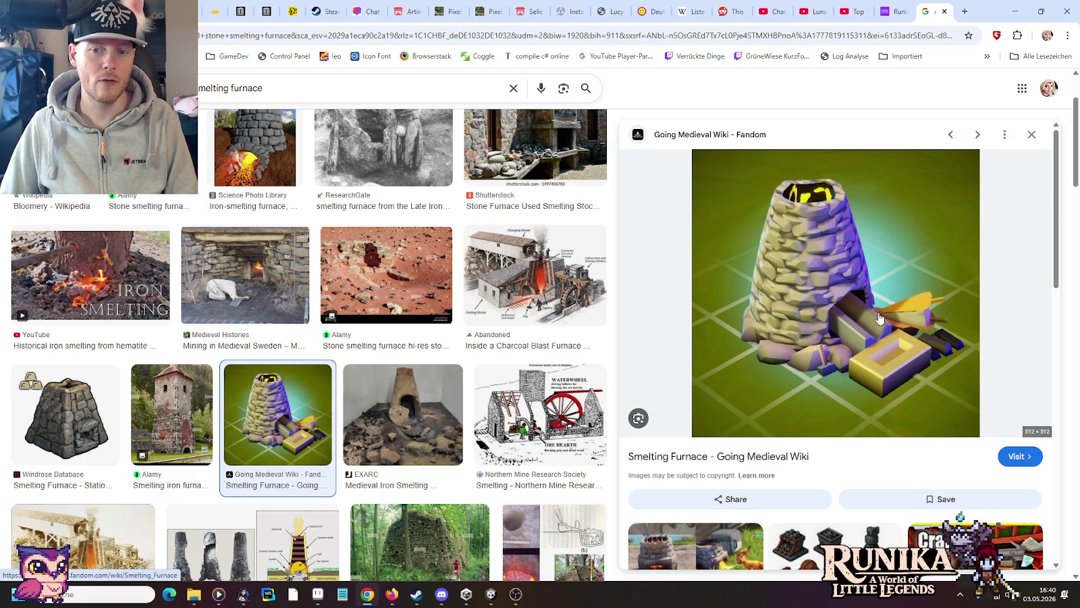
{"action": "scroll", "coordinate": [879, 318], "scroll_direction": "down", "scroll_amount": 2}
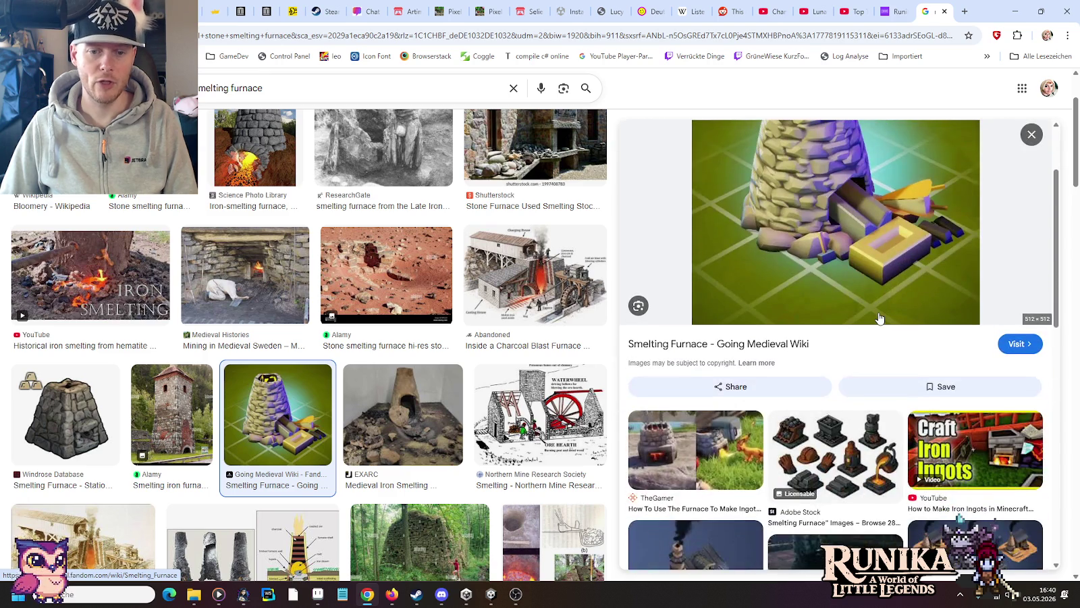
{"action": "left_click", "coordinate": [648, 445]}
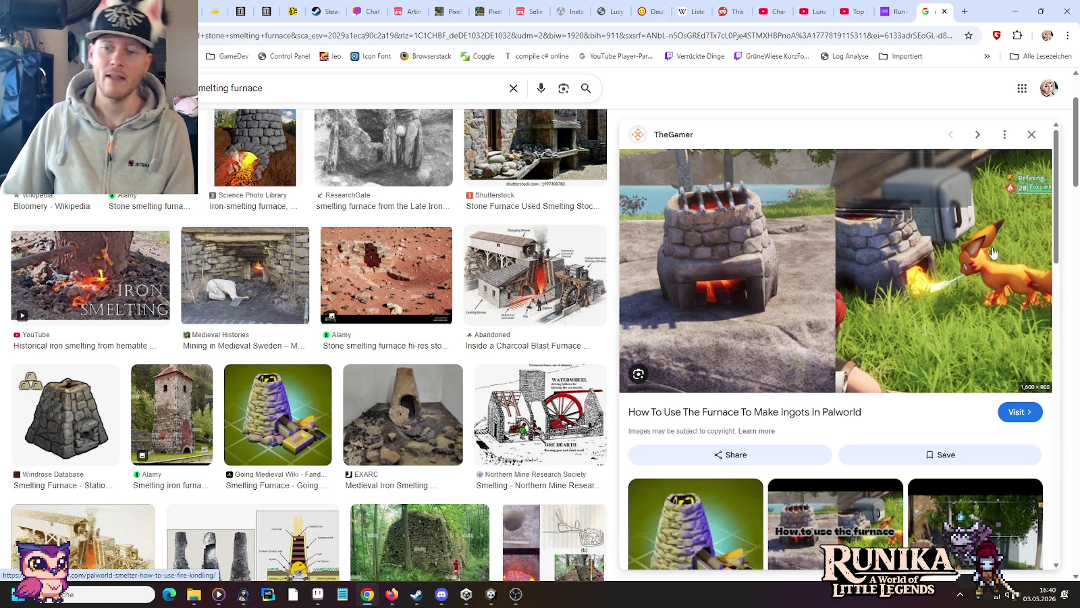
{"action": "key", "text": "alt+Left"}
{"action": "left_click", "coordinate": [834, 435]}
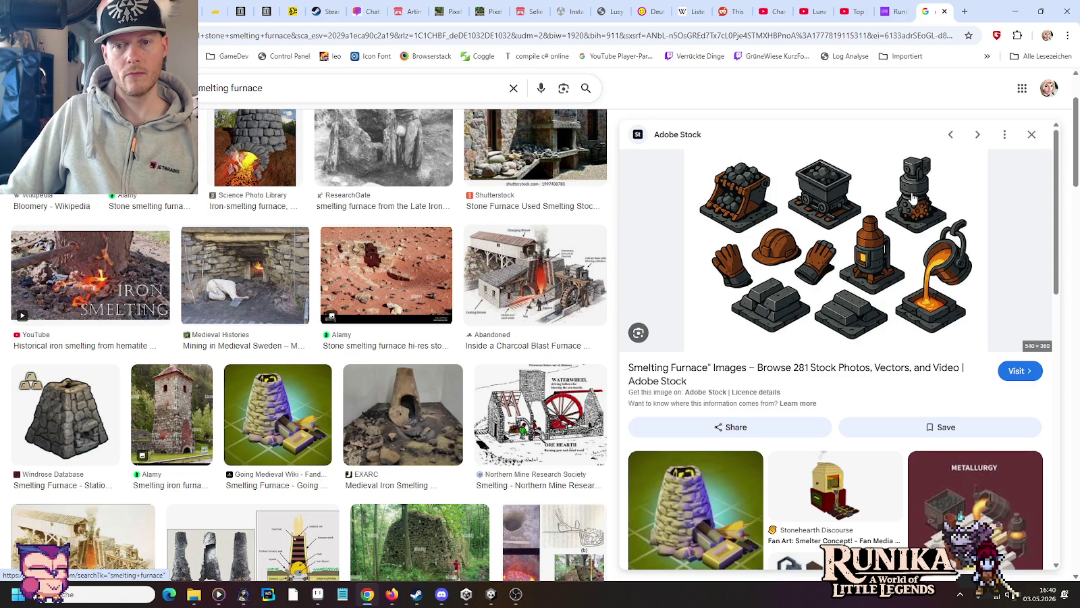
Step: Preview the EXARC medieval iron smelting furnace, briefly checking the house tileset
{"action": "scroll", "coordinate": [857, 297], "scroll_direction": "down", "scroll_amount": 1}
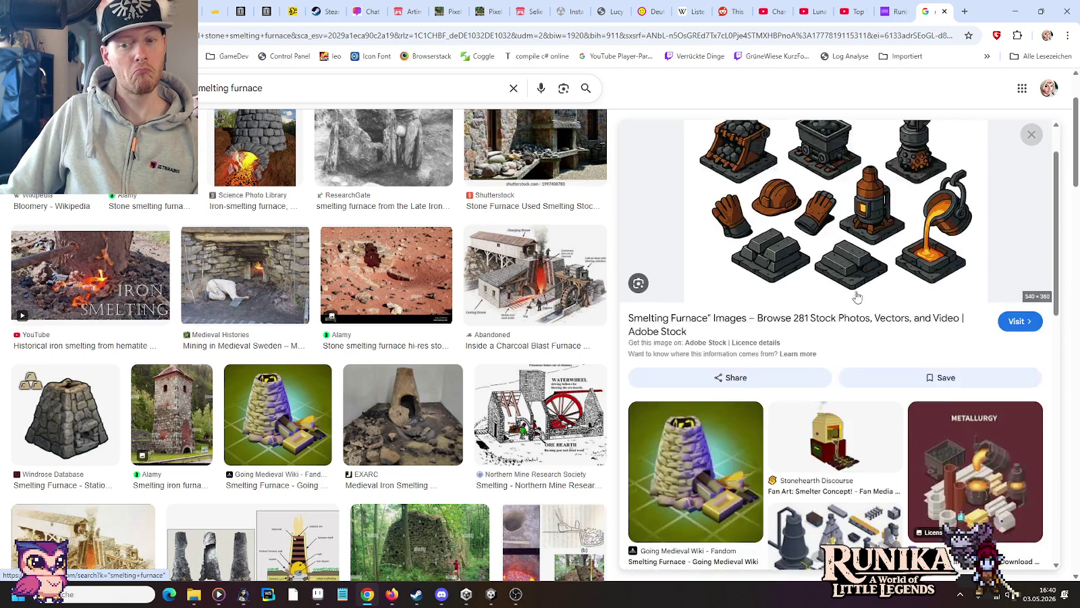
{"action": "scroll", "coordinate": [857, 297], "scroll_direction": "down", "scroll_amount": 1}
{"action": "scroll", "coordinate": [844, 291], "scroll_direction": "down", "scroll_amount": 3}
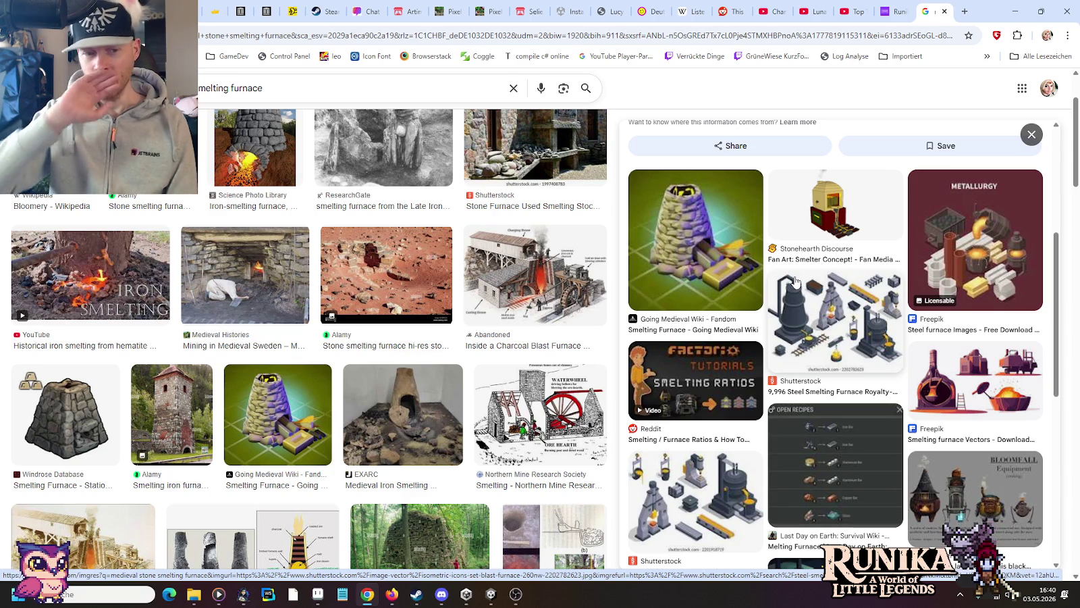
{"action": "left_click", "coordinate": [421, 412]}
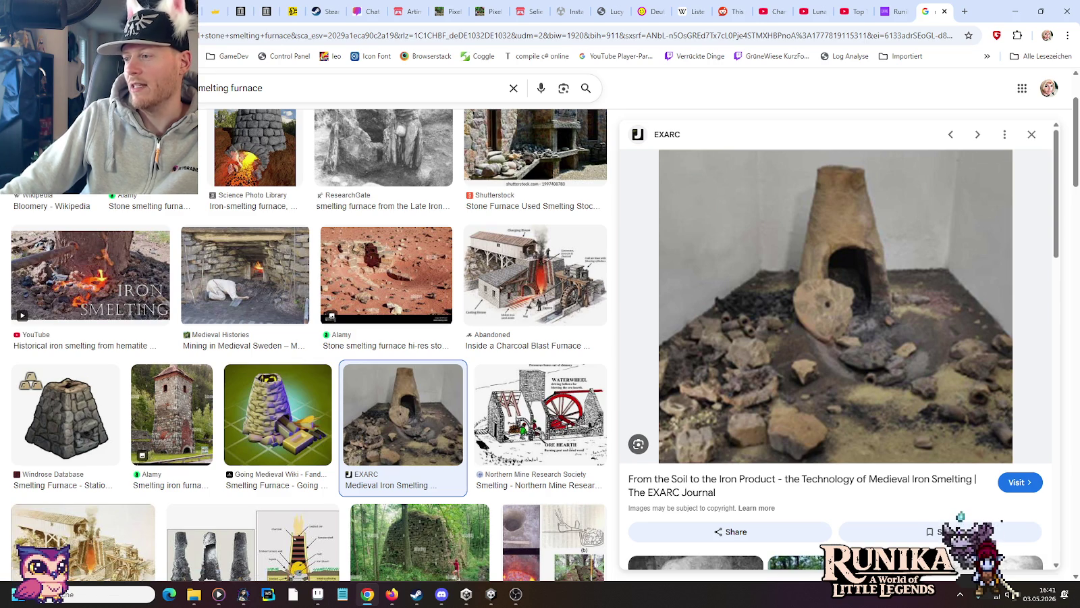
{"action": "key", "text": "alt+Tab"}
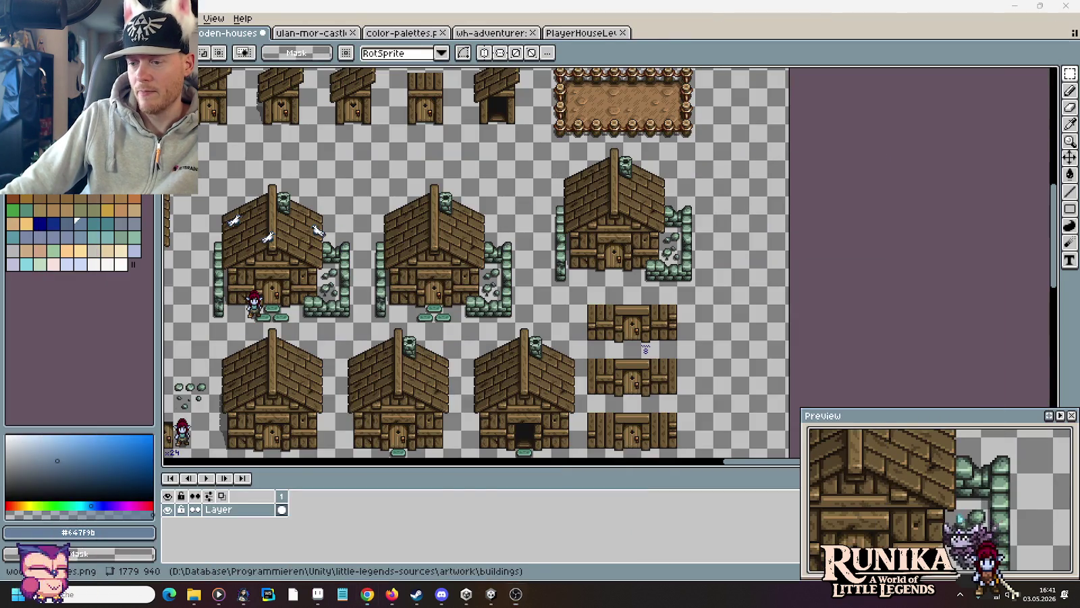
{"action": "key", "text": "alt+Tab"}
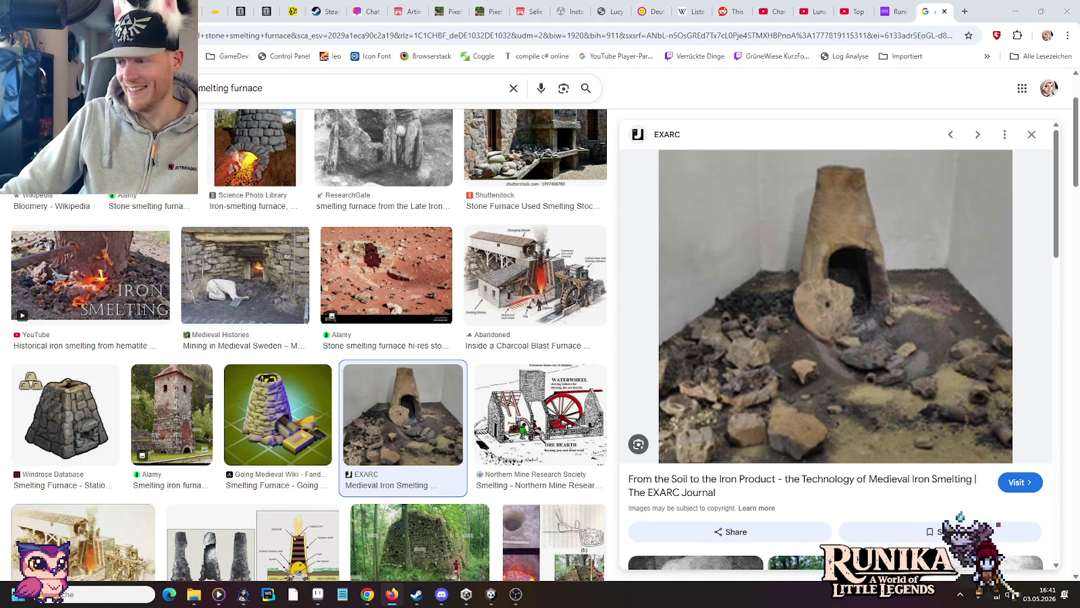
{"action": "left_click", "coordinate": [965, 11]}
{"action": "key", "text": "ctrl+v"}
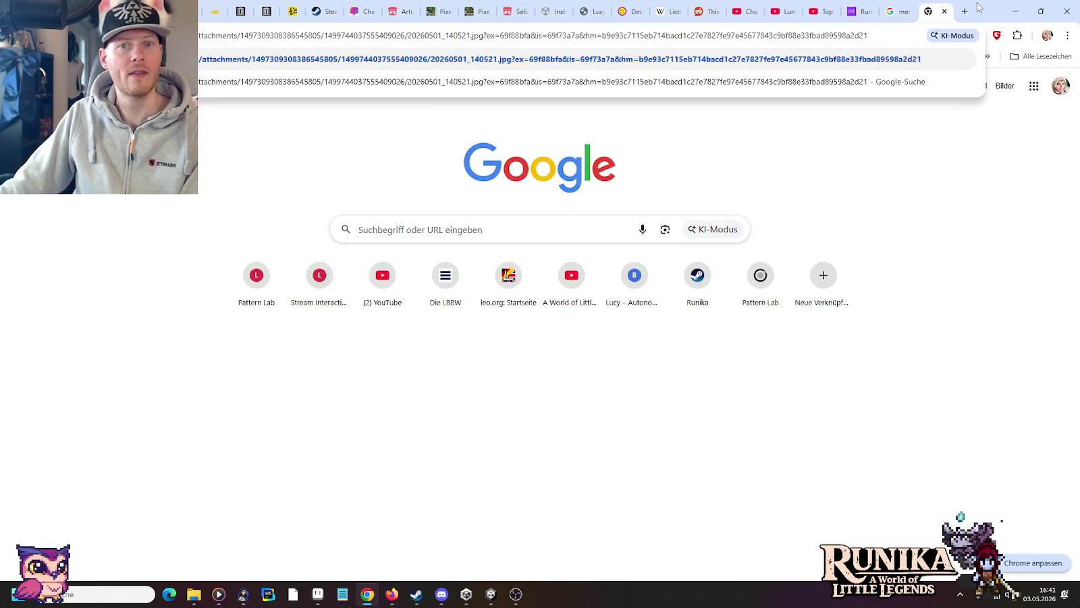
{"action": "key", "text": "Return"}
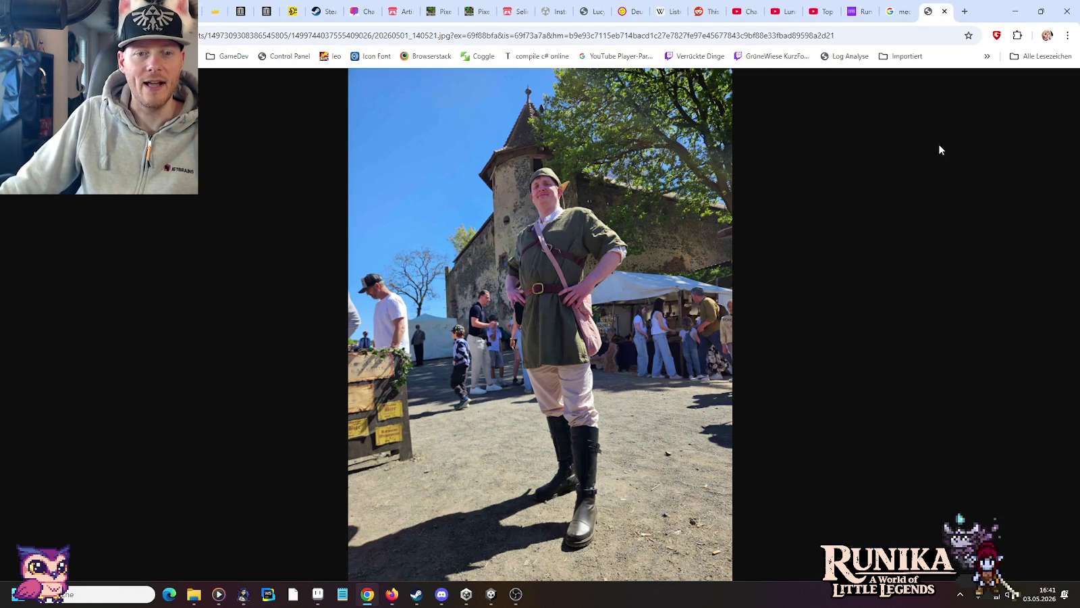
{"action": "left_click", "coordinate": [621, 184]}
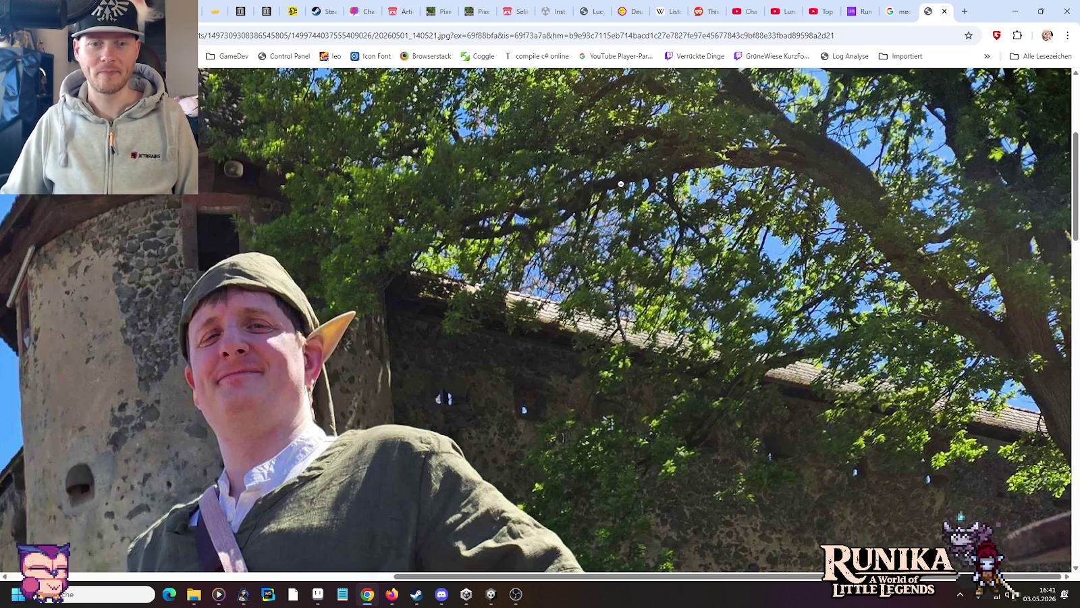
{"action": "scroll", "coordinate": [582, 480], "scroll_direction": "down", "scroll_amount": 1}
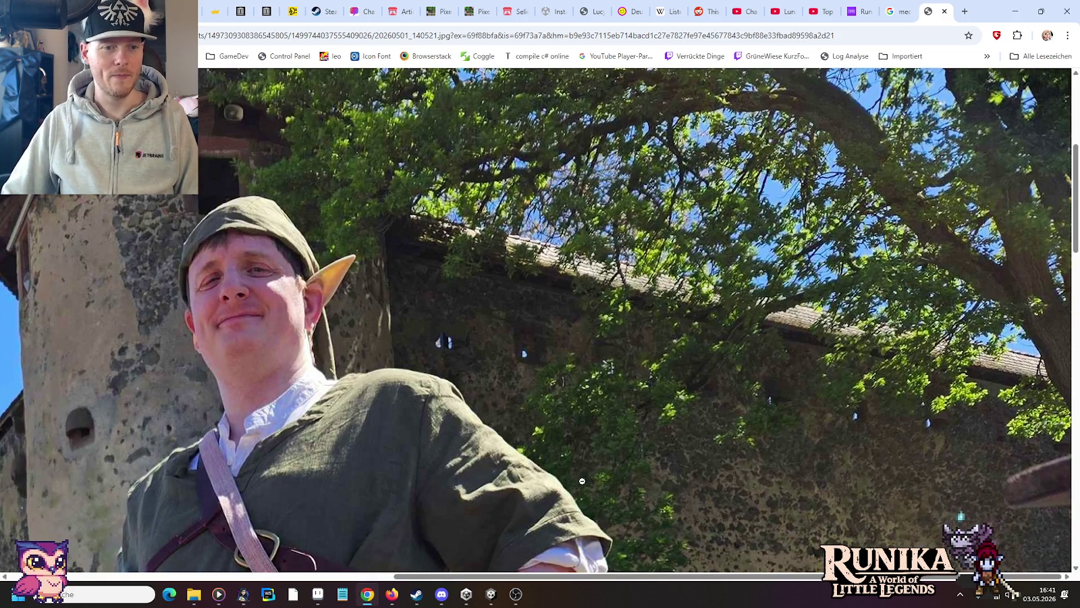
{"action": "scroll", "coordinate": [682, 356], "scroll_direction": "left", "scroll_amount": 3}
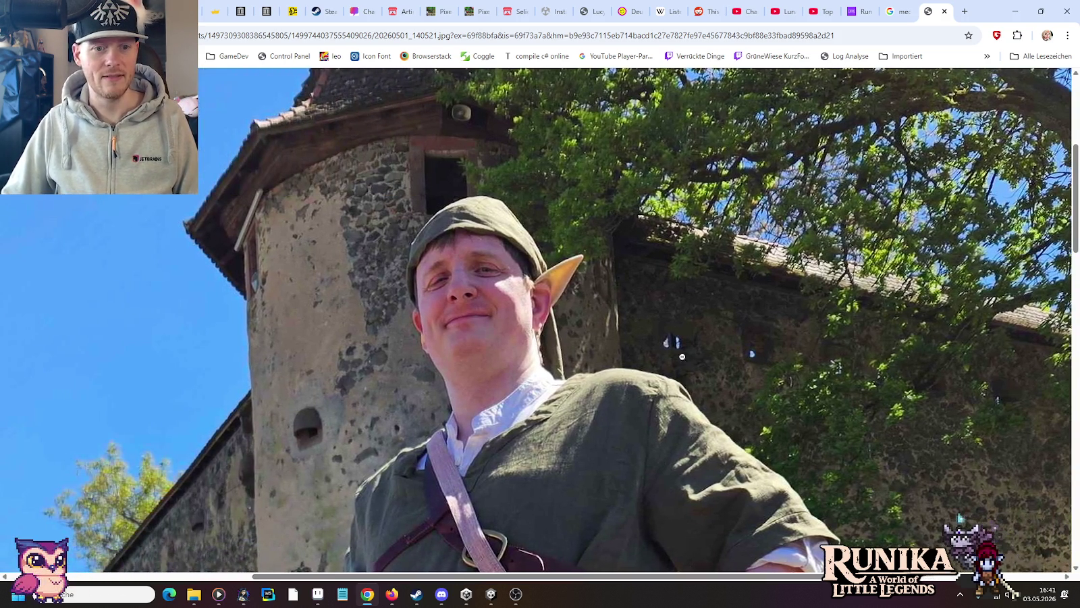
{"action": "scroll", "coordinate": [720, 335], "scroll_direction": "down", "scroll_amount": 2}
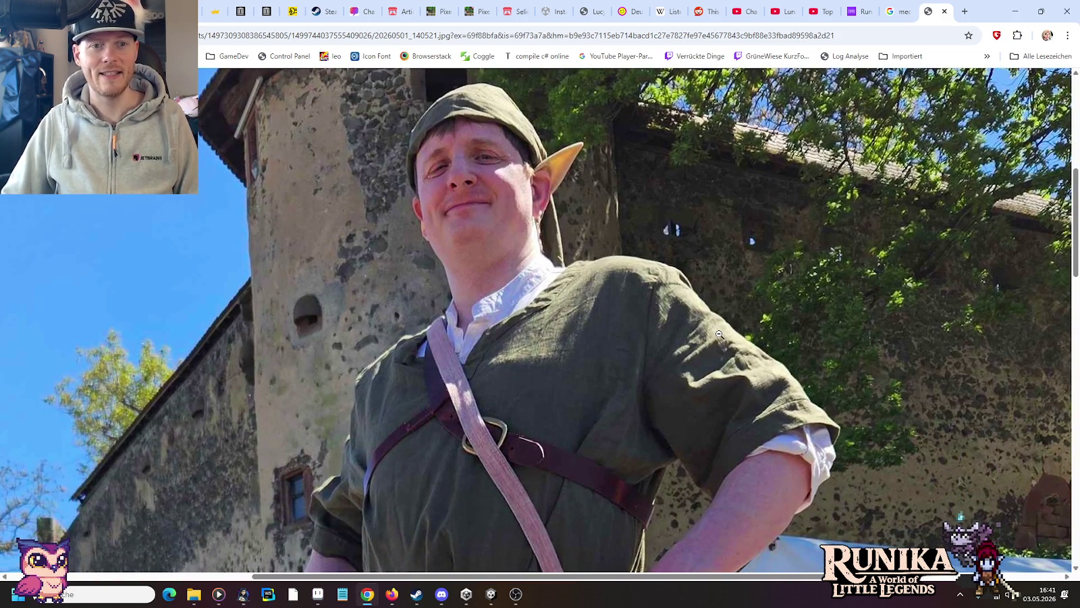
{"action": "scroll", "coordinate": [719, 334], "scroll_direction": "down", "scroll_amount": 1}
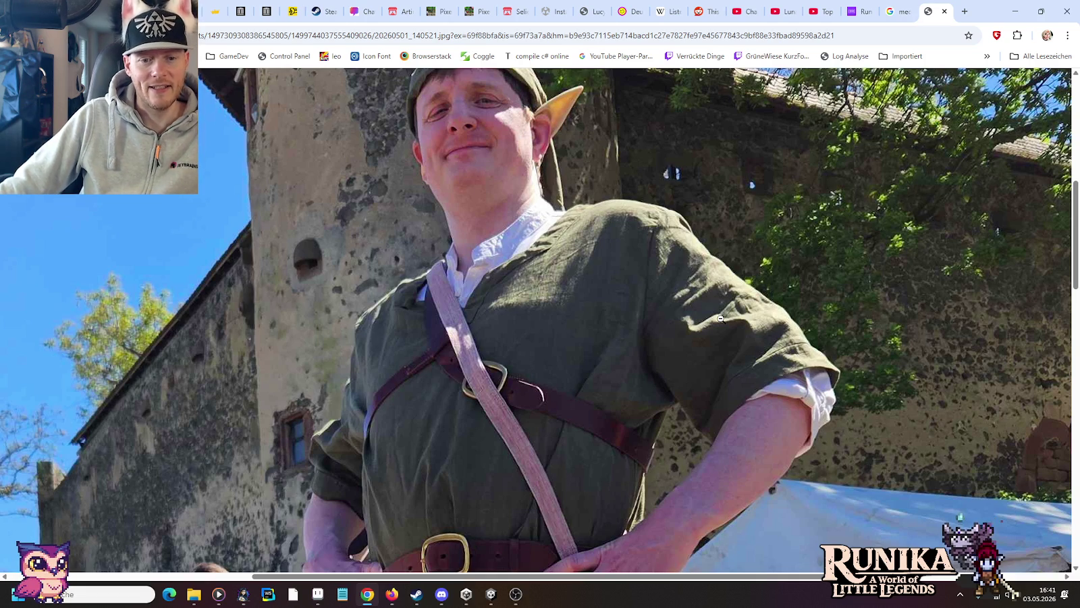
{"action": "scroll", "coordinate": [720, 318], "scroll_direction": "down", "scroll_amount": 1}
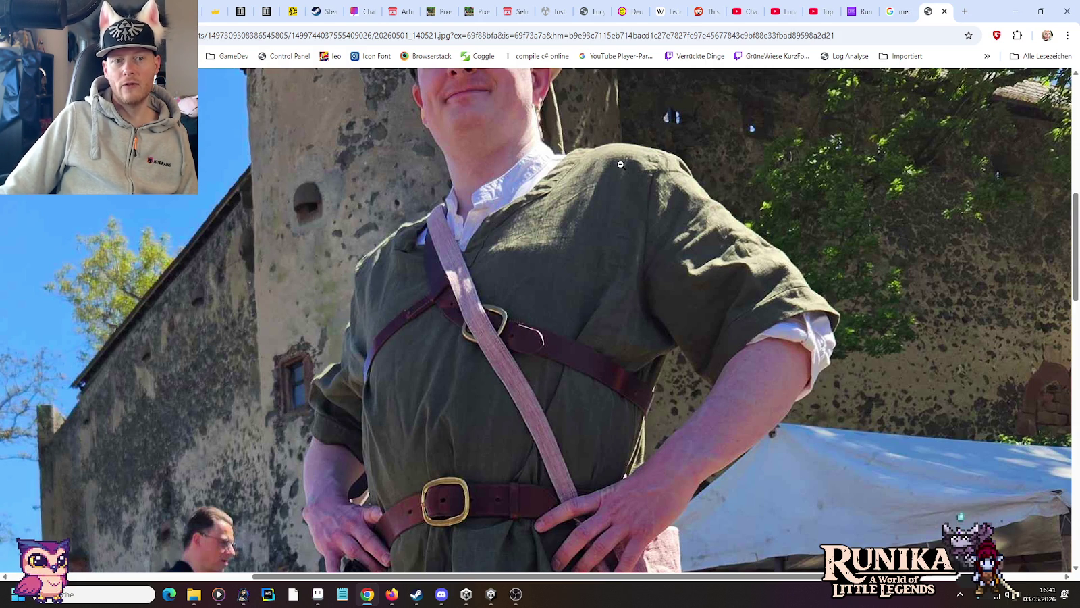
{"action": "scroll", "coordinate": [620, 164], "scroll_direction": "up", "scroll_amount": 3}
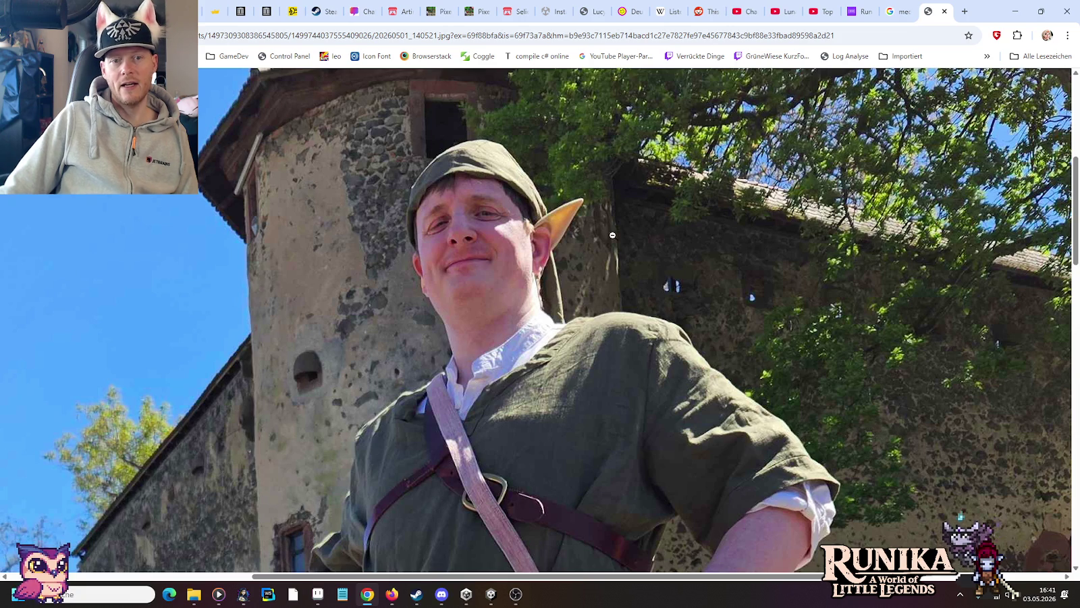
{"action": "scroll", "coordinate": [614, 312], "scroll_direction": "down", "scroll_amount": 2}
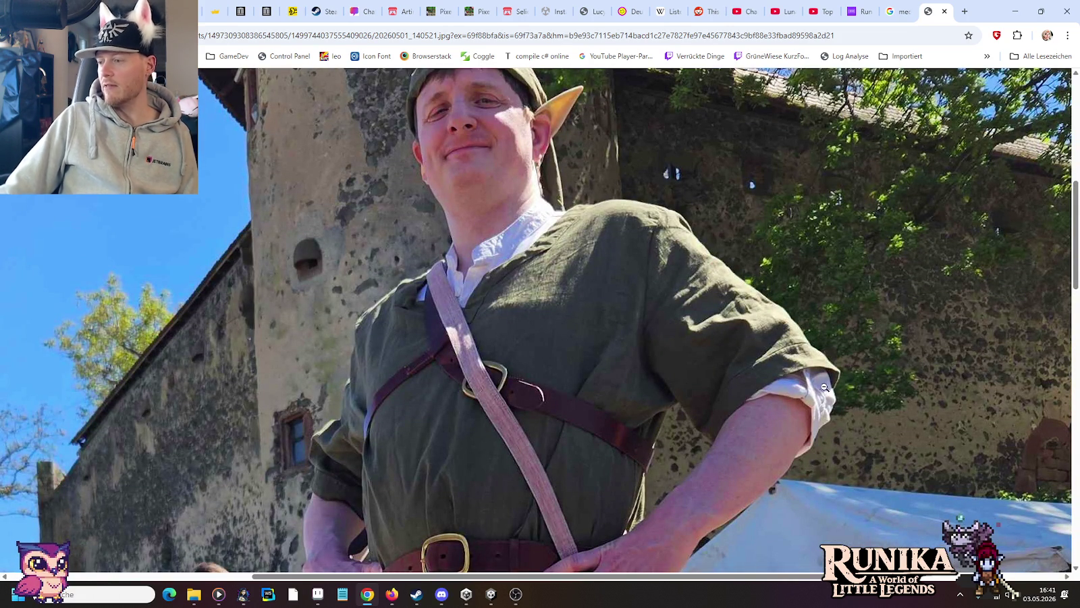
{"action": "left_click", "coordinate": [392, 594]}
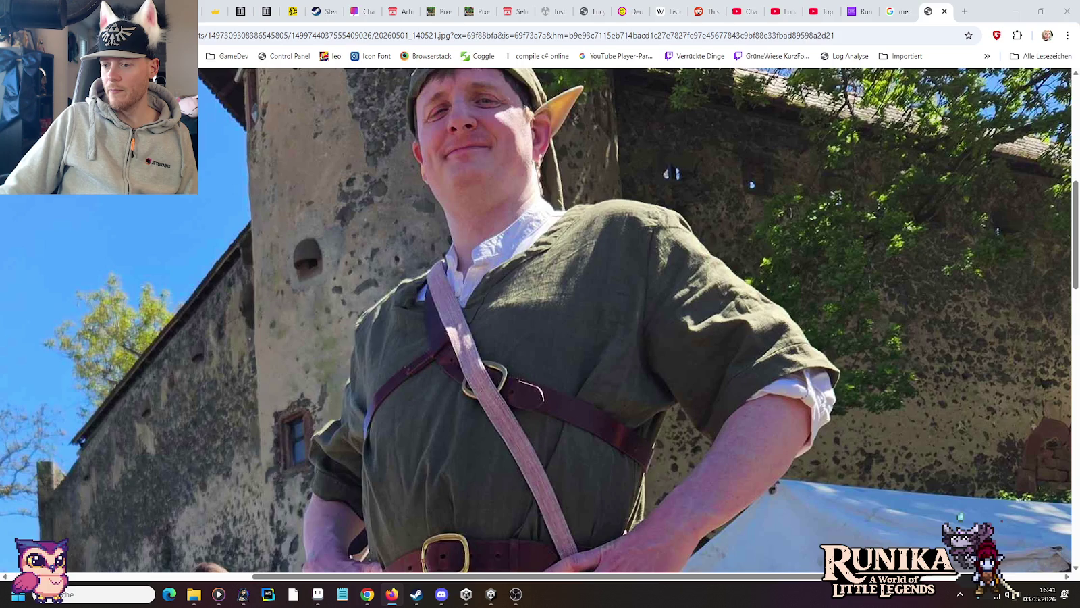
{"action": "left_click", "coordinate": [491, 593]}
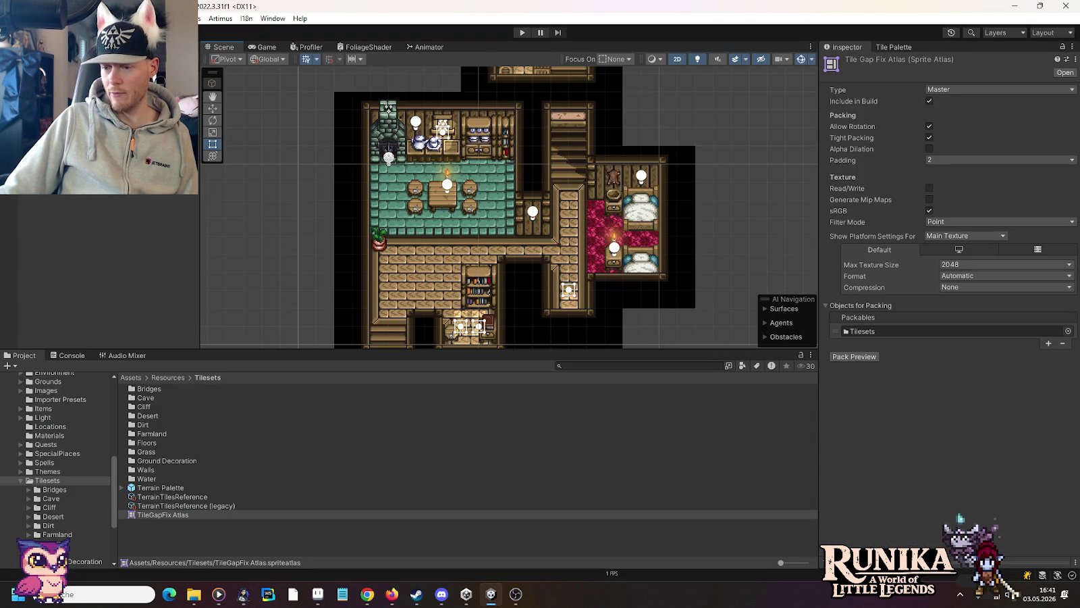
{"action": "key", "text": "alt+Tab"}
{"action": "key", "text": "alt+Tab"}
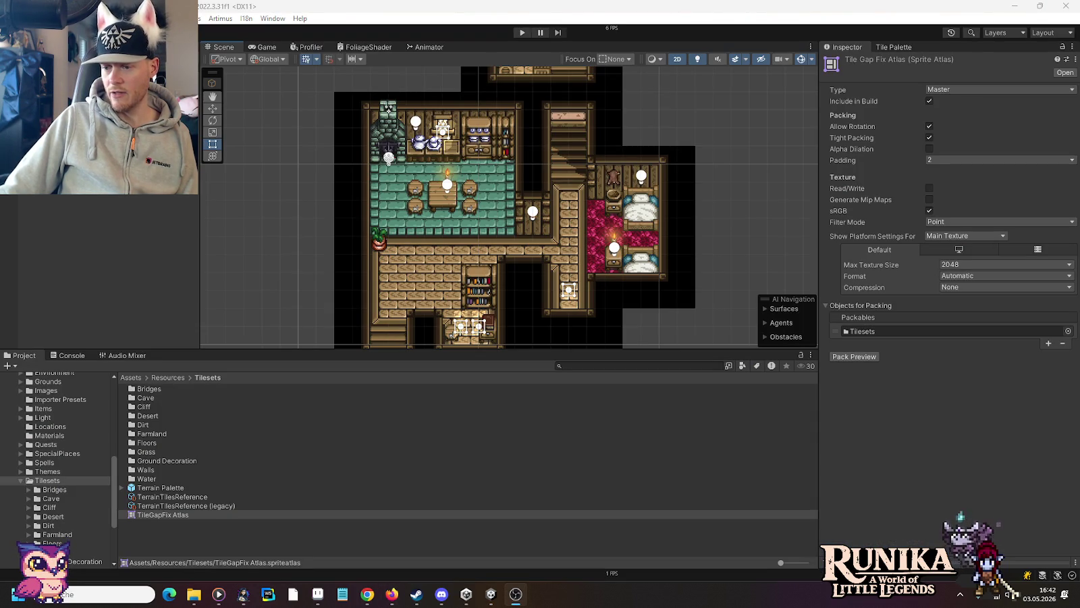
{"action": "key", "text": "alt+Tab"}
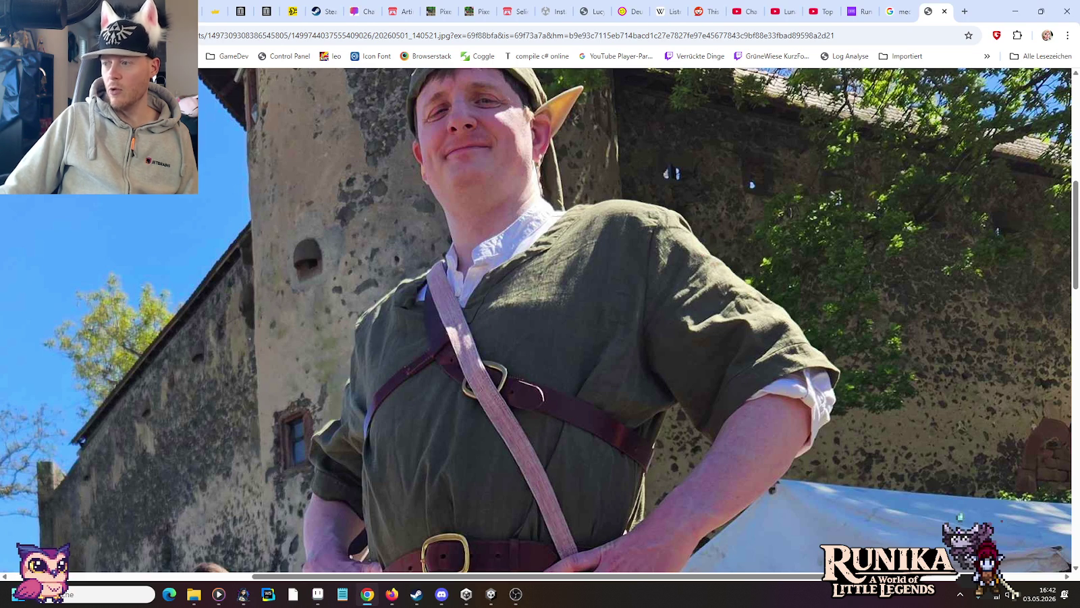
{"action": "scroll", "coordinate": [608, 257], "scroll_direction": "down", "scroll_amount": 3}
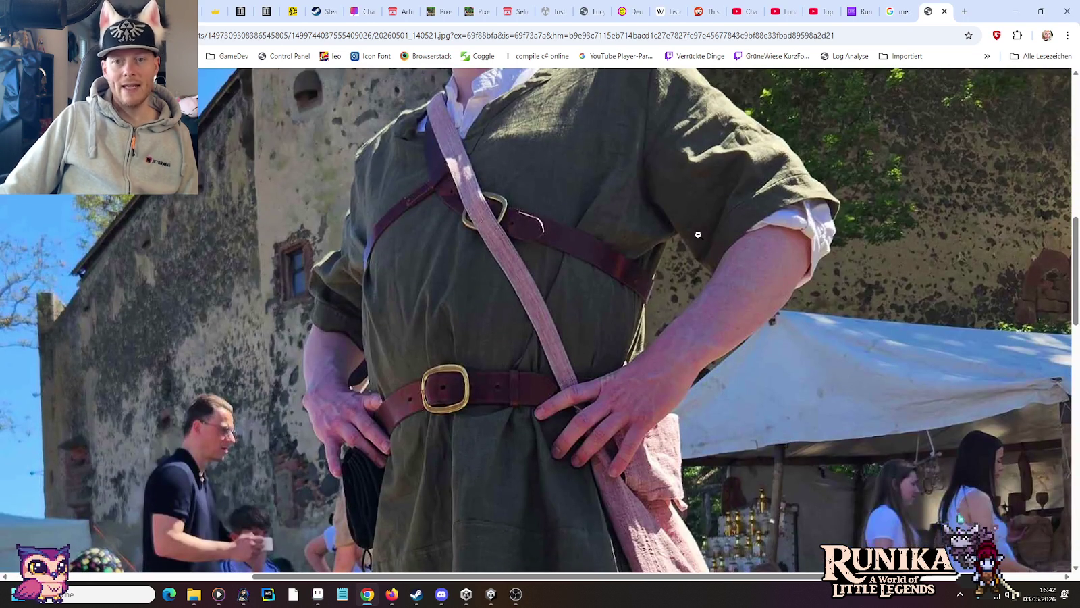
{"action": "scroll", "coordinate": [698, 235], "scroll_direction": "up", "scroll_amount": 2}
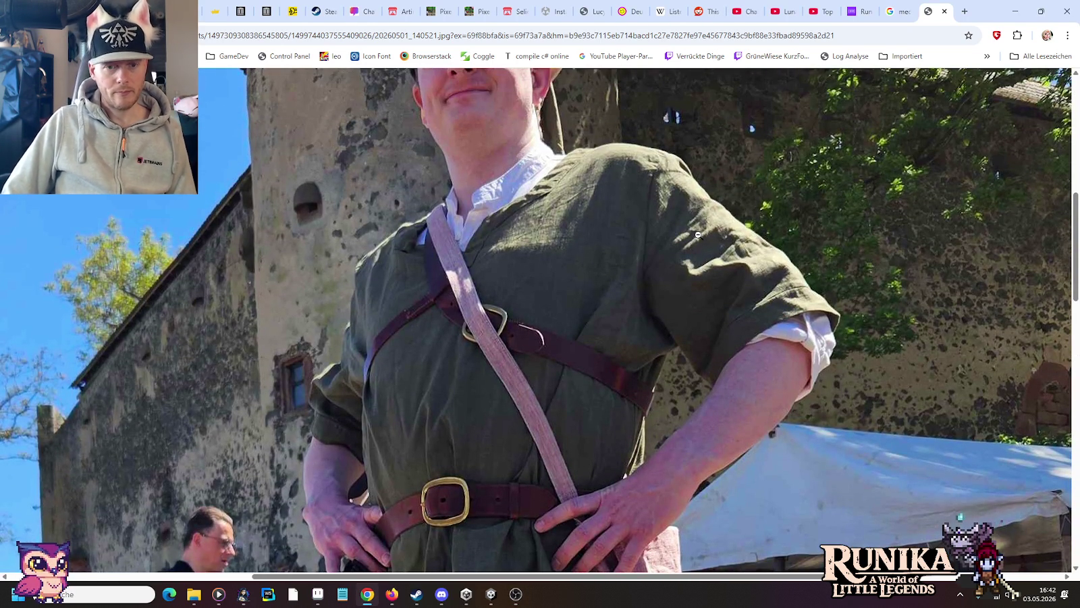
{"action": "scroll", "coordinate": [698, 234], "scroll_direction": "down", "scroll_amount": 1}
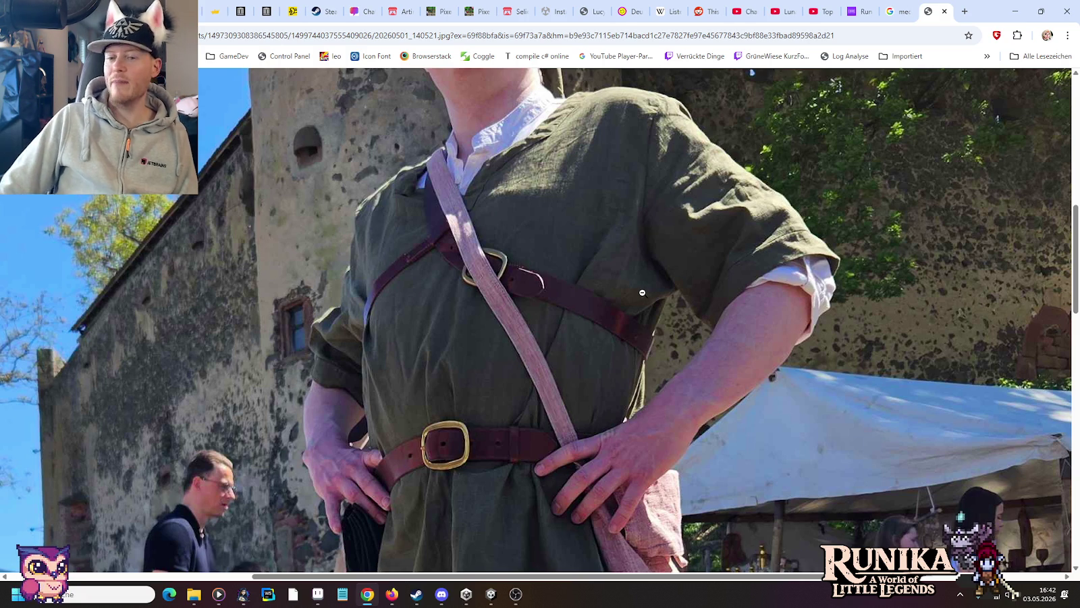
{"action": "scroll", "coordinate": [642, 293], "scroll_direction": "down", "scroll_amount": 1}
{"action": "scroll", "coordinate": [642, 293], "scroll_direction": "down", "scroll_amount": 2}
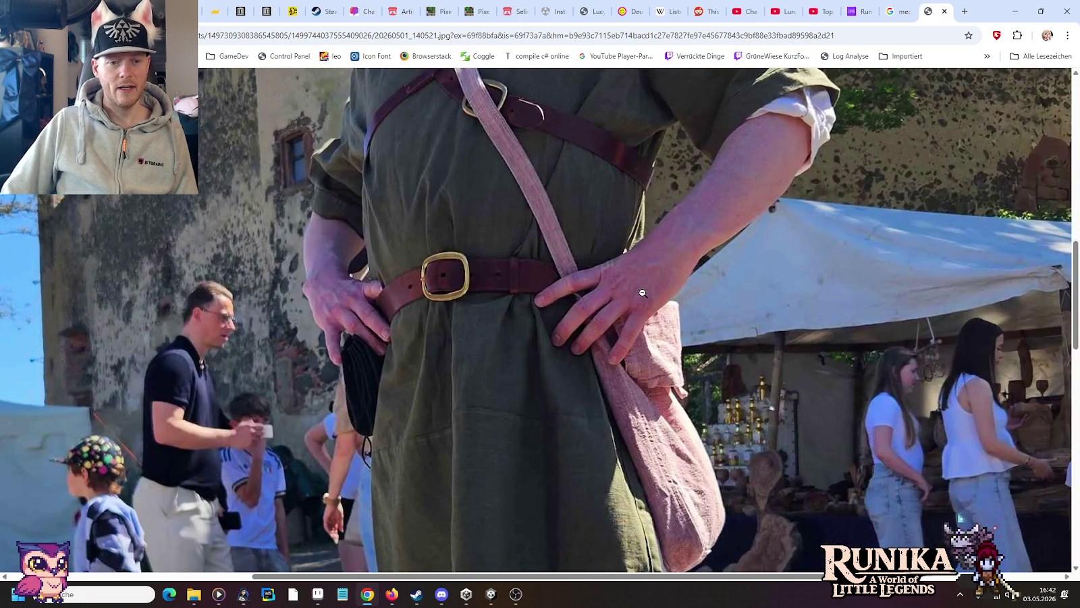
{"action": "scroll", "coordinate": [642, 293], "scroll_direction": "down", "scroll_amount": 1}
{"action": "scroll", "coordinate": [642, 292], "scroll_direction": "down", "scroll_amount": 1}
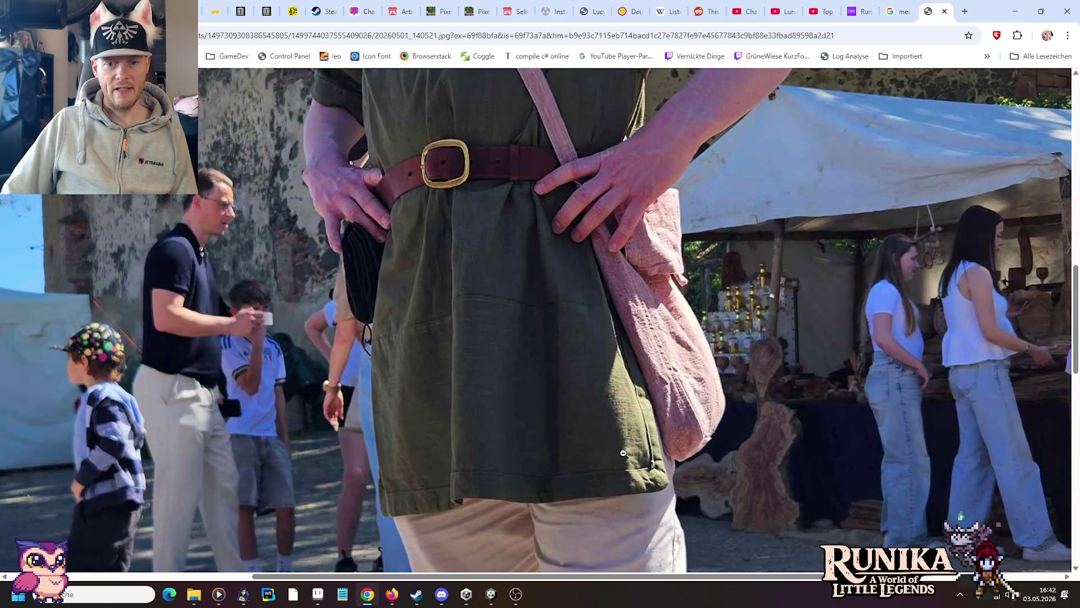
{"action": "scroll", "coordinate": [659, 386], "scroll_direction": "down", "scroll_amount": 1}
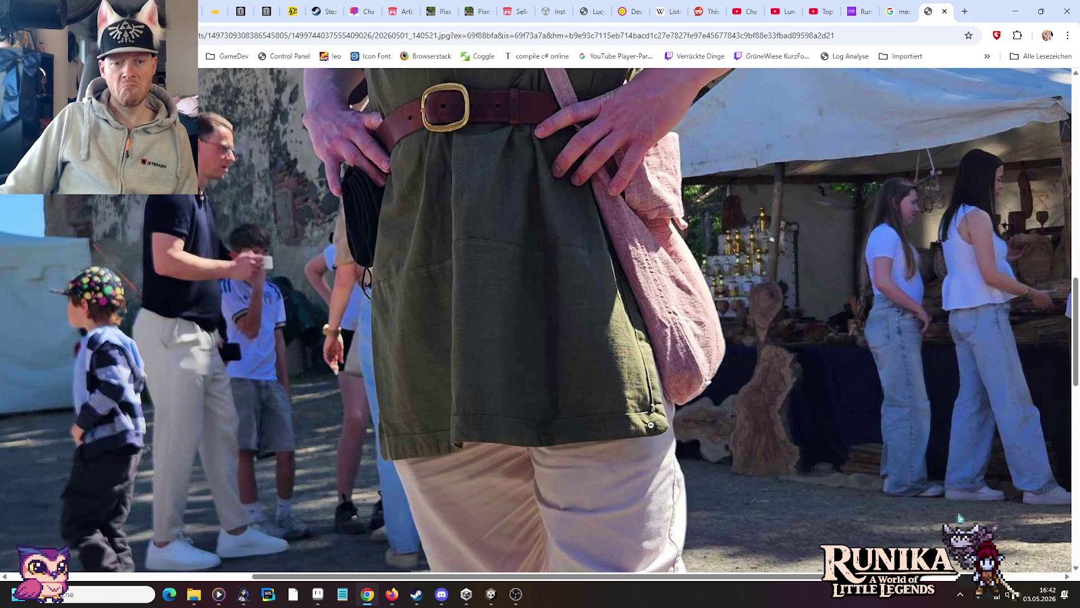
Step: Scroll down and back up through the enlarged costume photo
{"action": "scroll", "coordinate": [651, 424], "scroll_direction": "down", "scroll_amount": 4}
{"action": "scroll", "coordinate": [651, 424], "scroll_direction": "down", "scroll_amount": 3}
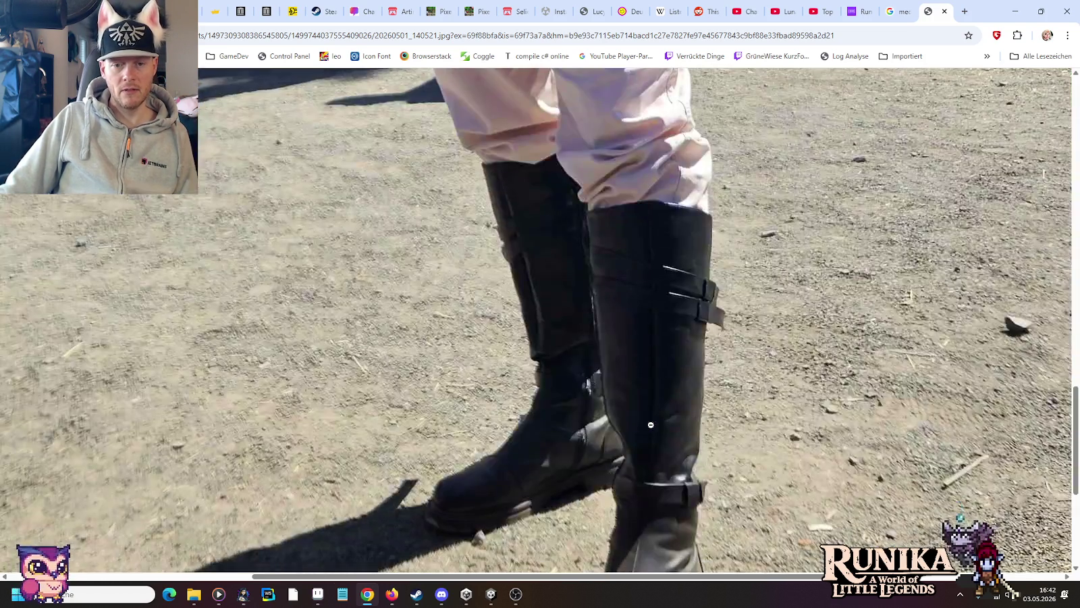
{"action": "scroll", "coordinate": [651, 439], "scroll_direction": "down", "scroll_amount": 2}
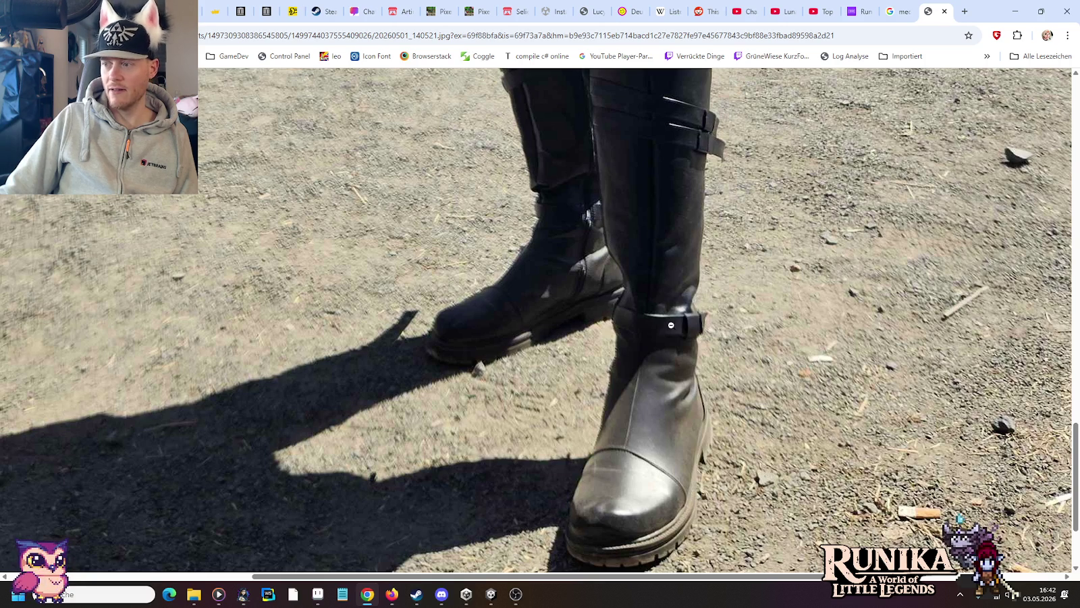
{"action": "scroll", "coordinate": [659, 397], "scroll_direction": "up", "scroll_amount": 1}
{"action": "scroll", "coordinate": [659, 397], "scroll_direction": "up", "scroll_amount": 2}
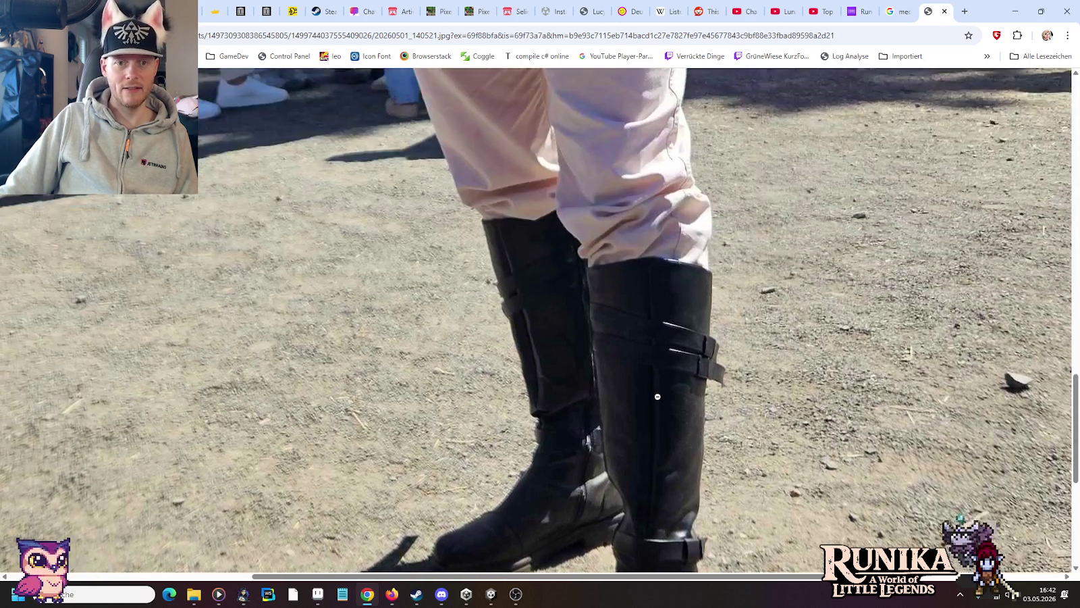
{"action": "scroll", "coordinate": [658, 397], "scroll_direction": "up", "scroll_amount": 3}
{"action": "scroll", "coordinate": [658, 397], "scroll_direction": "up", "scroll_amount": 3}
{"action": "scroll", "coordinate": [658, 397], "scroll_direction": "up", "scroll_amount": 3}
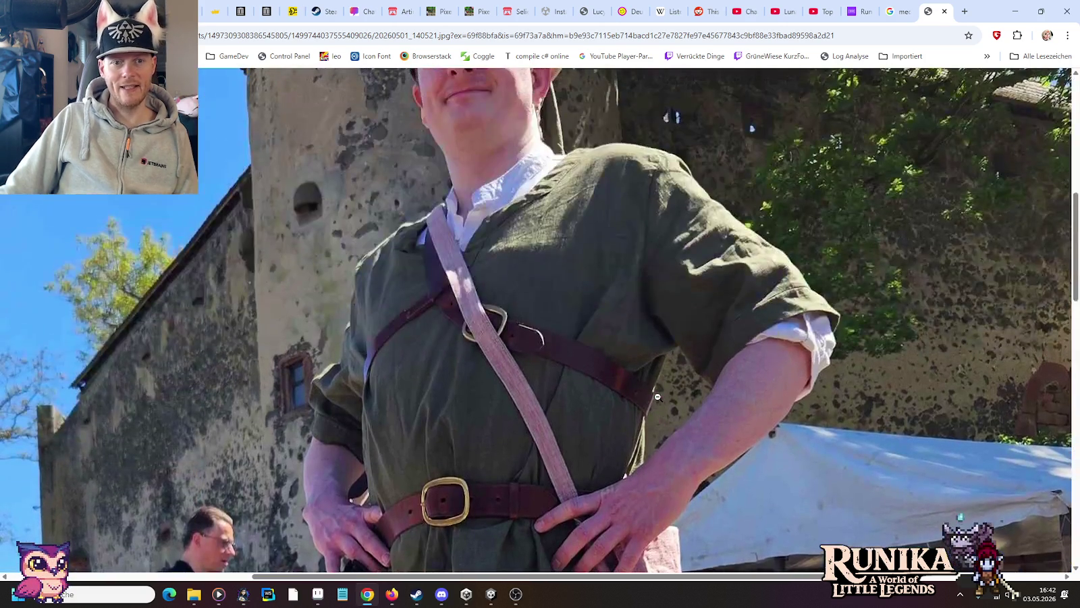
Step: Fit the whole costume photo to the window, then close its tab
{"action": "scroll", "coordinate": [658, 398], "scroll_direction": "up", "scroll_amount": 2}
{"action": "scroll", "coordinate": [659, 397], "scroll_direction": "up", "scroll_amount": 2}
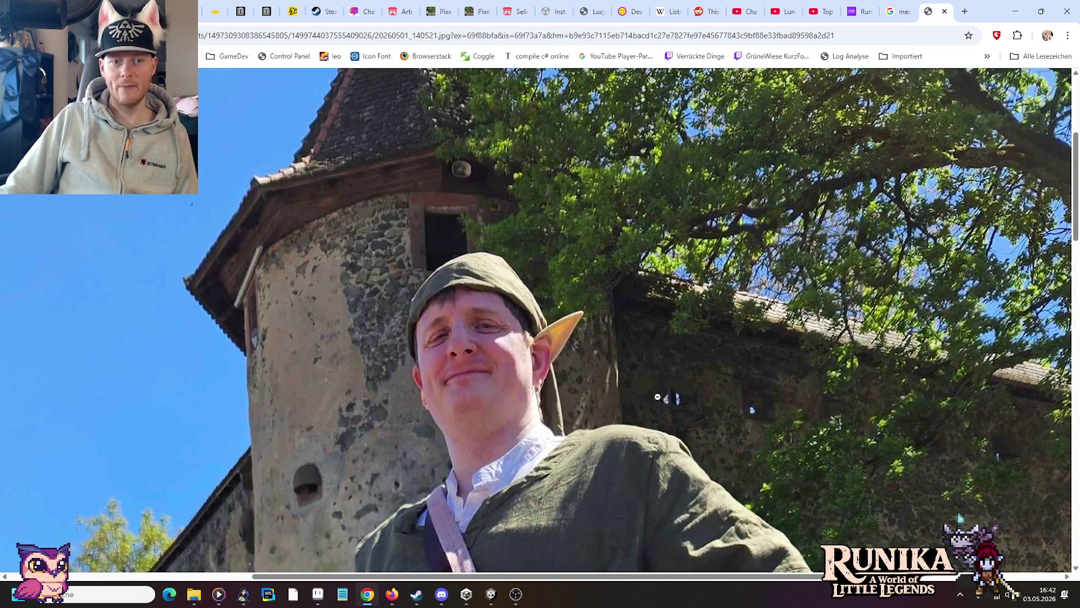
{"action": "scroll", "coordinate": [581, 290], "scroll_direction": "down", "scroll_amount": 1}
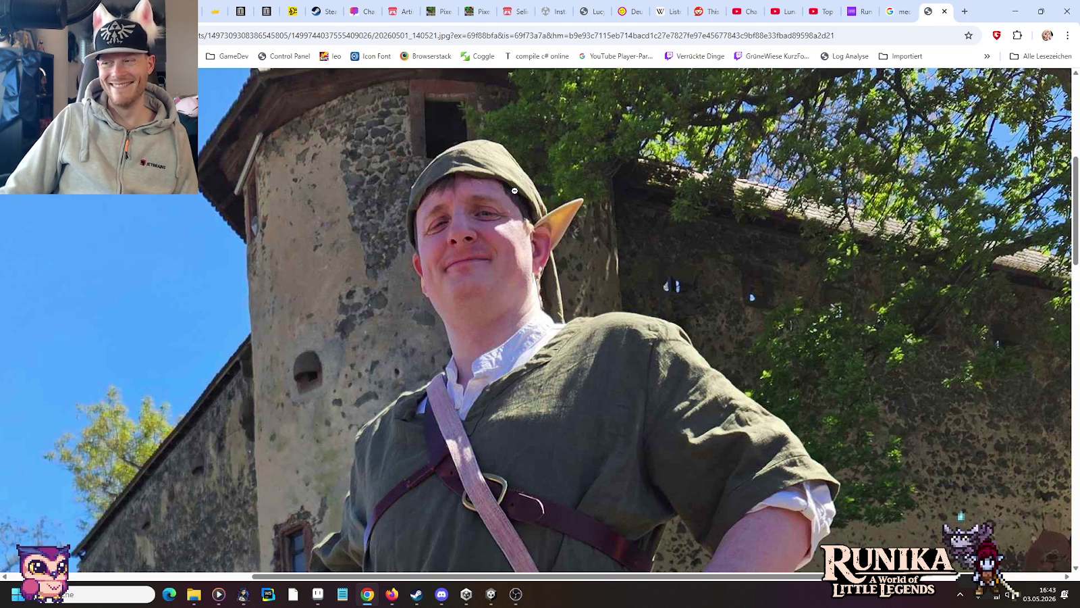
{"action": "scroll", "coordinate": [717, 314], "scroll_direction": "down", "scroll_amount": 1}
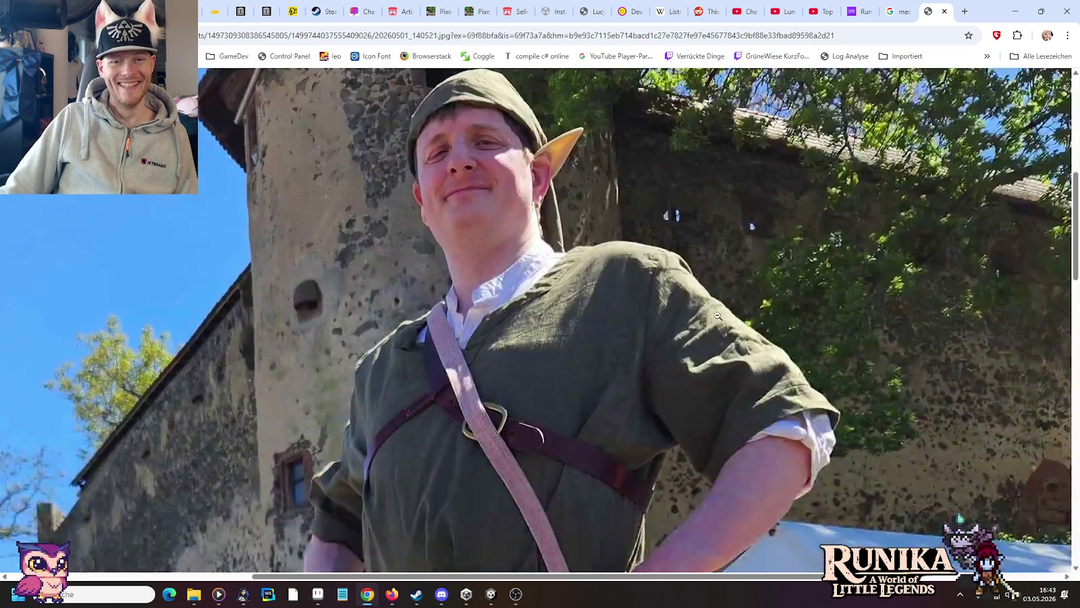
{"action": "scroll", "coordinate": [717, 315], "scroll_direction": "up", "scroll_amount": 3}
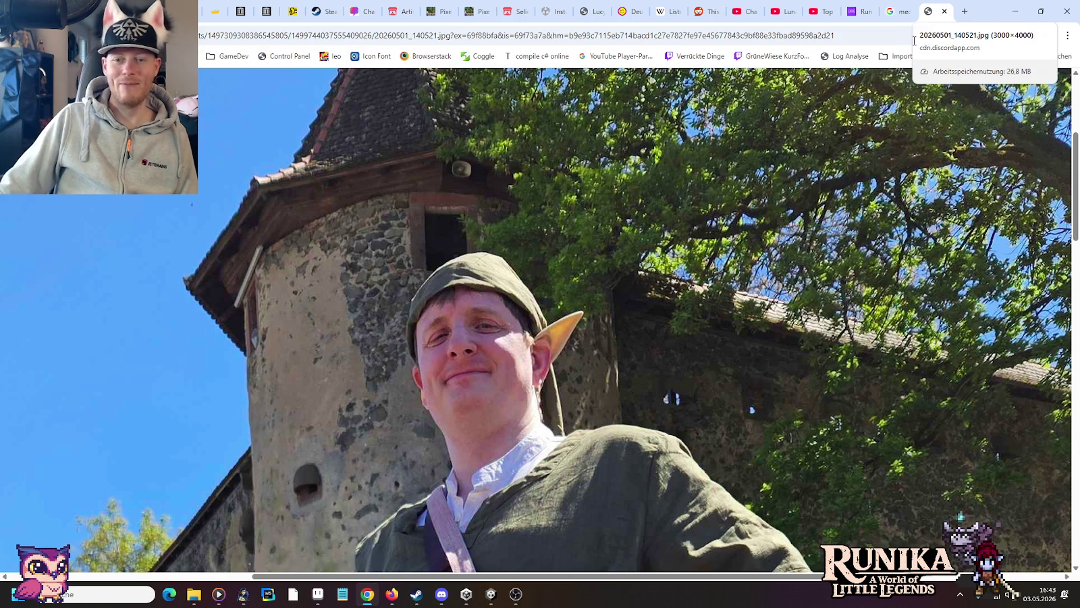
{"action": "left_click", "coordinate": [850, 255]}
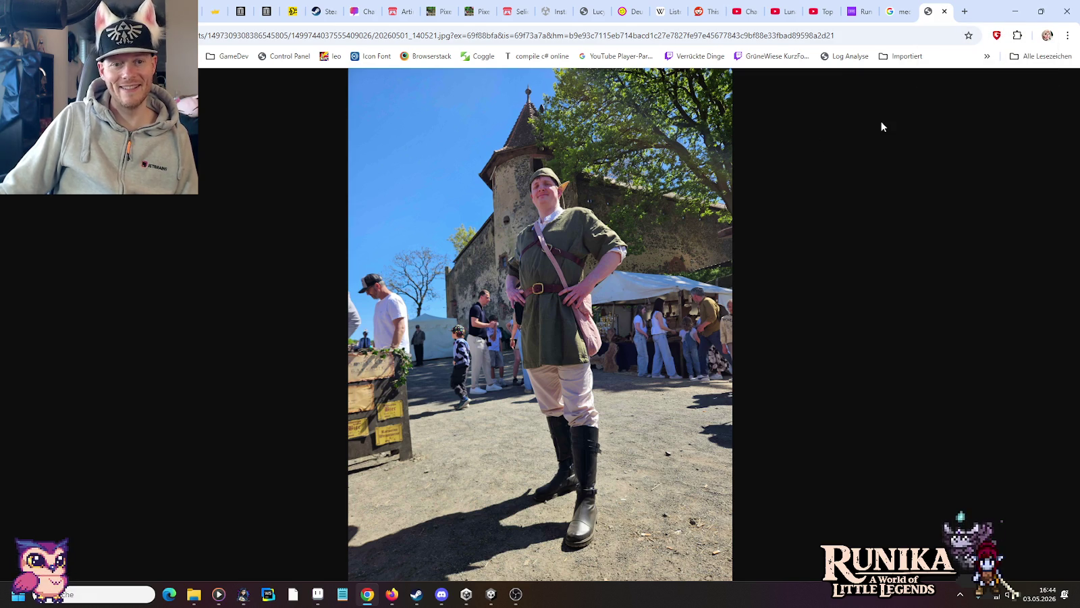
{"action": "left_click", "coordinate": [944, 11]}
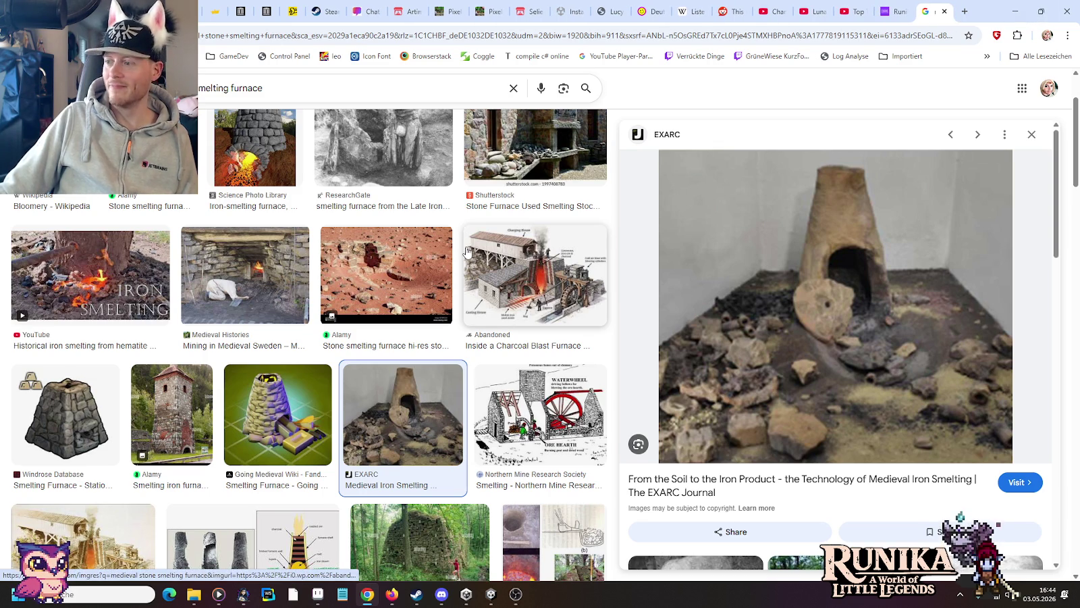
Step: Preview the waterwheel smelting illustration and scroll through its related images
{"action": "scroll", "coordinate": [473, 256], "scroll_direction": "down", "scroll_amount": 2}
{"action": "left_click", "coordinate": [528, 277]}
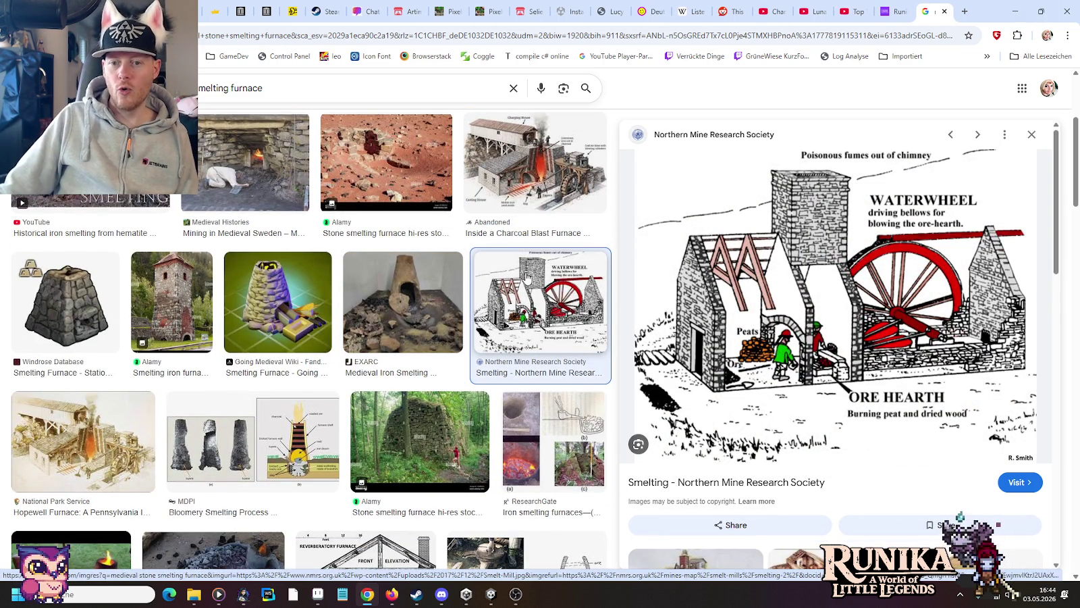
{"action": "mouse_move", "coordinate": [836, 306]}
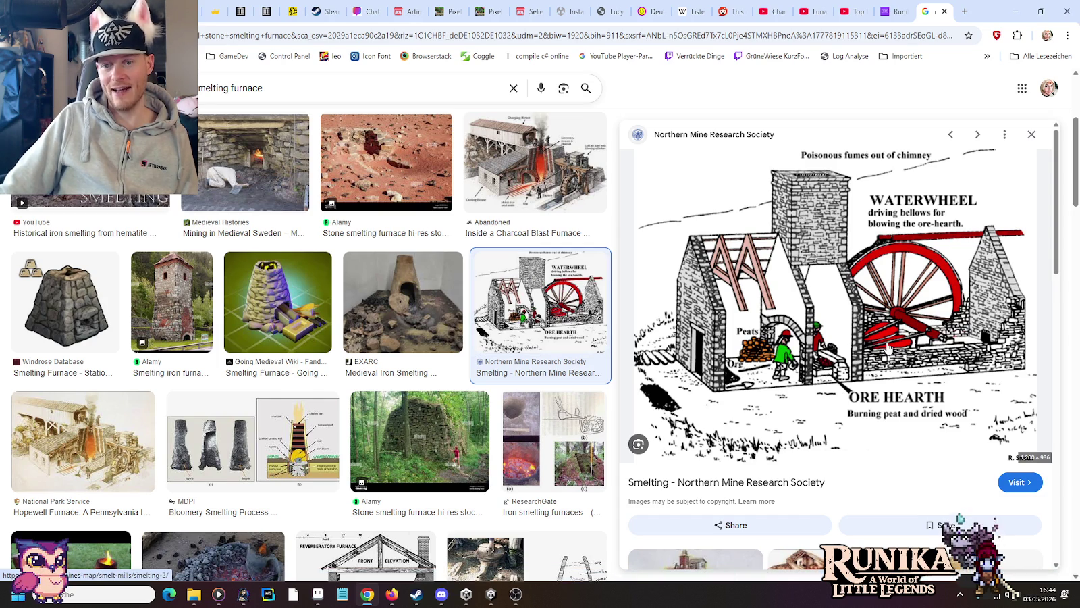
{"action": "scroll", "coordinate": [889, 348], "scroll_direction": "down", "scroll_amount": 1}
{"action": "scroll", "coordinate": [888, 348], "scroll_direction": "down", "scroll_amount": 3}
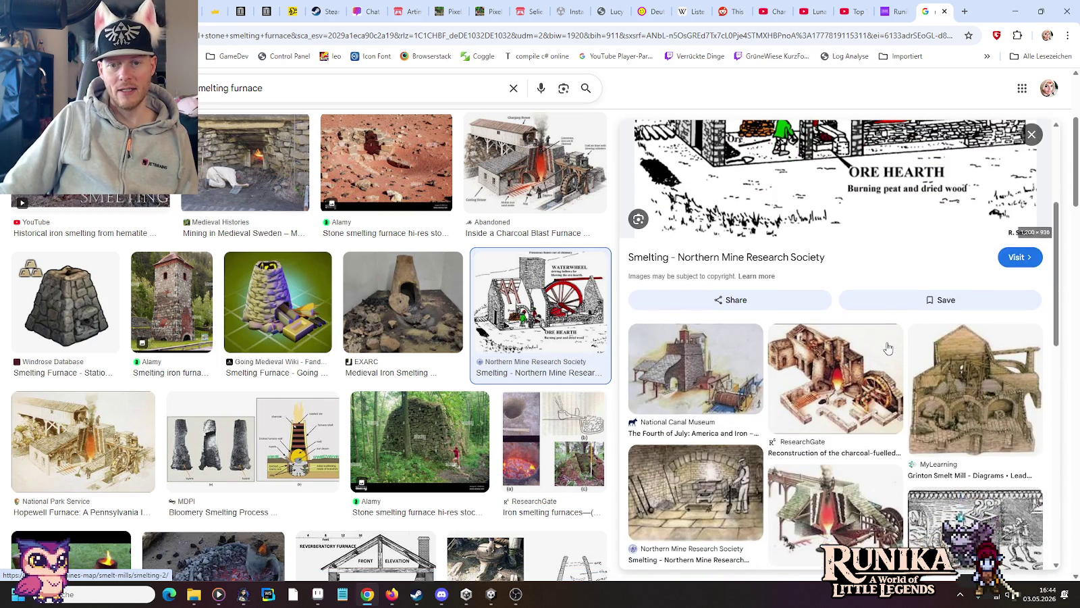
{"action": "scroll", "coordinate": [888, 347], "scroll_direction": "down", "scroll_amount": 3}
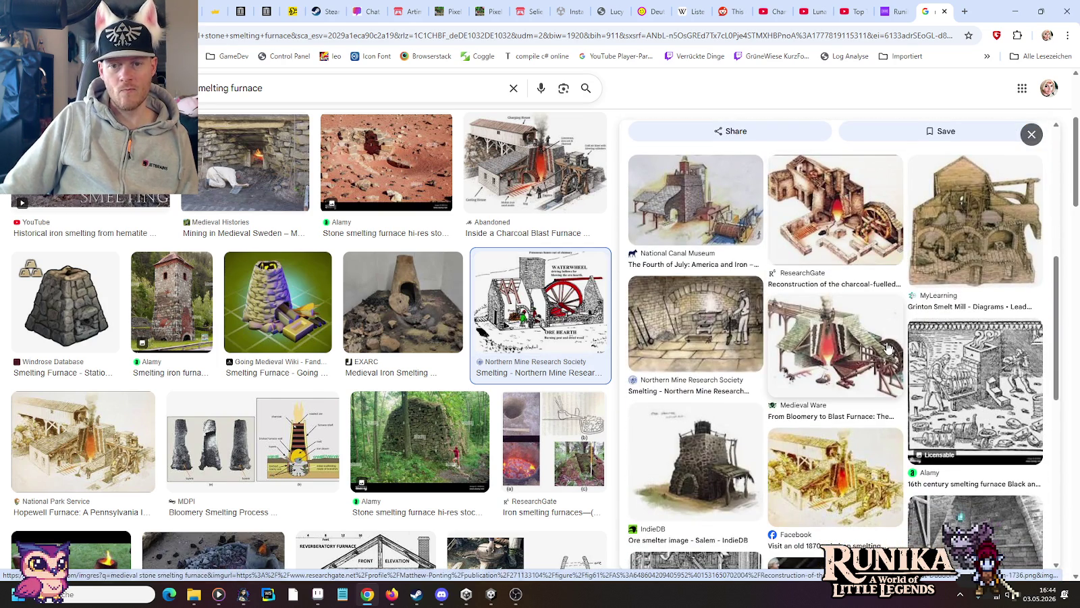
{"action": "scroll", "coordinate": [965, 333], "scroll_direction": "down", "scroll_amount": 1}
Step: Preview the 16th-century smelting furnace engraving and the smelting of ores image
{"action": "left_click", "coordinate": [966, 333]}
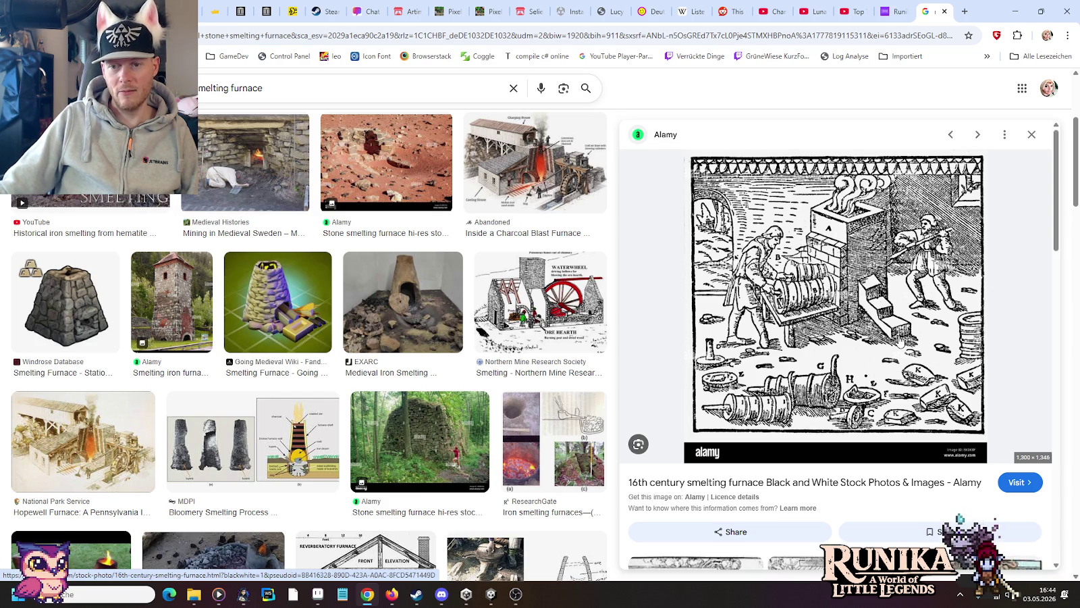
{"action": "scroll", "coordinate": [900, 341], "scroll_direction": "down", "scroll_amount": 2}
{"action": "scroll", "coordinate": [900, 341], "scroll_direction": "down", "scroll_amount": 1}
{"action": "scroll", "coordinate": [900, 341], "scroll_direction": "down", "scroll_amount": 2}
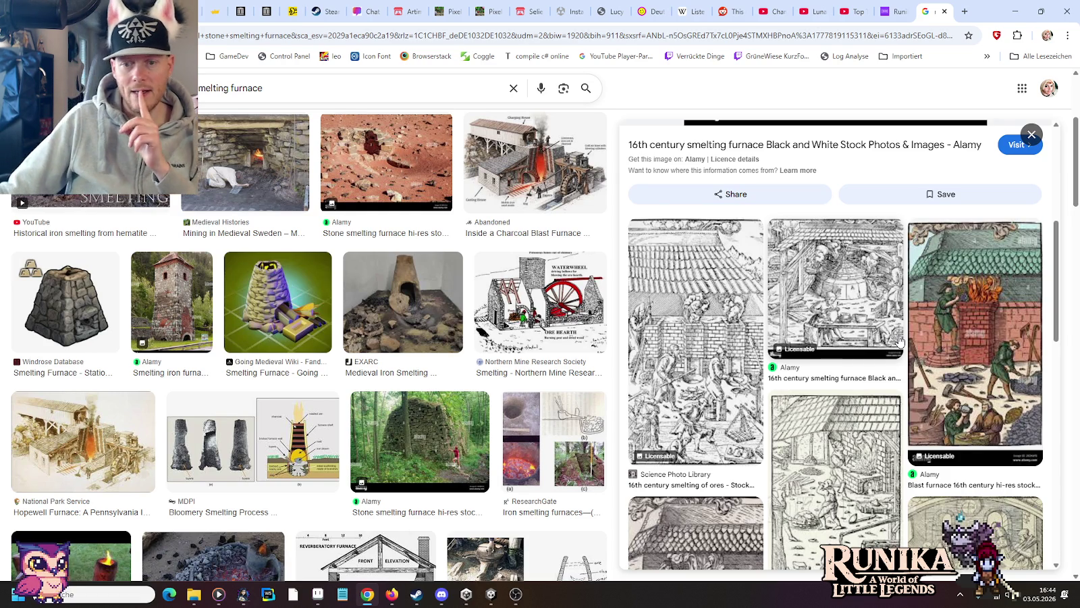
{"action": "left_click", "coordinate": [716, 310]}
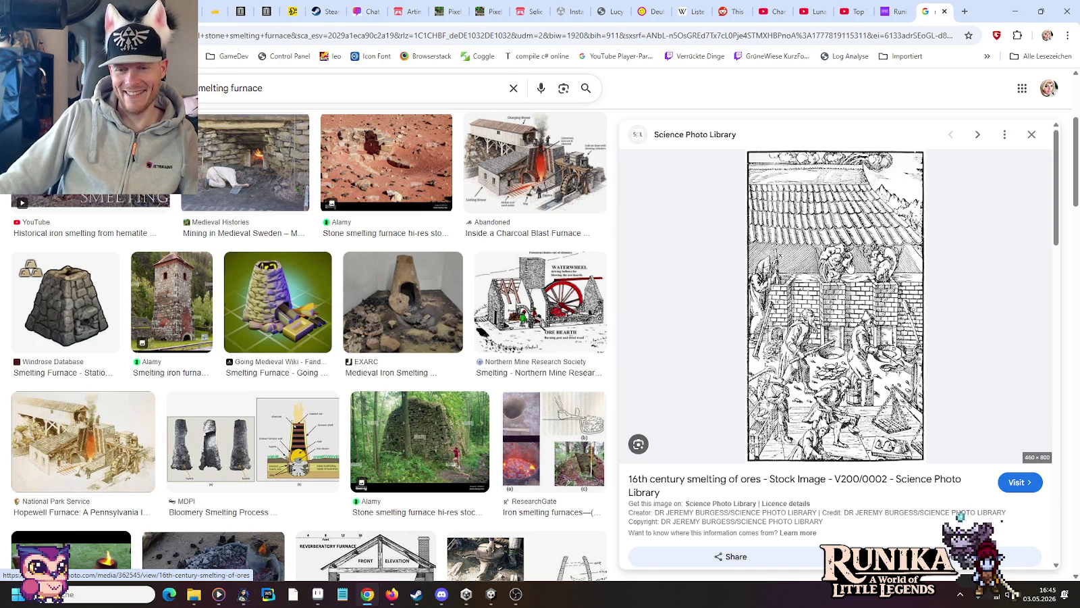
{"action": "scroll", "coordinate": [849, 267], "scroll_direction": "down", "scroll_amount": 5}
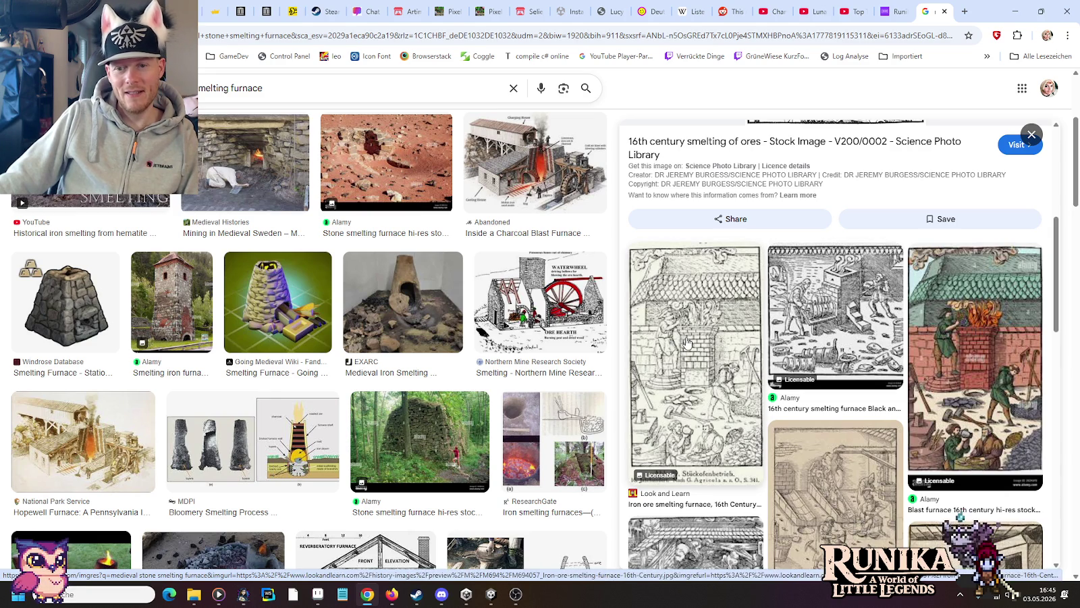
Step: Preview the Alamy 16th-century blast furnace woodcut and scroll to its related woodcuts
{"action": "left_click", "coordinate": [993, 344]}
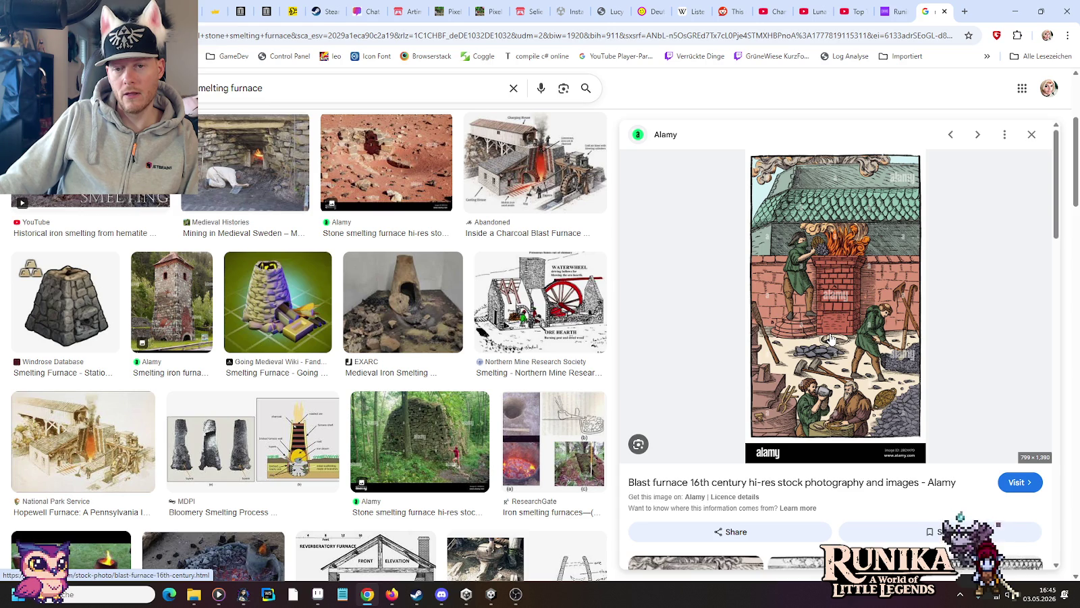
{"action": "scroll", "coordinate": [833, 309], "scroll_direction": "down", "scroll_amount": 3}
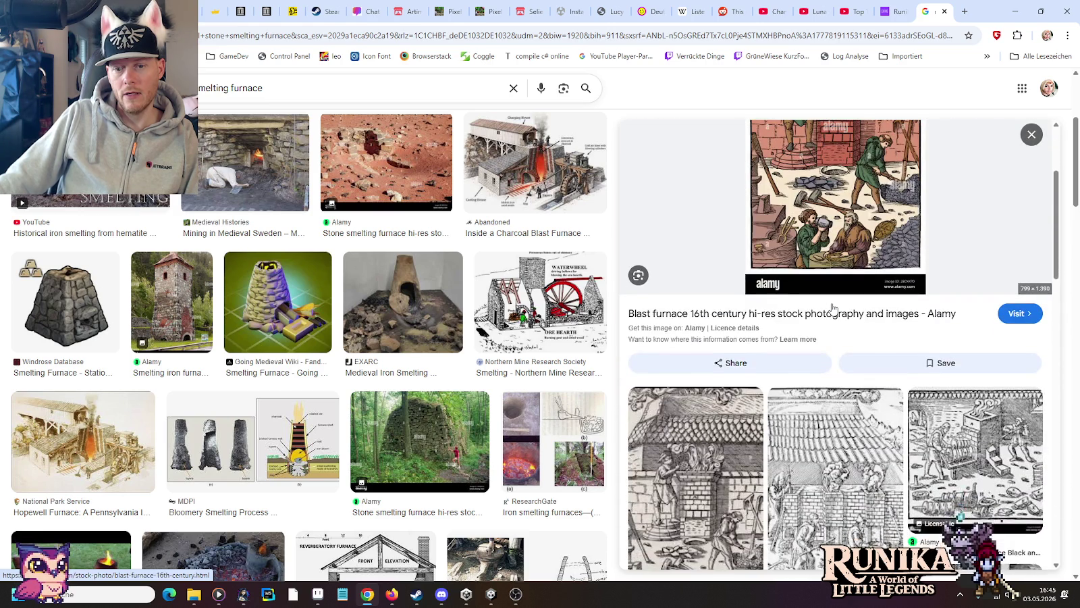
{"action": "scroll", "coordinate": [833, 308], "scroll_direction": "down", "scroll_amount": 1}
{"action": "scroll", "coordinate": [833, 309], "scroll_direction": "down", "scroll_amount": 3}
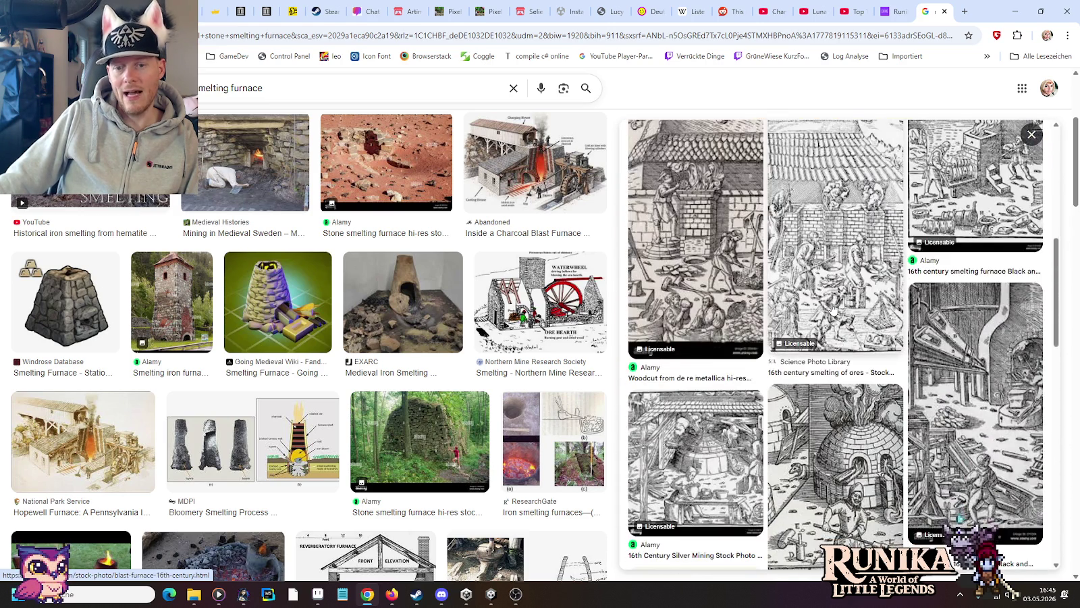
Step: Preview the Wikipedia De re metallica furnace woodcut and scroll its related Agricola engravings
{"action": "scroll", "coordinate": [833, 310], "scroll_direction": "down", "scroll_amount": 1}
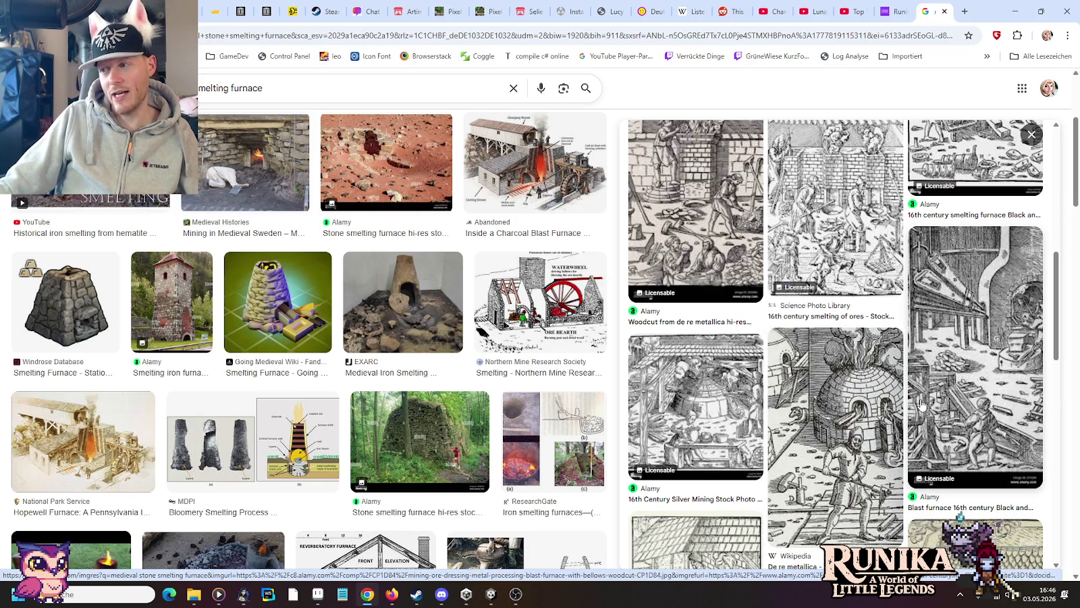
{"action": "scroll", "coordinate": [855, 391], "scroll_direction": "down", "scroll_amount": 1}
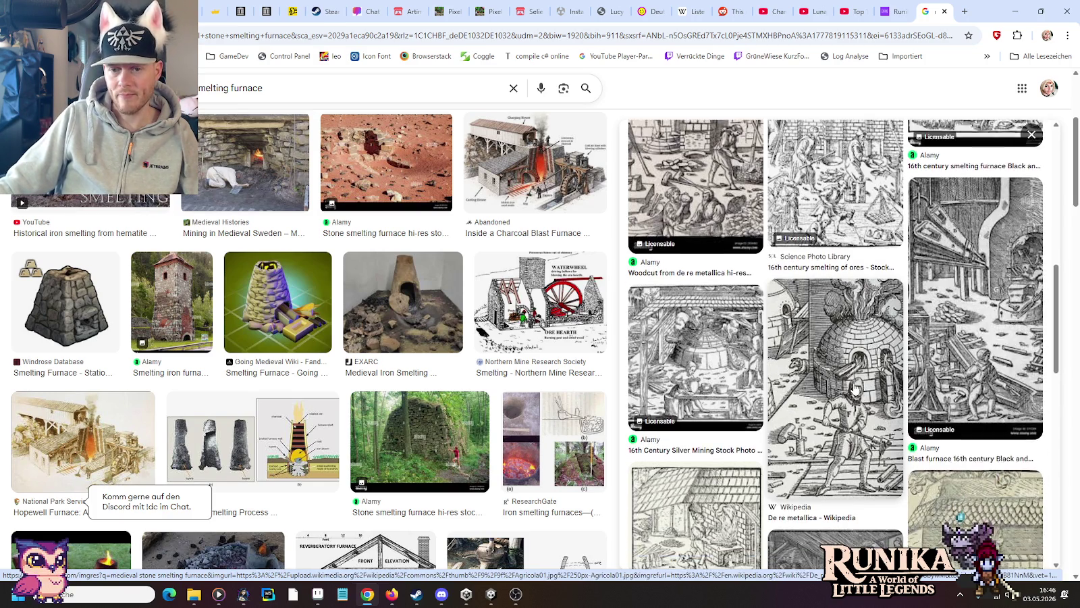
{"action": "left_click", "coordinate": [861, 312]}
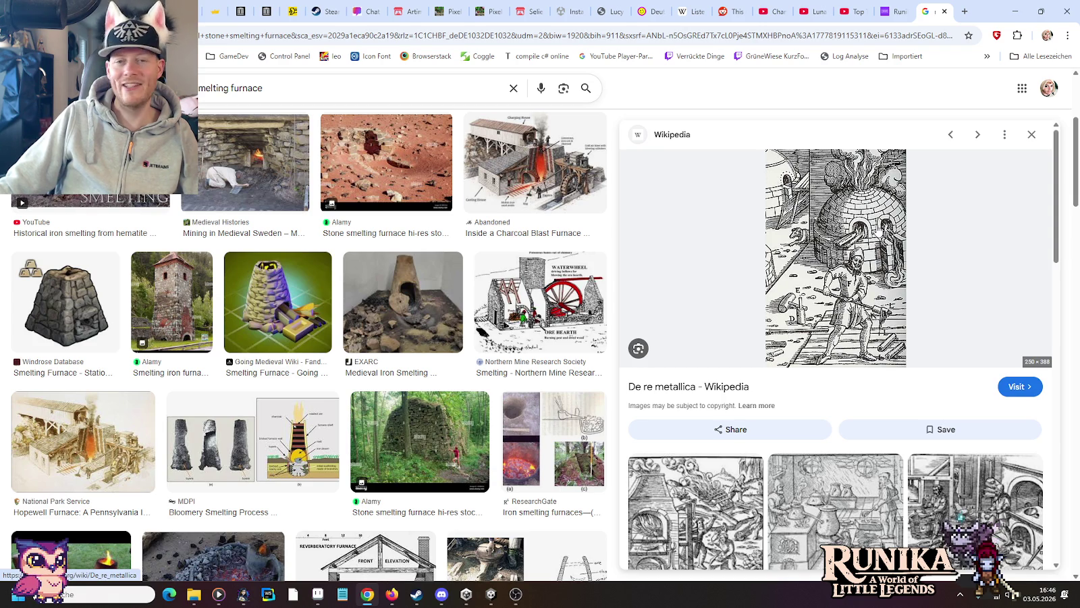
{"action": "scroll", "coordinate": [869, 357], "scroll_direction": "down", "scroll_amount": 3}
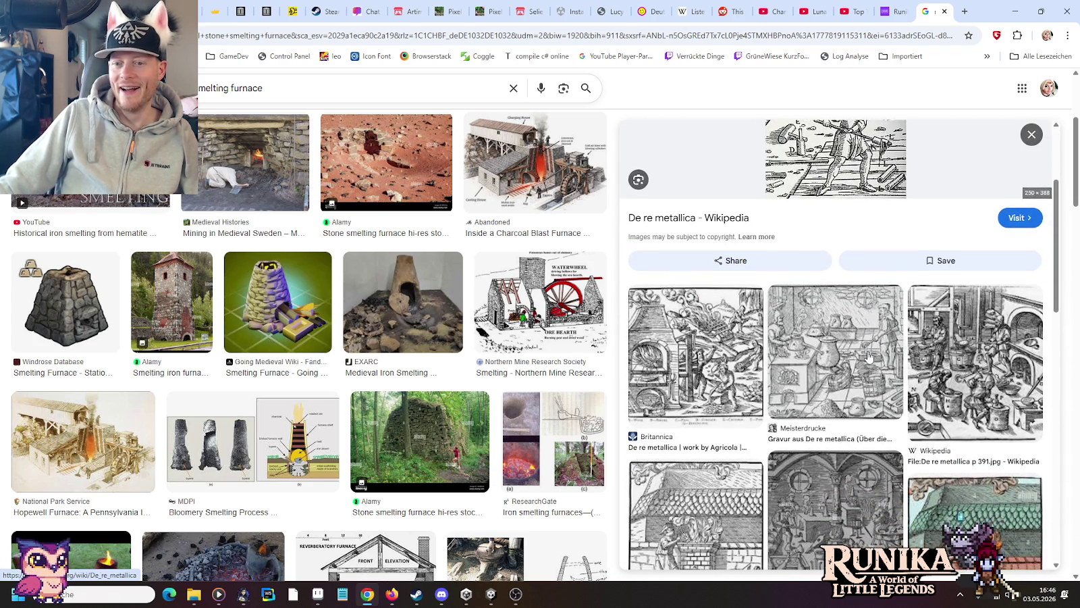
{"action": "scroll", "coordinate": [869, 356], "scroll_direction": "down", "scroll_amount": 1}
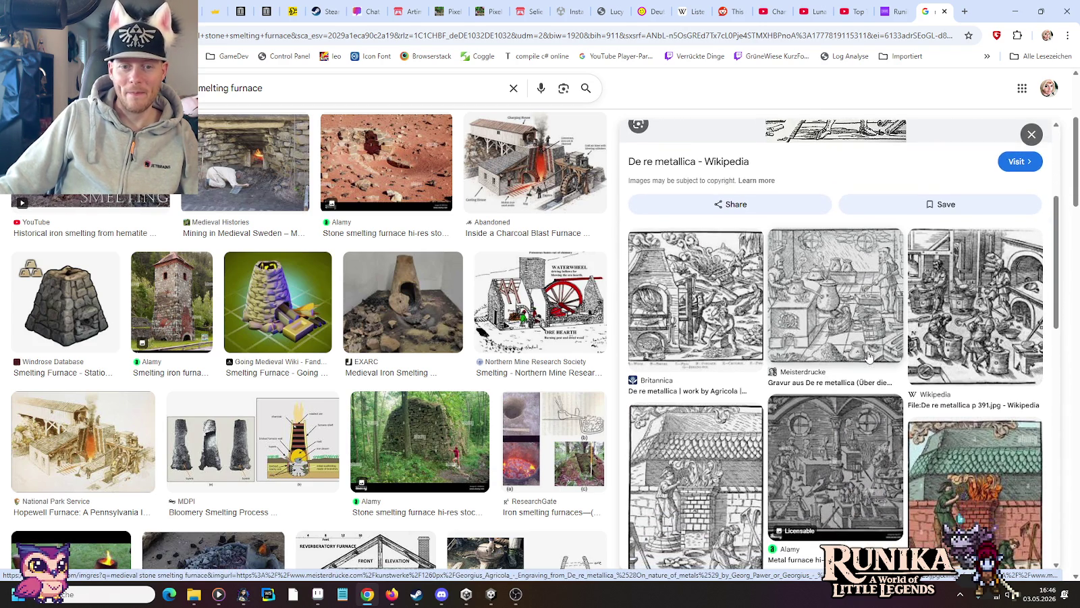
{"action": "scroll", "coordinate": [869, 356], "scroll_direction": "down", "scroll_amount": 5}
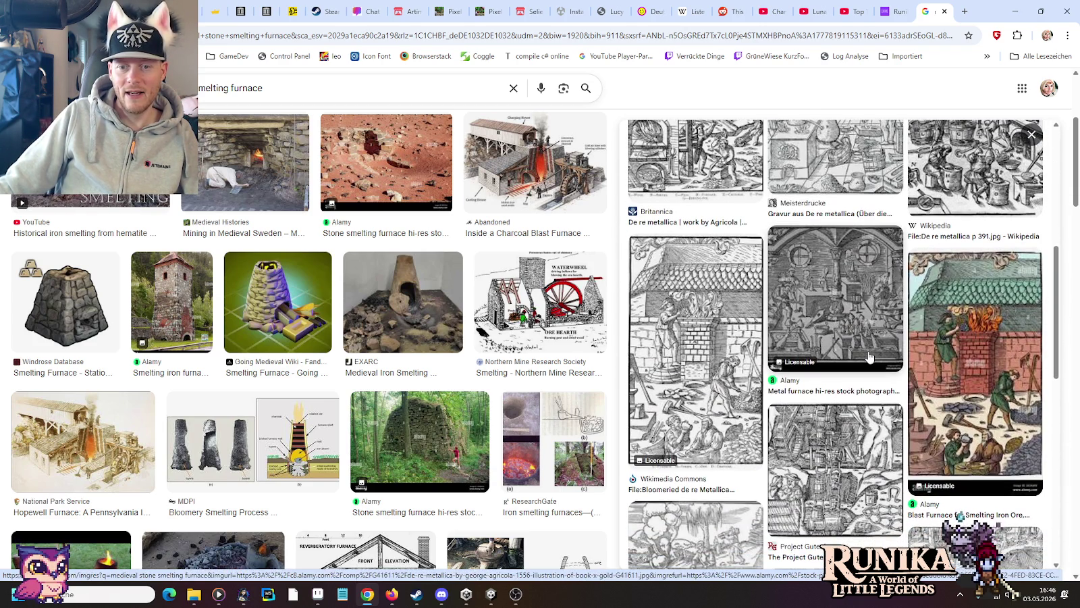
{"action": "scroll", "coordinate": [870, 356], "scroll_direction": "down", "scroll_amount": 3}
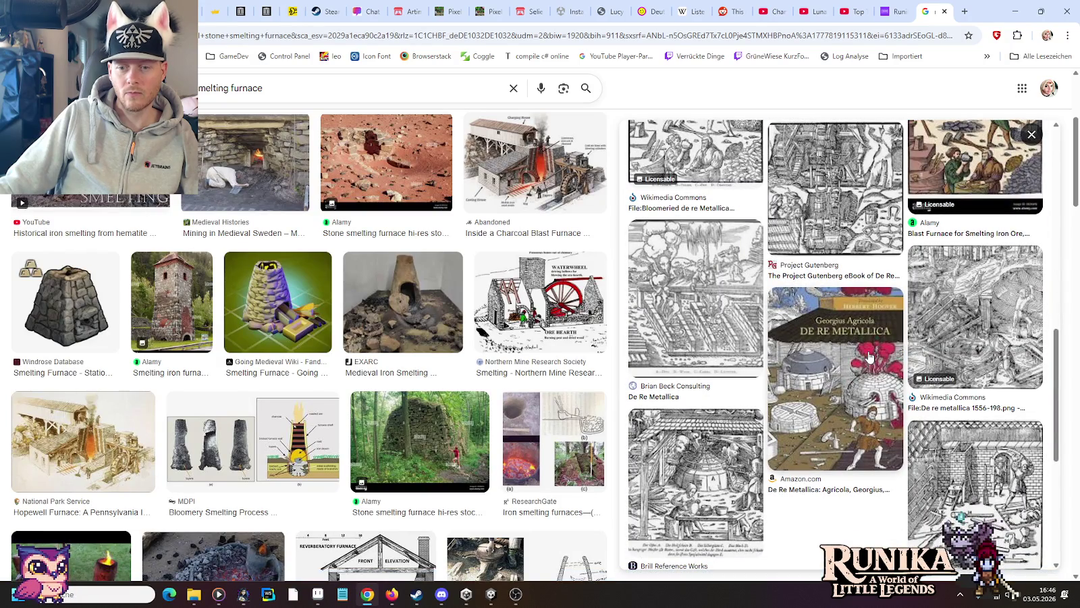
Step: Preview the Smelting Of Ores and Smelting Of Copper, 1683 woodcuts, then the Windrose furnace
{"action": "left_click", "coordinate": [949, 465]}
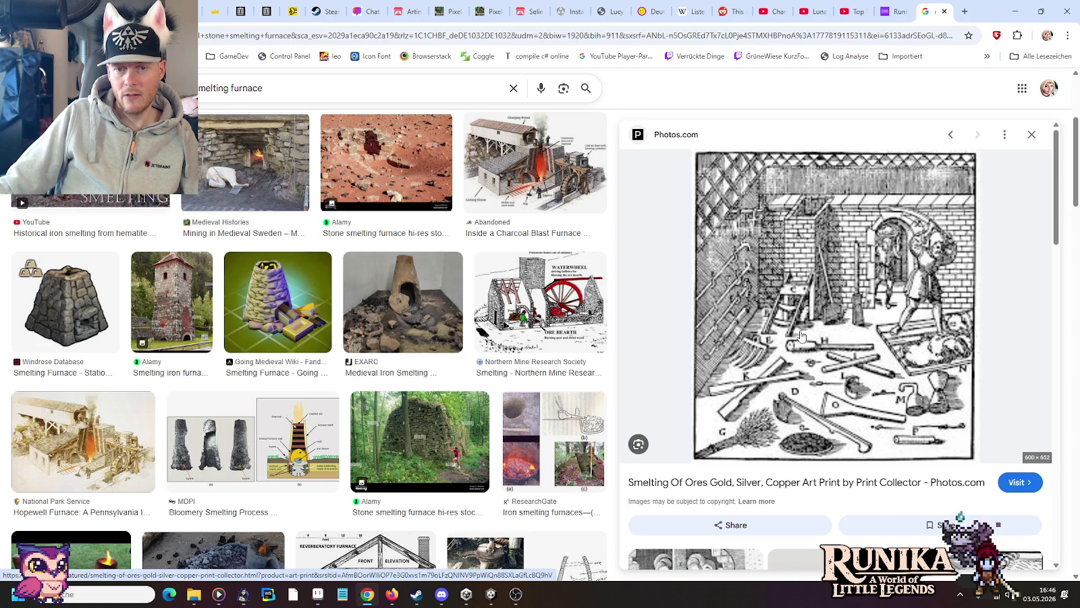
{"action": "scroll", "coordinate": [811, 305], "scroll_direction": "down", "scroll_amount": 3}
{"action": "scroll", "coordinate": [810, 306], "scroll_direction": "down", "scroll_amount": 2}
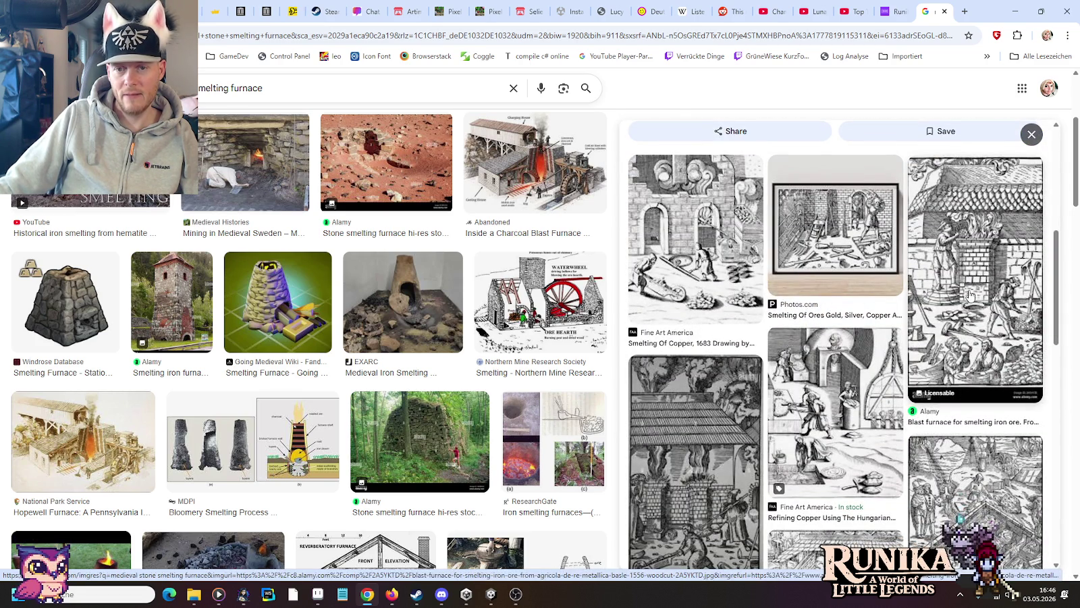
{"action": "left_click", "coordinate": [717, 249]}
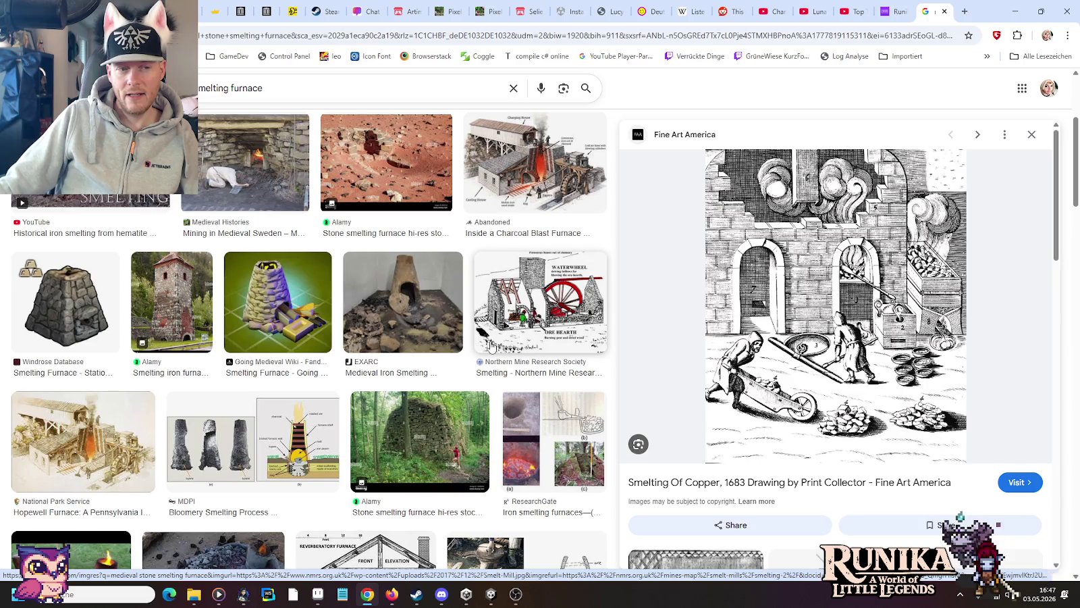
{"action": "left_click", "coordinate": [75, 308]}
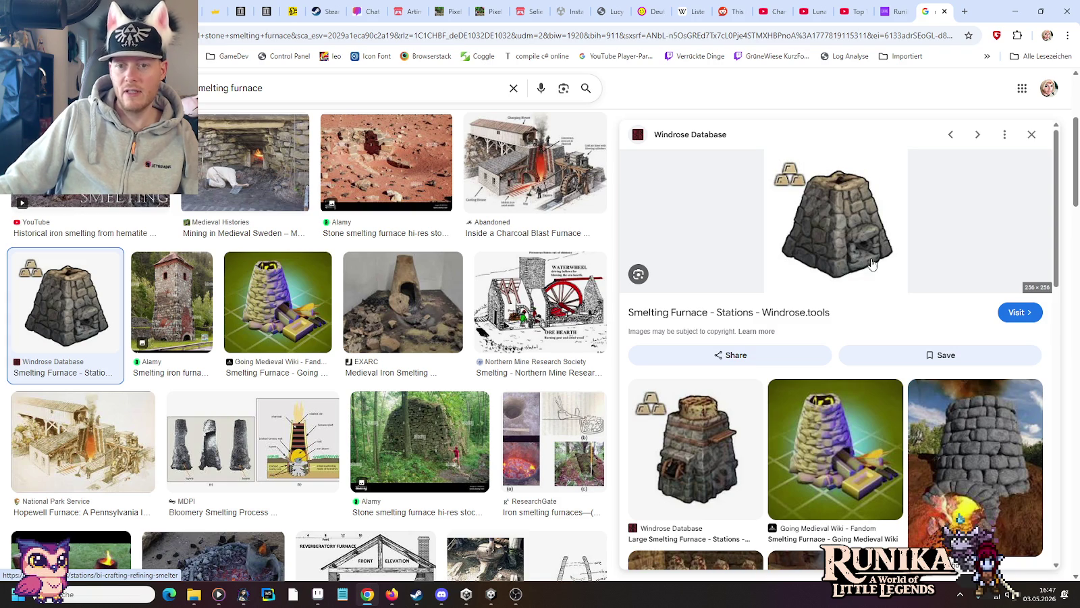
Step: Preview the Windrose.tools Large Smelting Furnace image and scroll through the related stone furnace results
{"action": "left_click", "coordinate": [711, 483]}
{"action": "scroll", "coordinate": [713, 472], "scroll_direction": "down", "scroll_amount": 2}
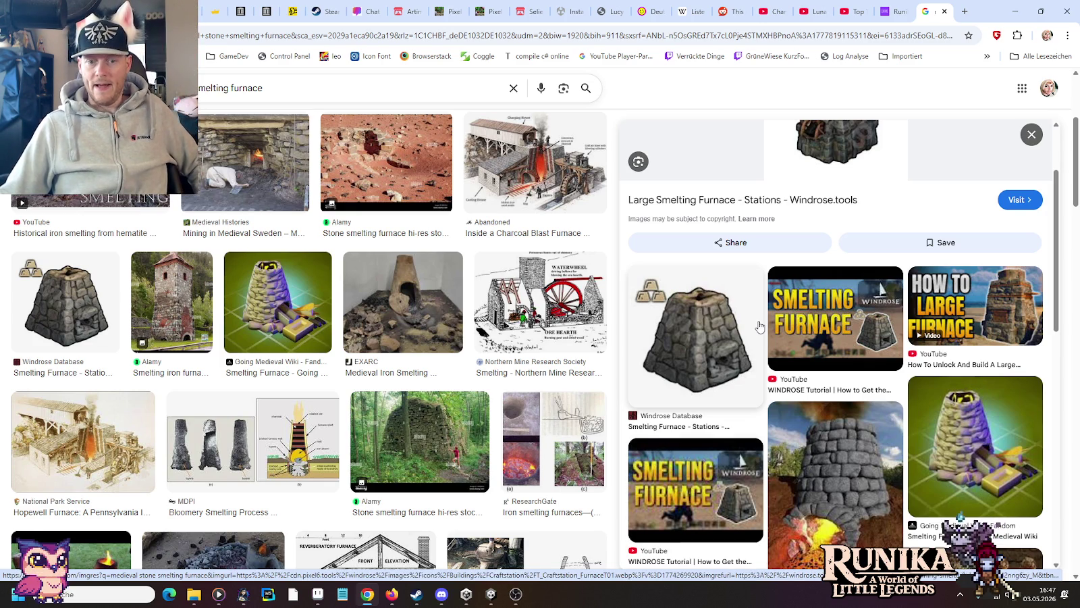
{"action": "scroll", "coordinate": [759, 327], "scroll_direction": "up", "scroll_amount": 2}
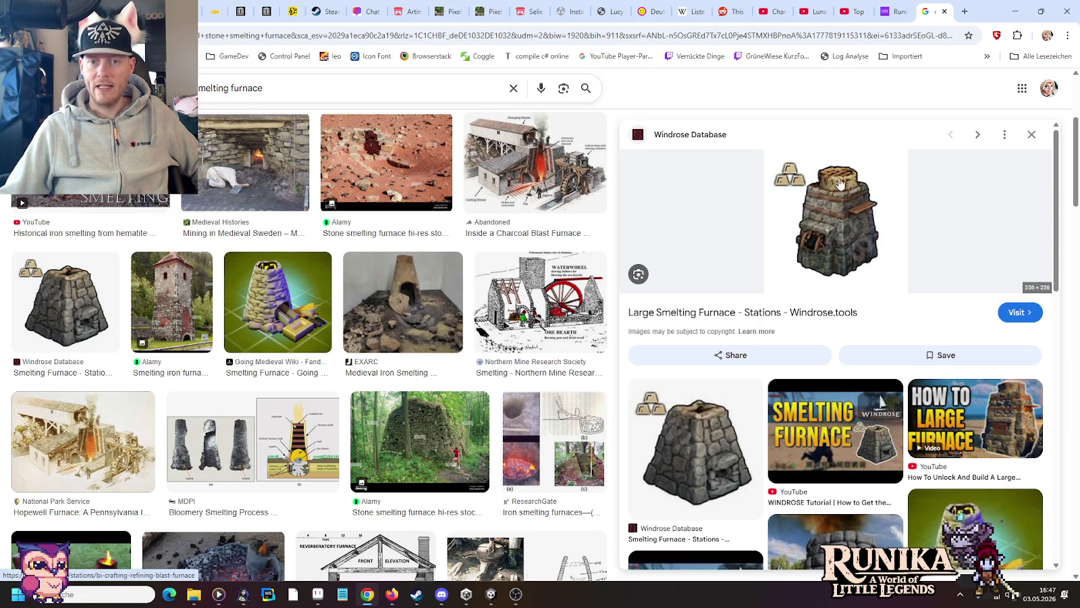
{"action": "scroll", "coordinate": [284, 331], "scroll_direction": "down", "scroll_amount": 3}
{"action": "scroll", "coordinate": [283, 331], "scroll_direction": "down", "scroll_amount": 1}
{"action": "scroll", "coordinate": [284, 331], "scroll_direction": "down", "scroll_amount": 3}
{"action": "scroll", "coordinate": [284, 331], "scroll_direction": "down", "scroll_amount": 3}
{"action": "scroll", "coordinate": [284, 331], "scroll_direction": "up", "scroll_amount": 2}
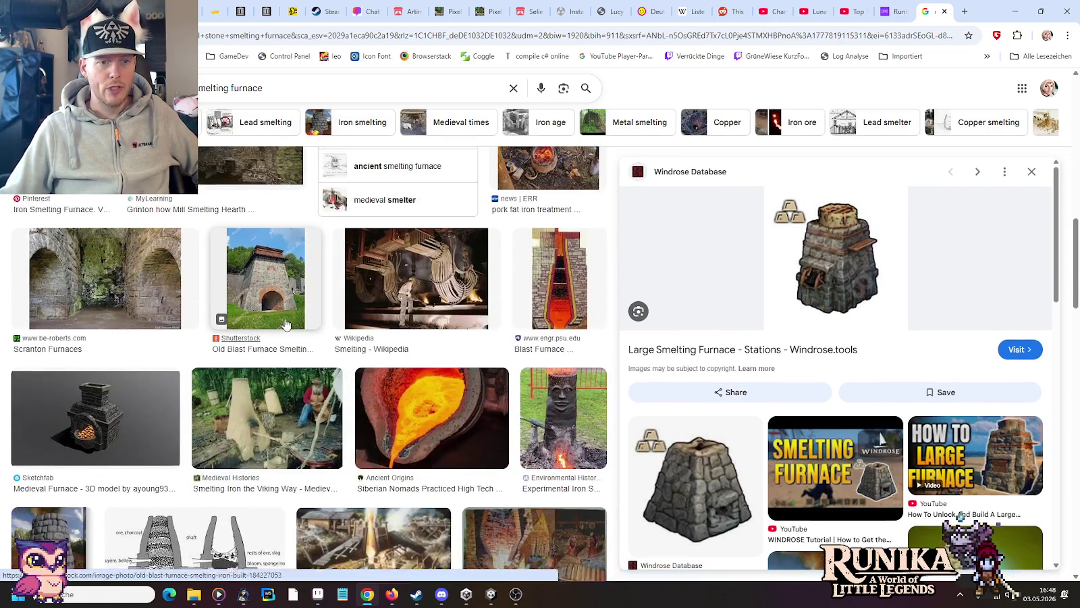
Step: Preview the Shutterstock old blast furnace photo, then the Springer Nature and bau.nu furnace diagrams
{"action": "left_click", "coordinate": [274, 280]}
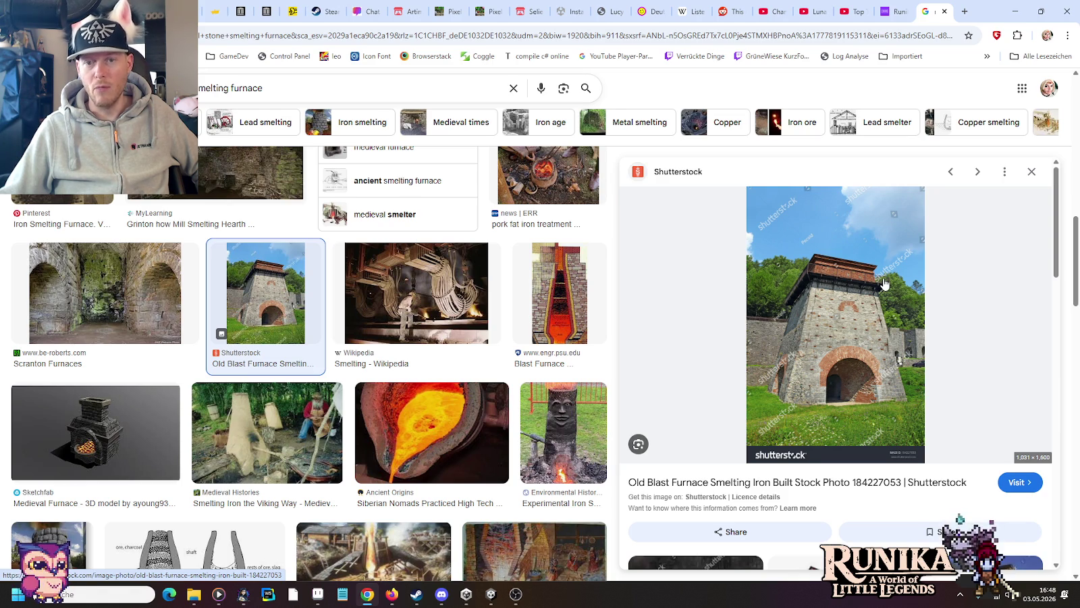
{"action": "scroll", "coordinate": [464, 312], "scroll_direction": "down", "scroll_amount": 4}
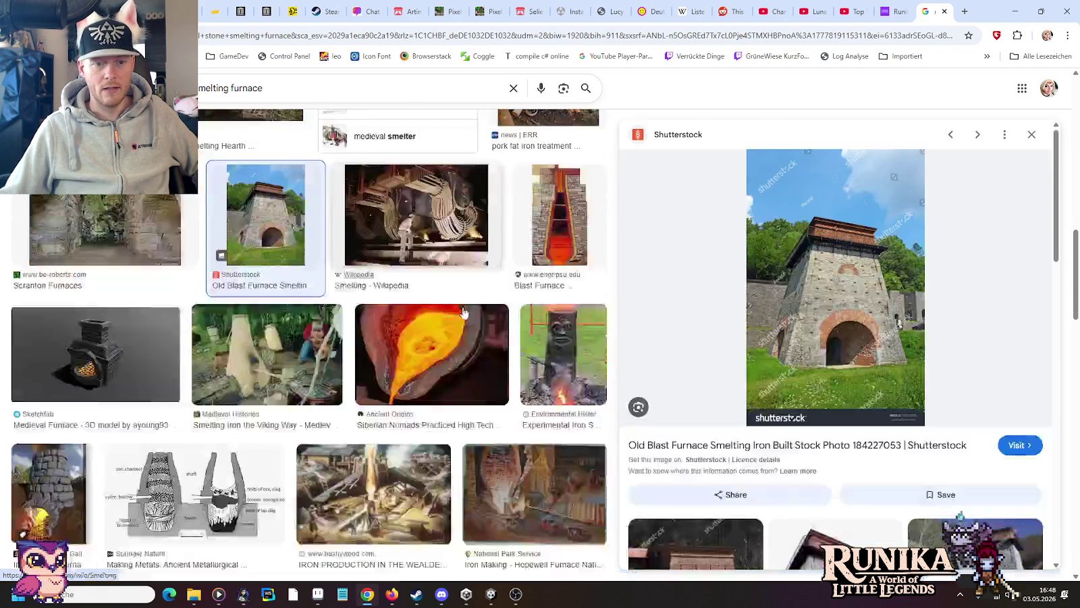
{"action": "left_click", "coordinate": [167, 266]}
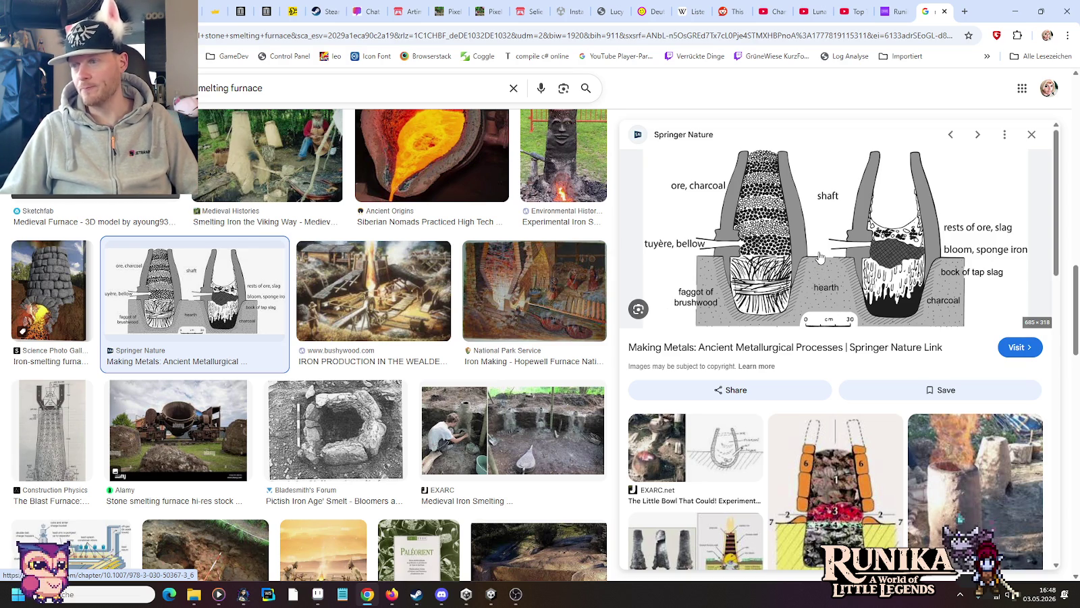
{"action": "scroll", "coordinate": [821, 256], "scroll_direction": "down", "scroll_amount": 3}
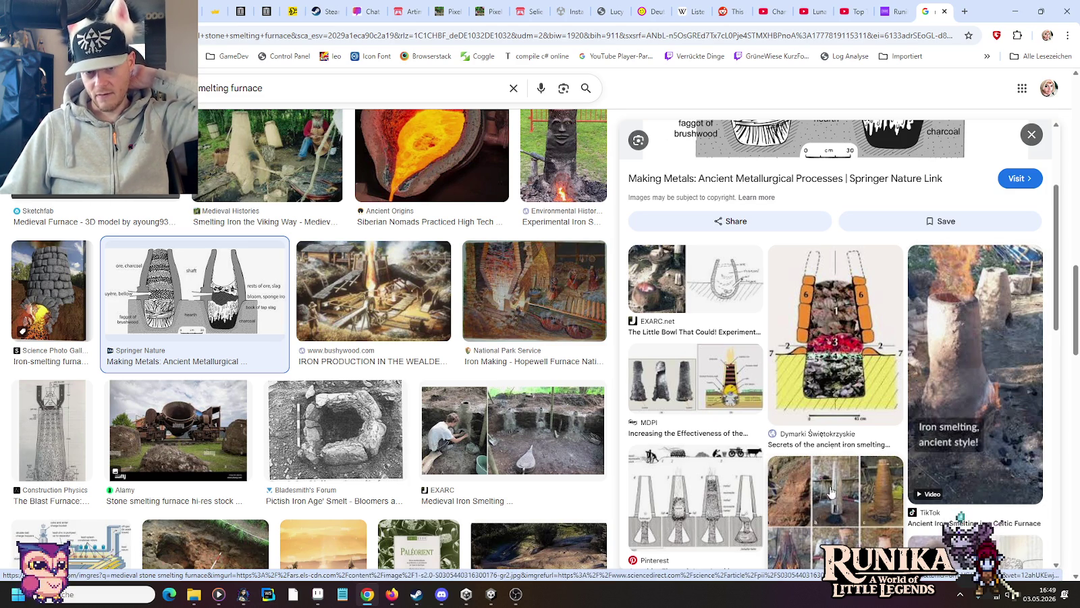
{"action": "left_click", "coordinate": [664, 512]}
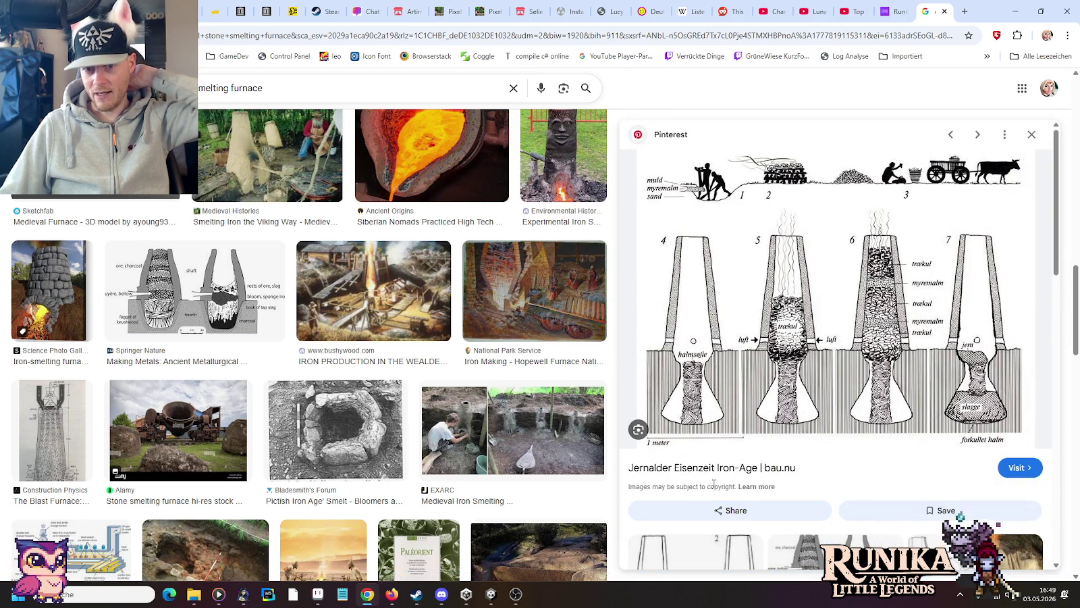
{"action": "mouse_move", "coordinate": [834, 296]}
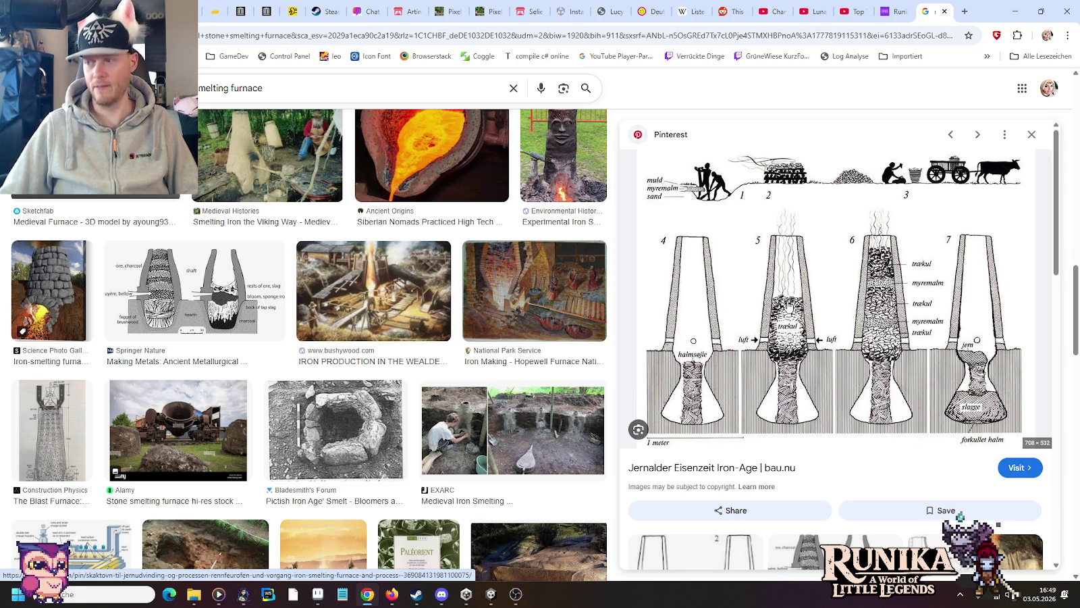
Step: Scroll through the bau.nu Iron-Age diagram's related smelting images, reaching the anthropomorphic low shaft furnace
{"action": "scroll", "coordinate": [788, 305], "scroll_direction": "down", "scroll_amount": 2}
{"action": "scroll", "coordinate": [788, 305], "scroll_direction": "down", "scroll_amount": 1}
{"action": "scroll", "coordinate": [788, 306], "scroll_direction": "down", "scroll_amount": 1}
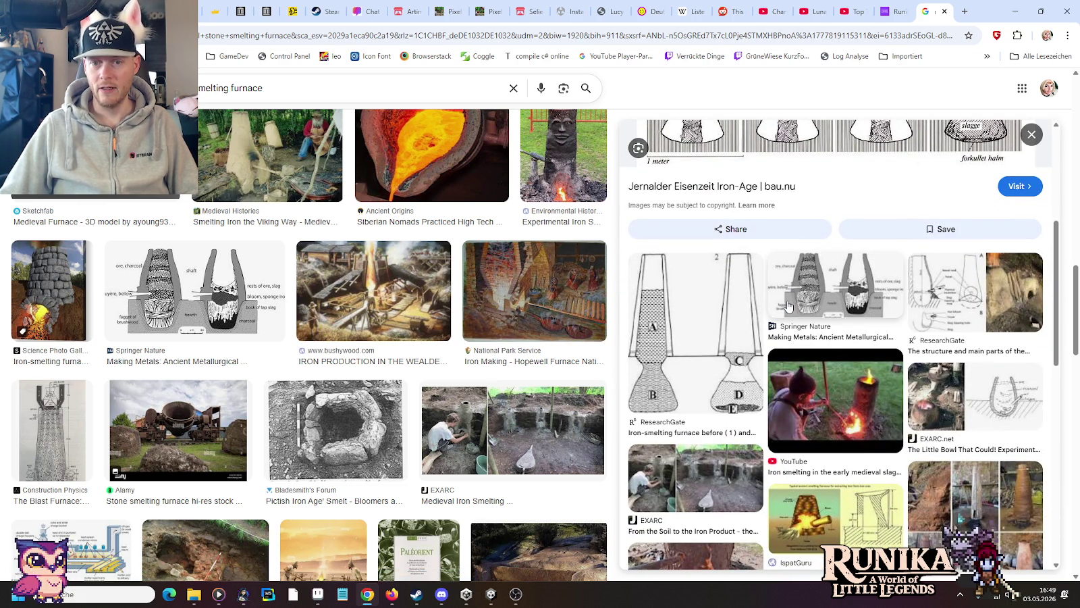
{"action": "scroll", "coordinate": [788, 305], "scroll_direction": "up", "scroll_amount": 1}
{"action": "scroll", "coordinate": [790, 290], "scroll_direction": "up", "scroll_amount": 1}
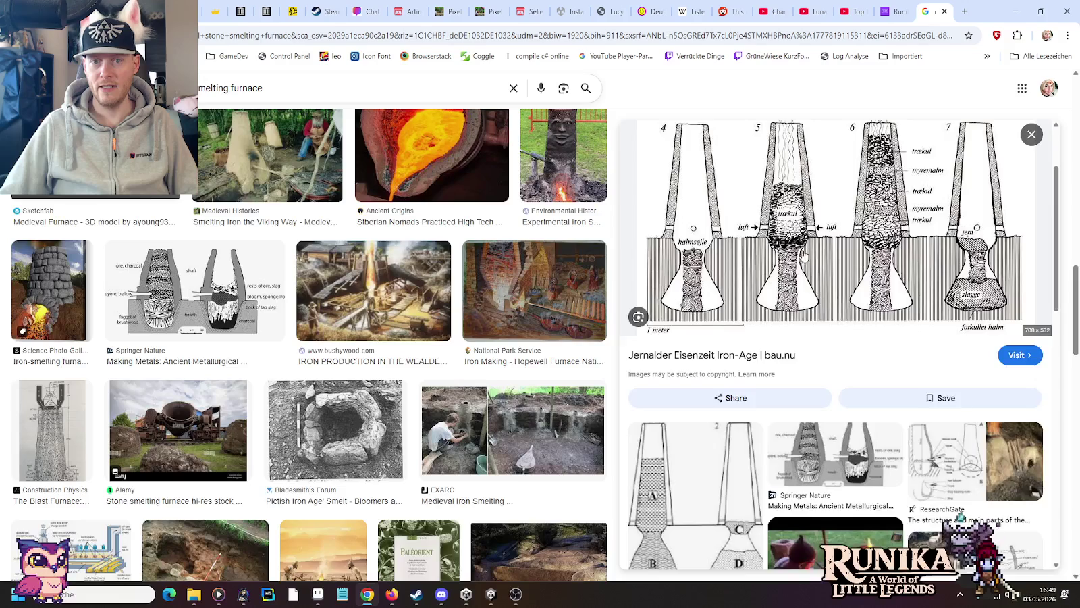
{"action": "scroll", "coordinate": [794, 268], "scroll_direction": "up", "scroll_amount": 2}
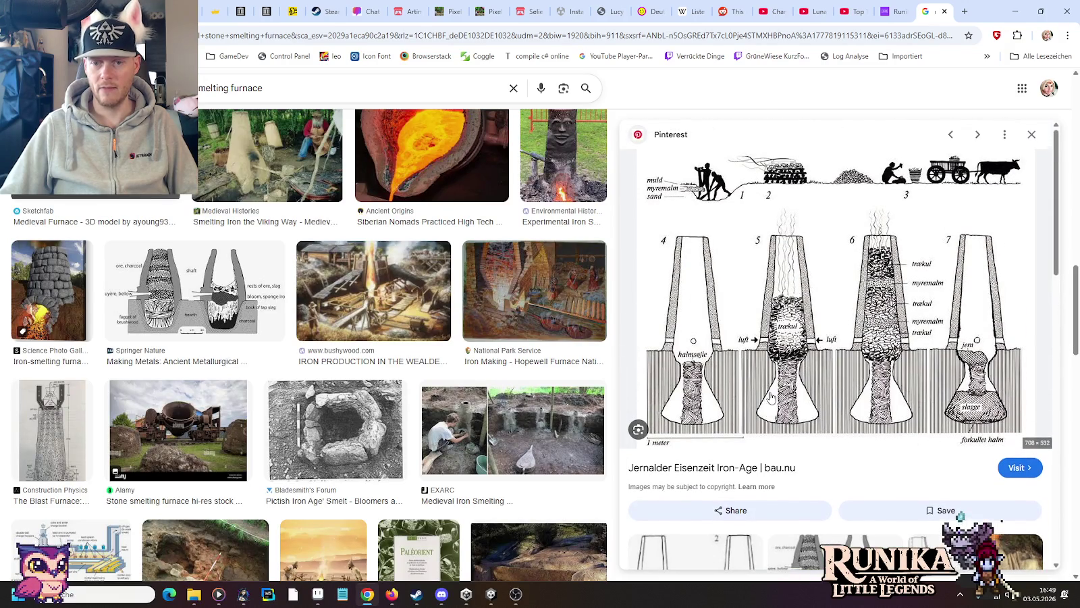
{"action": "scroll", "coordinate": [772, 397], "scroll_direction": "down", "scroll_amount": 4}
{"action": "scroll", "coordinate": [772, 397], "scroll_direction": "down", "scroll_amount": 1}
{"action": "scroll", "coordinate": [772, 397], "scroll_direction": "down", "scroll_amount": 3}
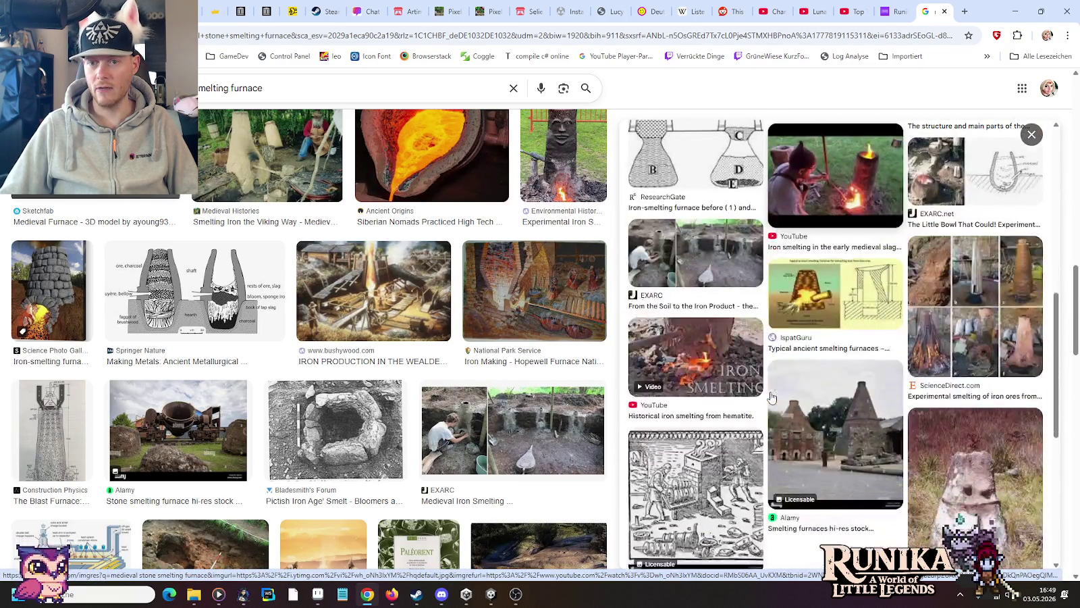
{"action": "scroll", "coordinate": [772, 397], "scroll_direction": "down", "scroll_amount": 2}
{"action": "scroll", "coordinate": [772, 397], "scroll_direction": "down", "scroll_amount": 1}
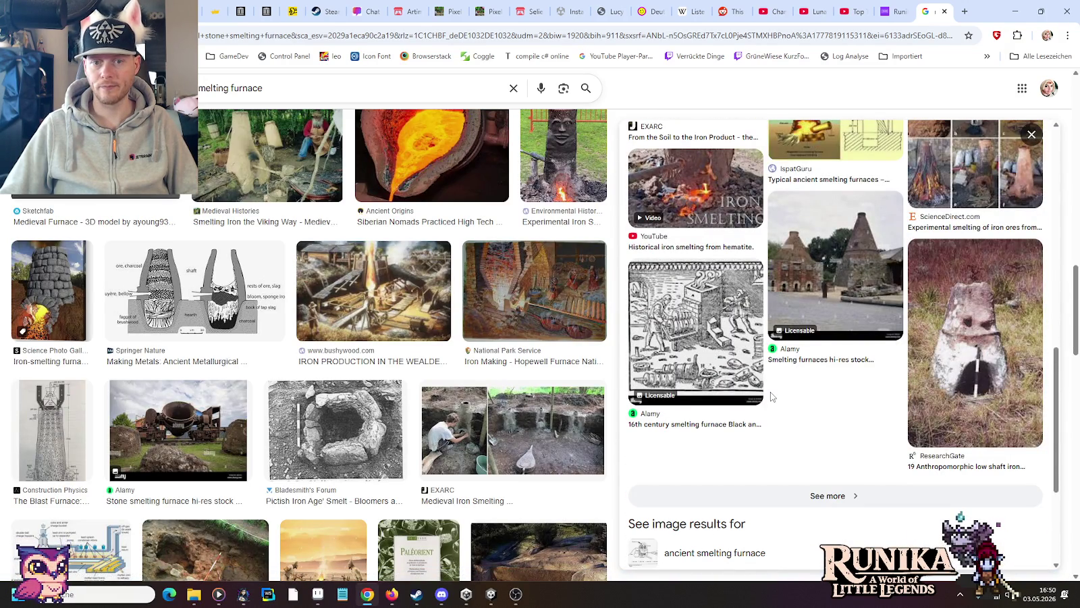
{"action": "scroll", "coordinate": [473, 372], "scroll_direction": "down", "scroll_amount": 2}
{"action": "scroll", "coordinate": [467, 375], "scroll_direction": "down", "scroll_amount": 1}
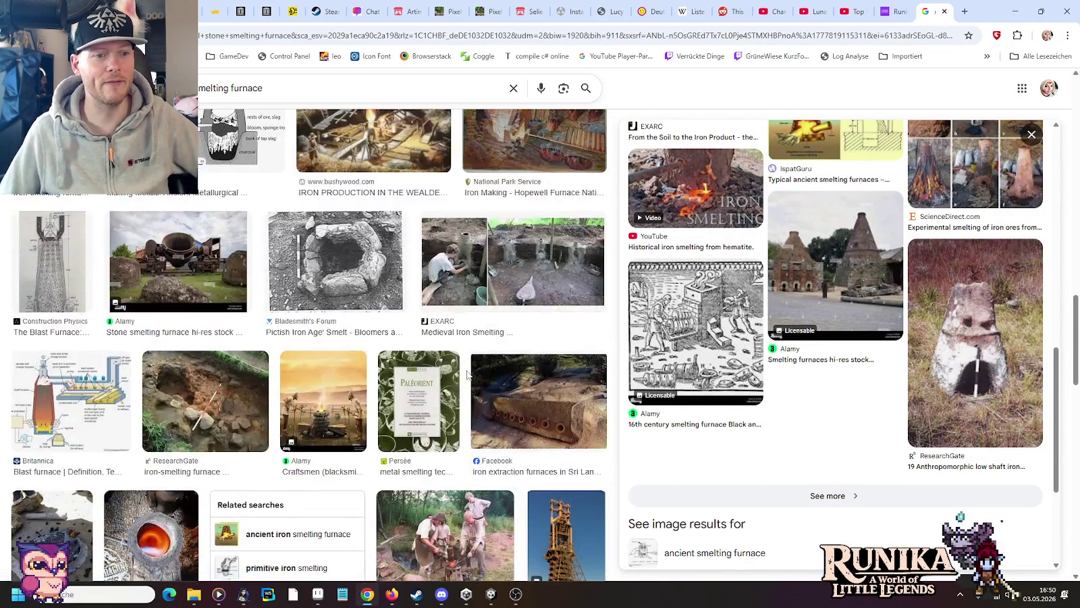
Step: Preview The Blast Furnace cutaway illustration and scroll down through the smelting furnace results
{"action": "left_click", "coordinate": [57, 243]}
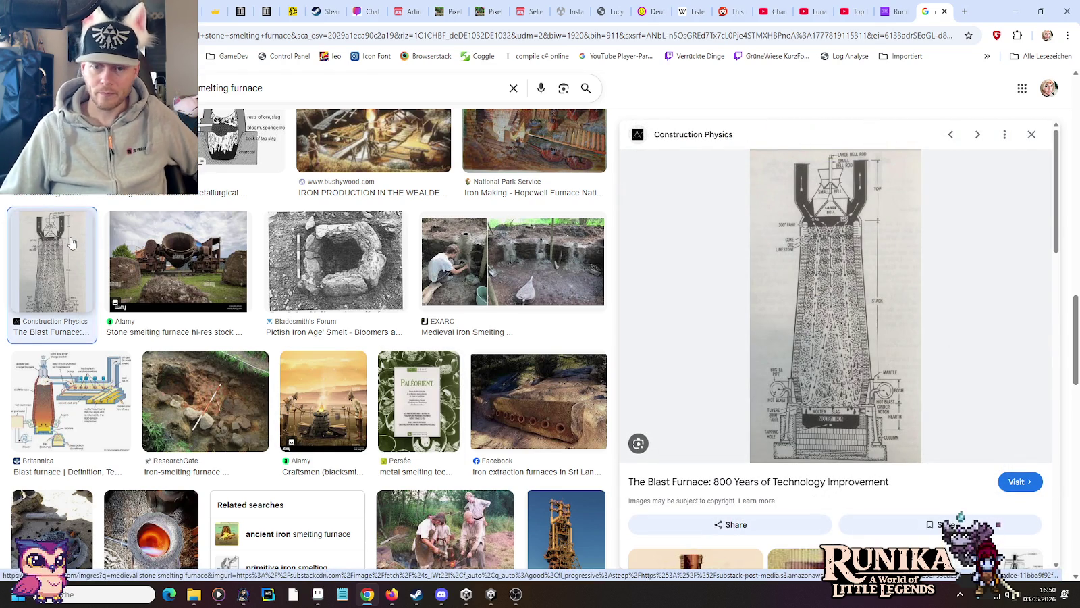
{"action": "scroll", "coordinate": [338, 290], "scroll_direction": "down", "scroll_amount": 1}
{"action": "scroll", "coordinate": [378, 291], "scroll_direction": "down", "scroll_amount": 2}
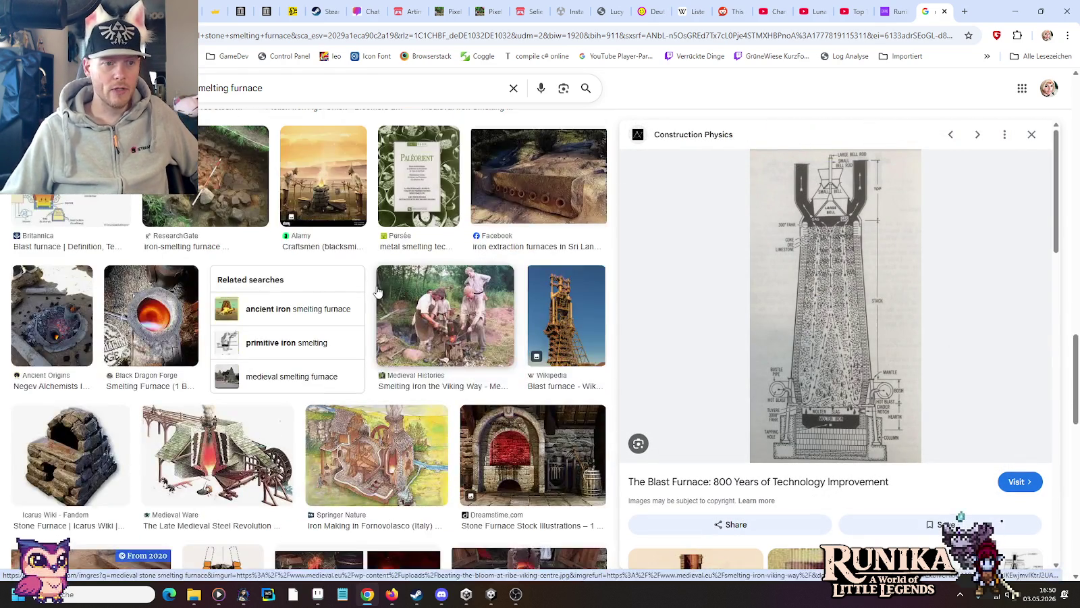
{"action": "scroll", "coordinate": [376, 291], "scroll_direction": "down", "scroll_amount": 1}
{"action": "scroll", "coordinate": [329, 418], "scroll_direction": "down", "scroll_amount": 2}
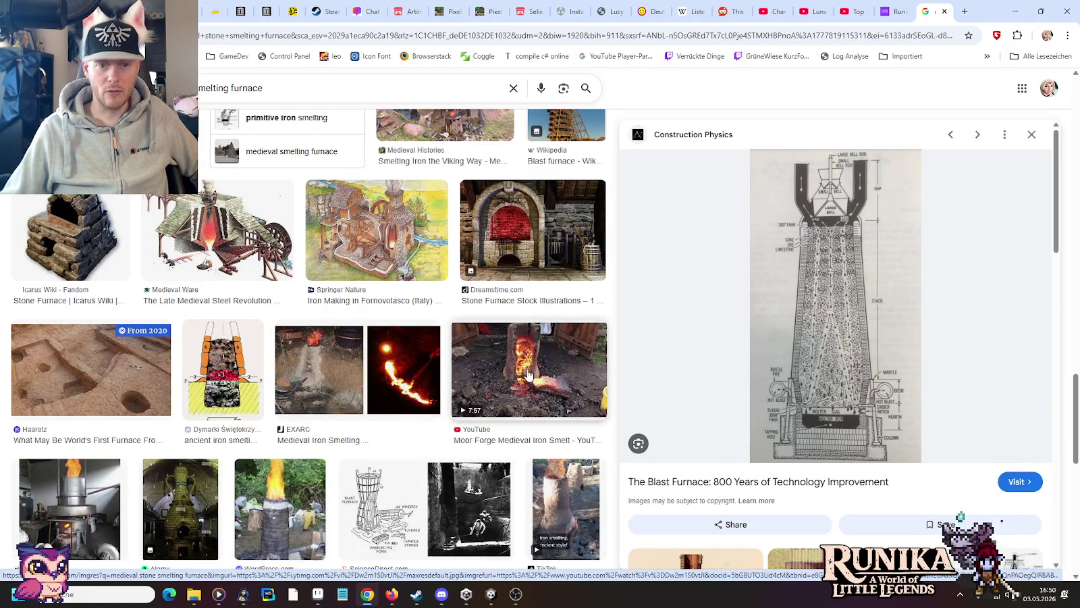
{"action": "scroll", "coordinate": [486, 382], "scroll_direction": "down", "scroll_amount": 2}
{"action": "scroll", "coordinate": [528, 377], "scroll_direction": "down", "scroll_amount": 2}
{"action": "scroll", "coordinate": [528, 377], "scroll_direction": "down", "scroll_amount": 1}
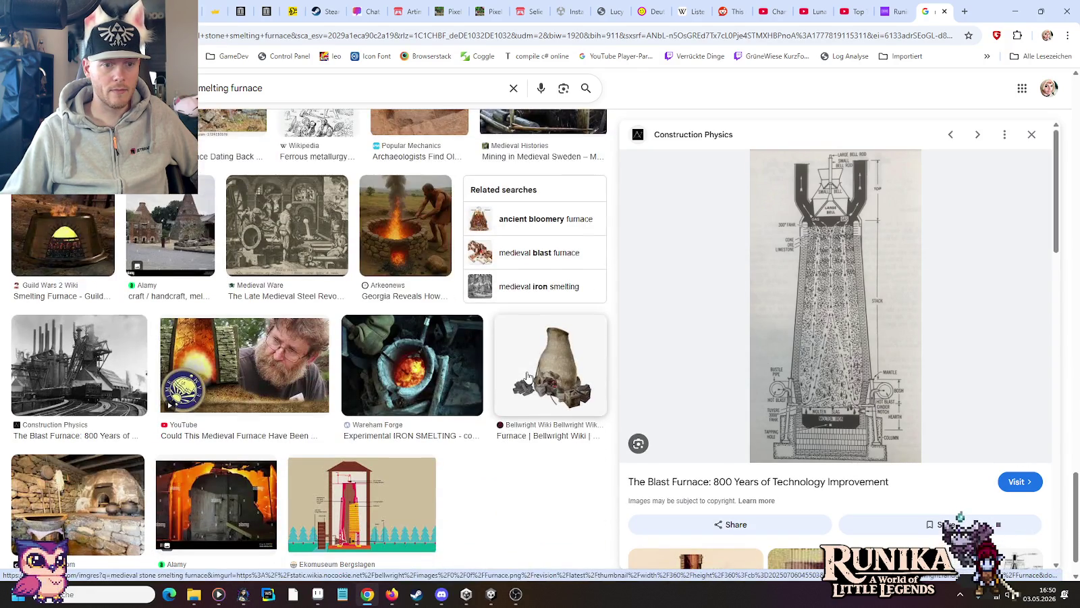
{"action": "scroll", "coordinate": [527, 376], "scroll_direction": "down", "scroll_amount": 1}
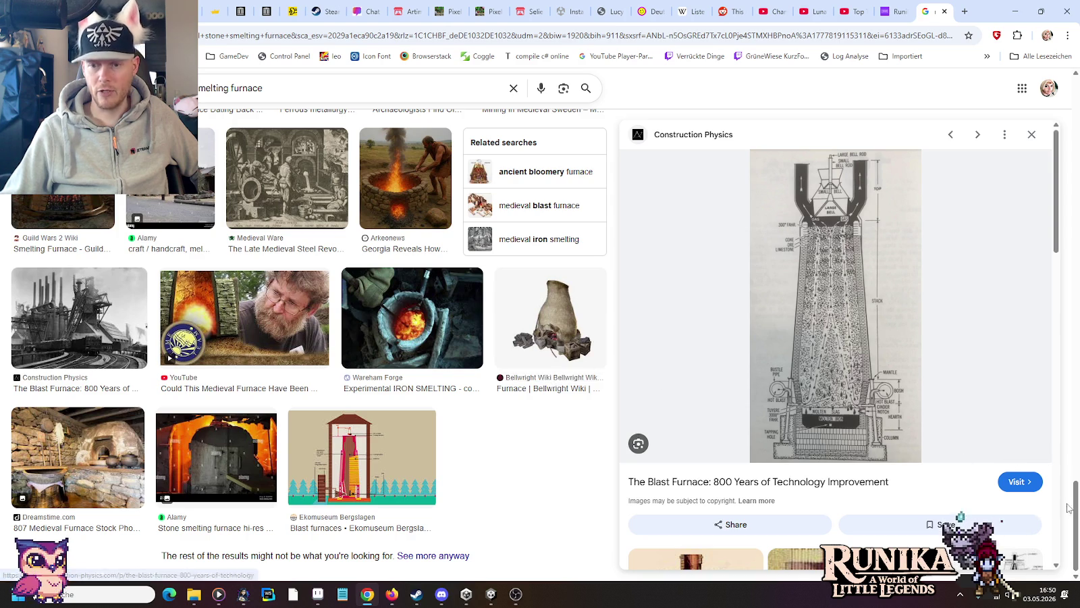
{"action": "scroll", "coordinate": [342, 348], "scroll_direction": "down", "scroll_amount": 5}
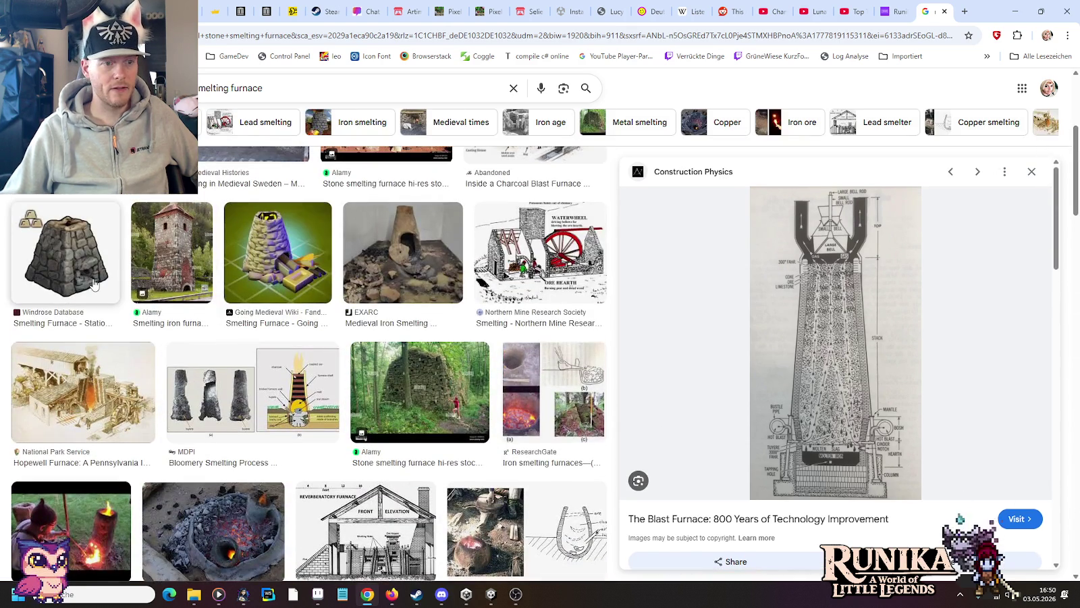
{"action": "scroll", "coordinate": [59, 492], "scroll_direction": "up", "scroll_amount": 3}
Step: Open the Windrose Database Smelting Furnace result to study it, then return to the wooden-houses sheet
{"action": "left_click", "coordinate": [59, 492]}
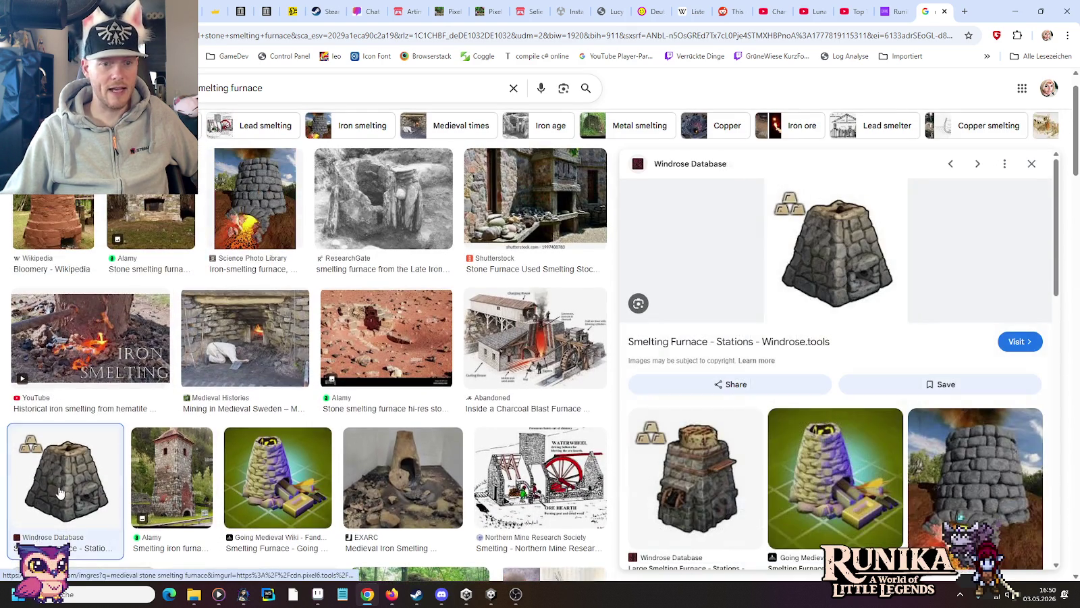
{"action": "scroll", "coordinate": [755, 350], "scroll_direction": "down", "scroll_amount": 2}
{"action": "scroll", "coordinate": [731, 411], "scroll_direction": "up", "scroll_amount": 1}
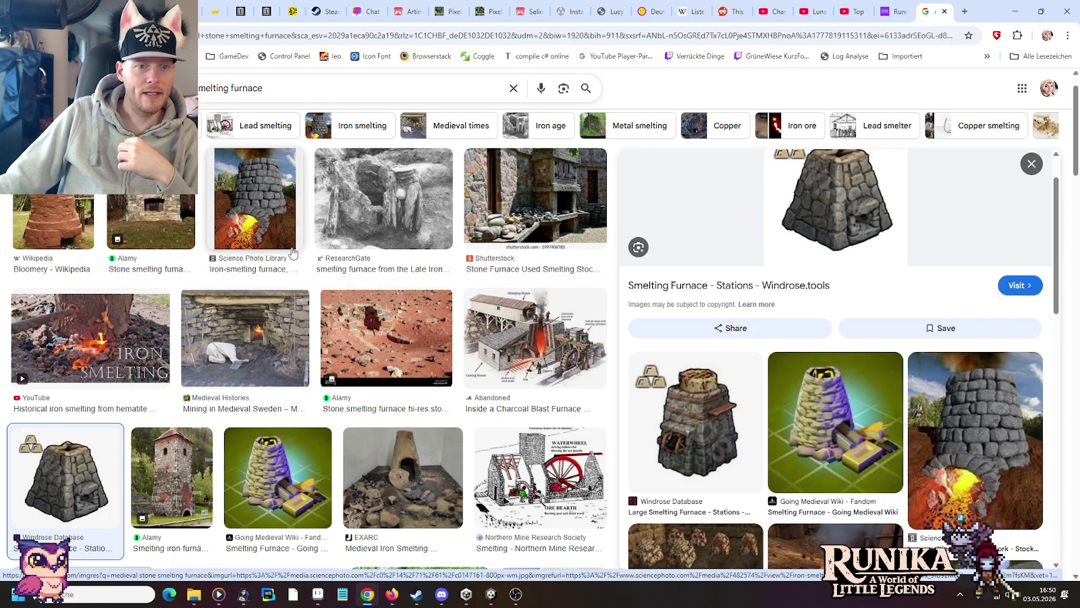
{"action": "scroll", "coordinate": [309, 212], "scroll_direction": "up", "scroll_amount": 1}
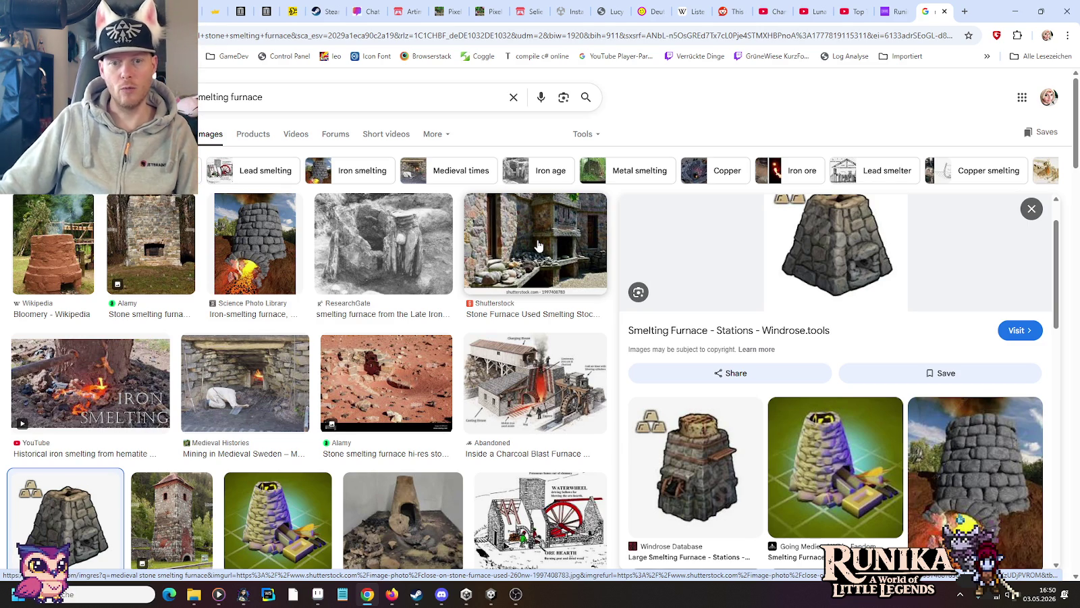
{"action": "mouse_move", "coordinate": [318, 594]}
{"action": "left_click", "coordinate": [319, 533]}
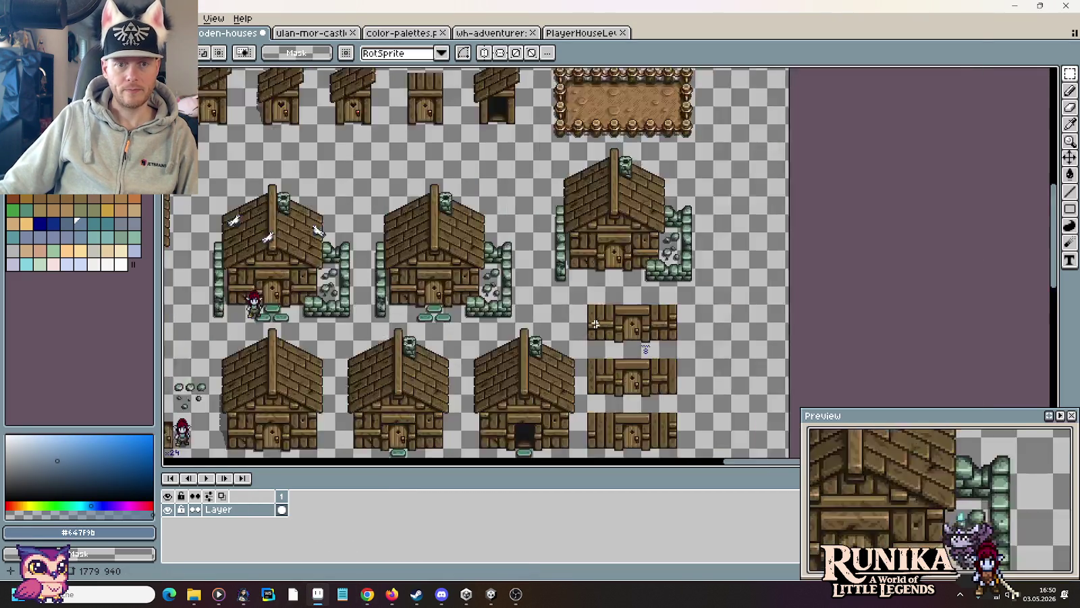
Step: Open crafting-devices.PNG from little-legends-sources > artwork > entities in Aseprite
{"action": "scroll", "coordinate": [596, 324], "scroll_direction": "down", "scroll_amount": 2}
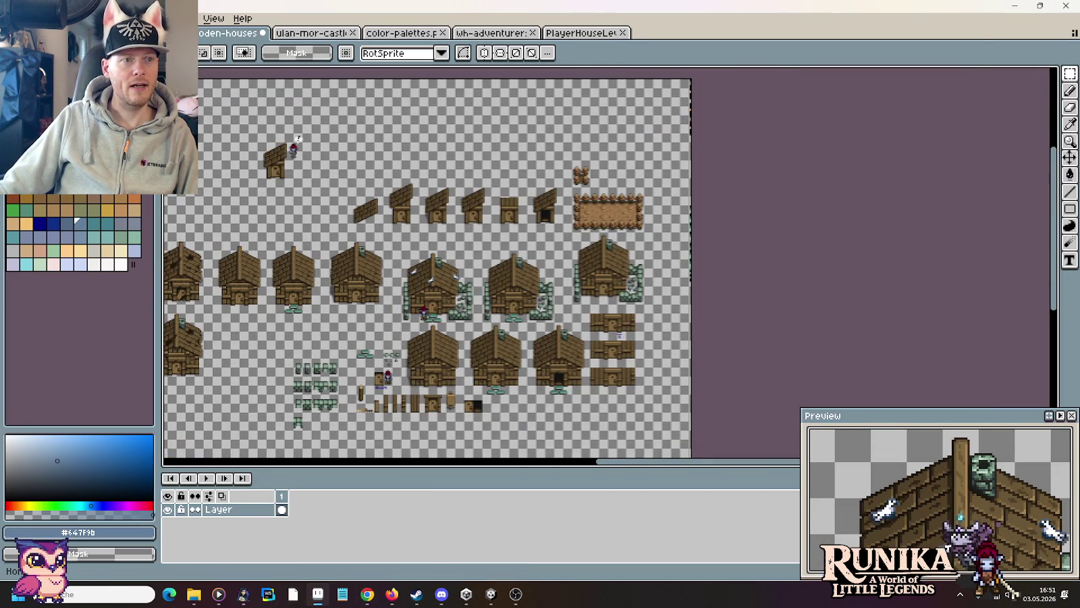
{"action": "key", "text": "ctrl+o"}
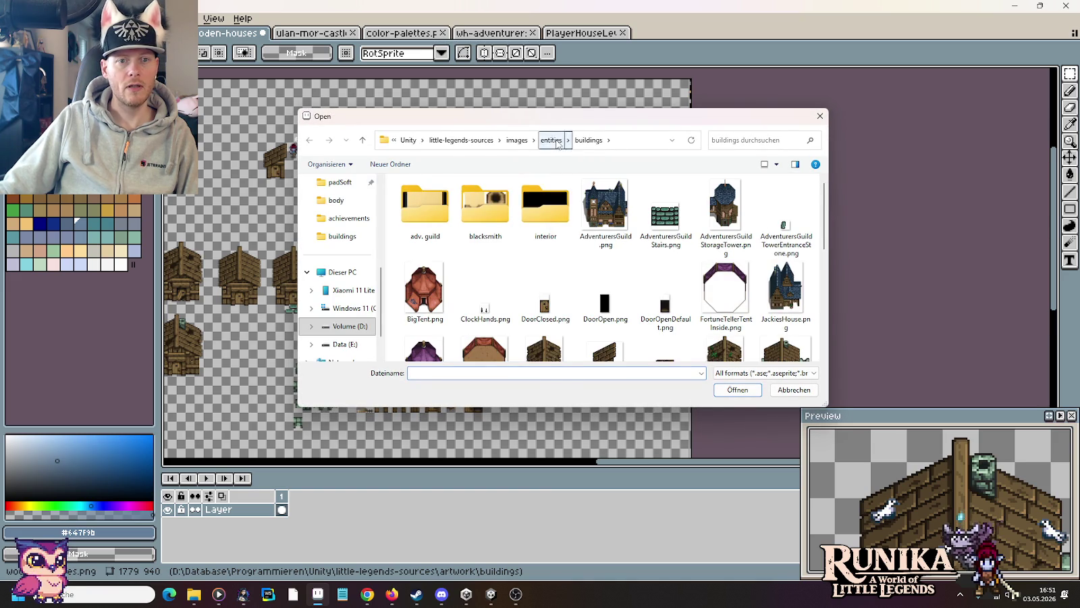
{"action": "left_click", "coordinate": [553, 140]}
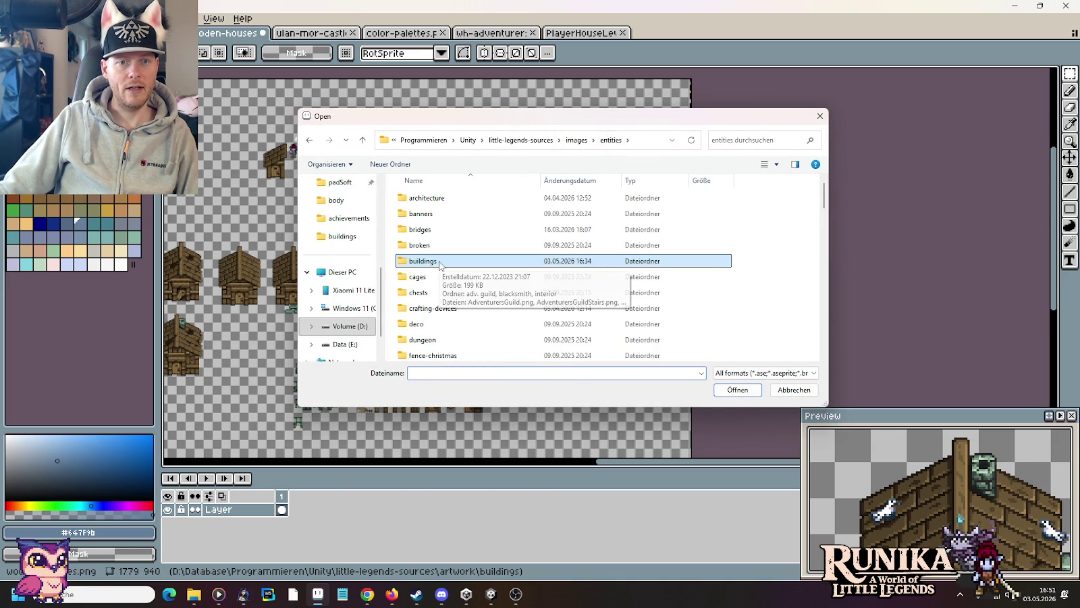
{"action": "left_click", "coordinate": [499, 140]}
{"action": "double_click", "coordinate": [532, 212]}
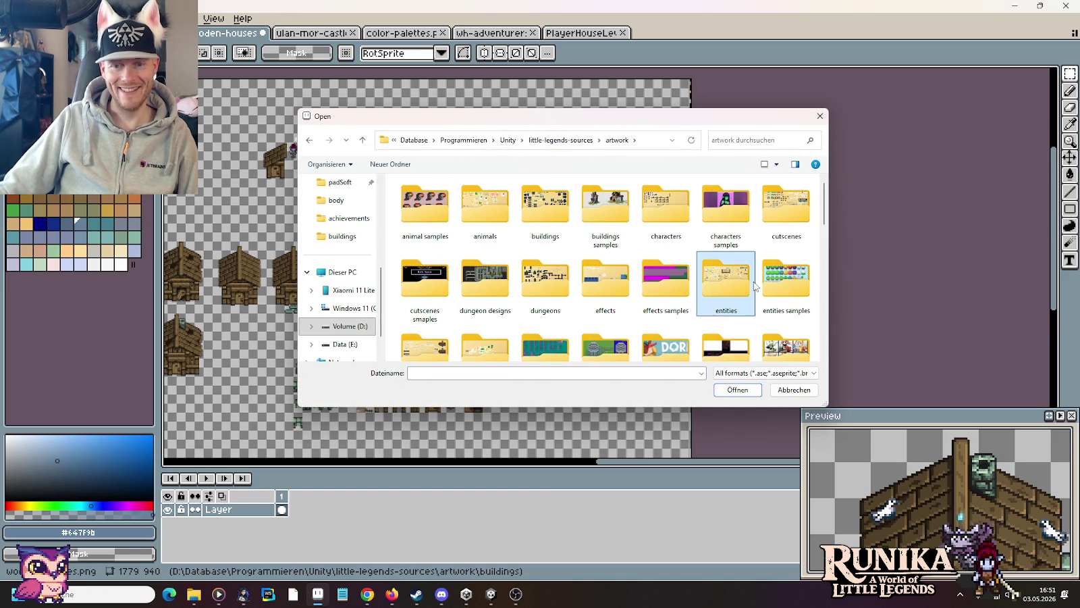
{"action": "double_click", "coordinate": [725, 278]}
{"action": "double_click", "coordinate": [734, 215]}
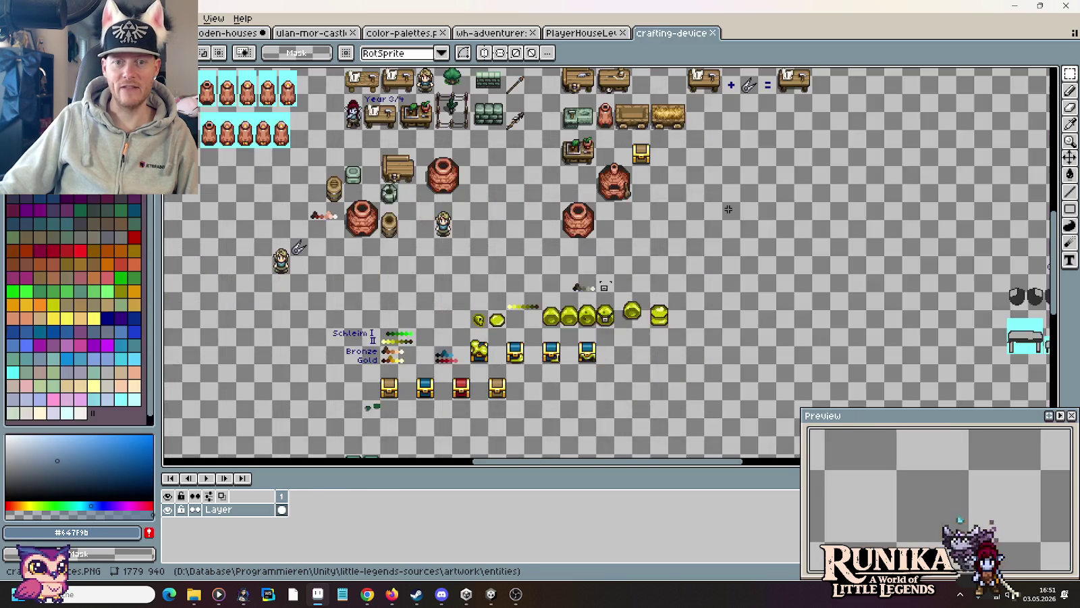
Step: Zoom the crafting-devices canvas until the green stone-brick furnace row and Feuer swatch fill the view
{"action": "scroll", "coordinate": [717, 222], "scroll_direction": "down", "scroll_amount": 2}
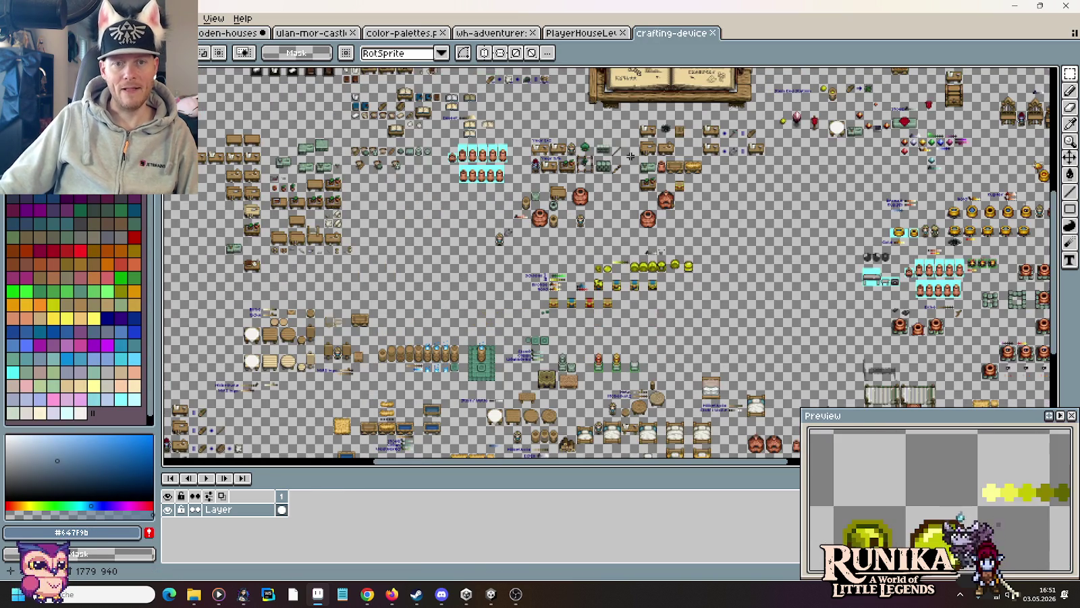
{"action": "scroll", "coordinate": [661, 253], "scroll_direction": "up", "scroll_amount": 2}
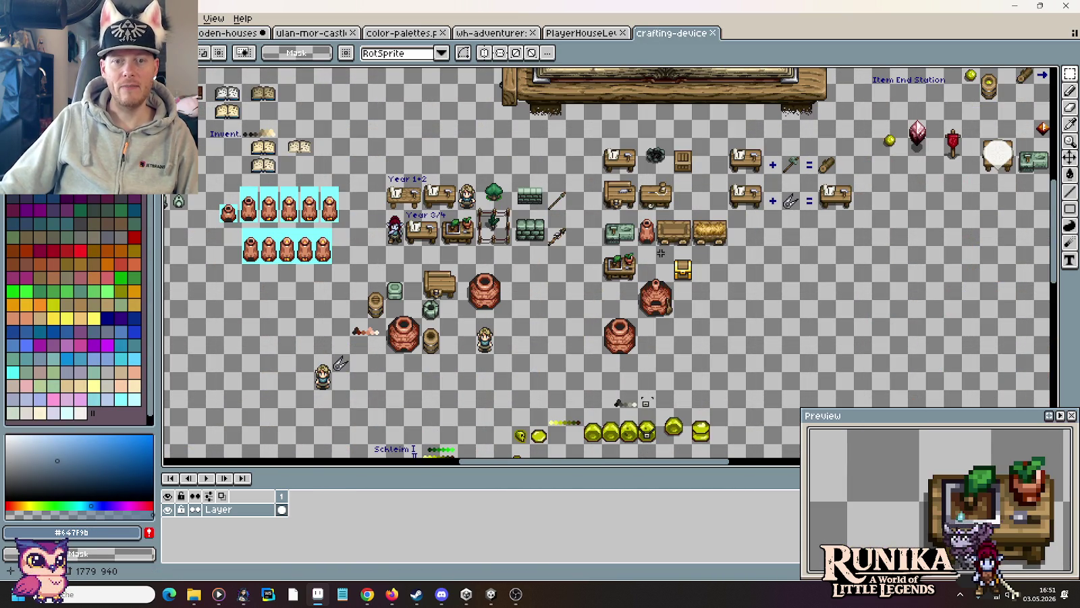
{"action": "scroll", "coordinate": [684, 252], "scroll_direction": "down", "scroll_amount": 2}
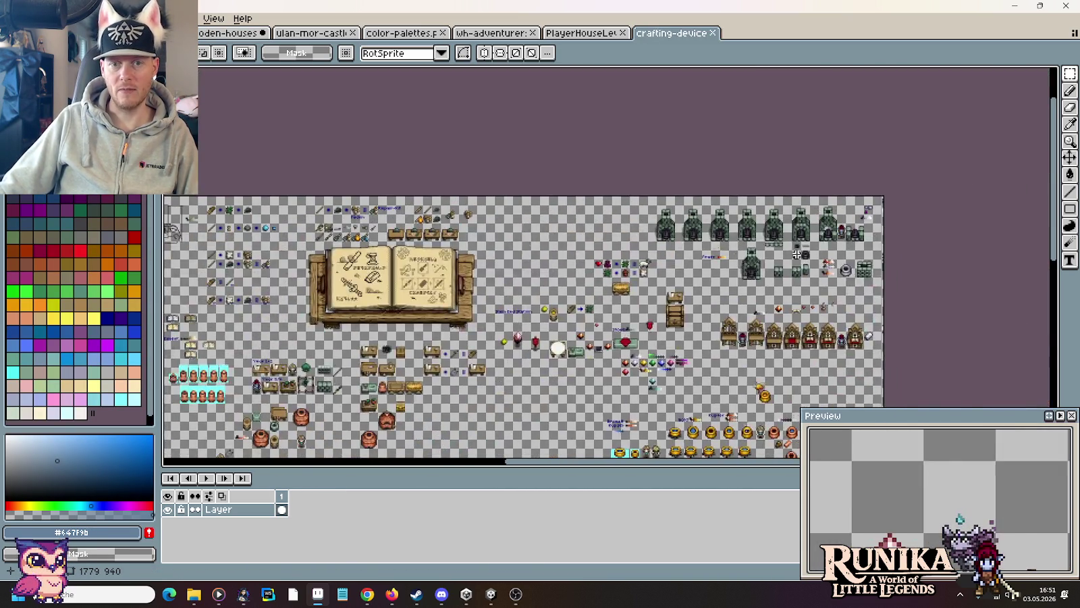
{"action": "scroll", "coordinate": [789, 255], "scroll_direction": "up", "scroll_amount": 2}
{"action": "scroll", "coordinate": [787, 255], "scroll_direction": "up", "scroll_amount": 2}
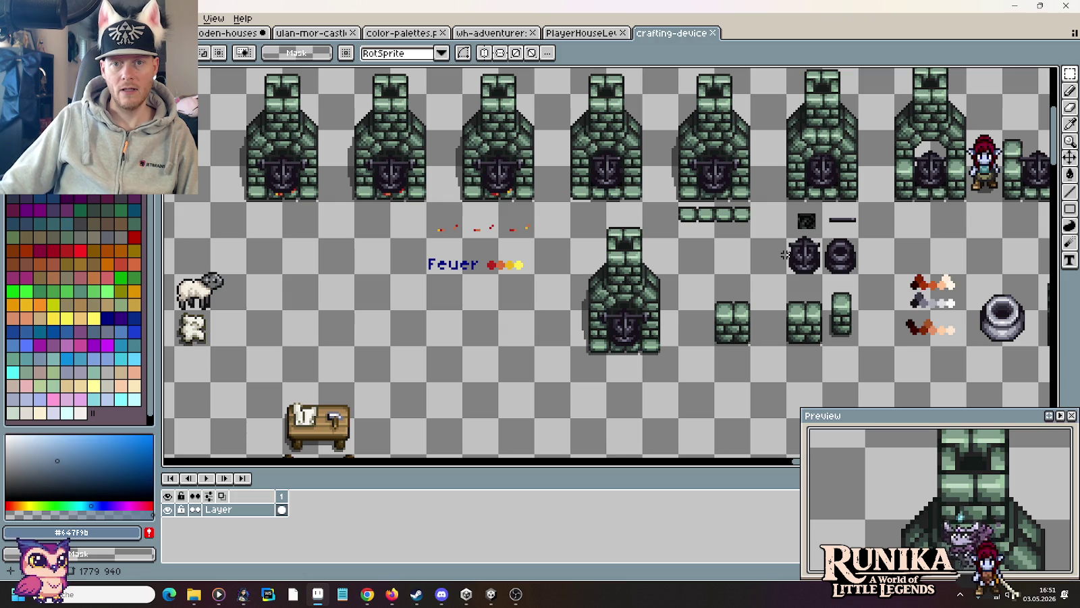
{"action": "scroll", "coordinate": [785, 255], "scroll_direction": "down", "scroll_amount": 2}
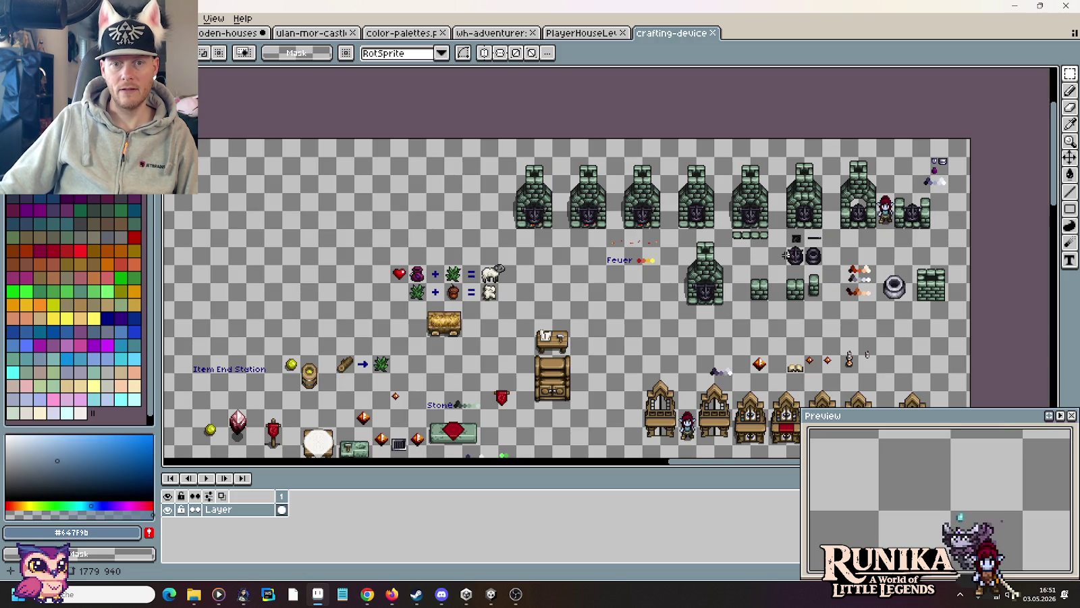
{"action": "scroll", "coordinate": [786, 255], "scroll_direction": "up", "scroll_amount": 2}
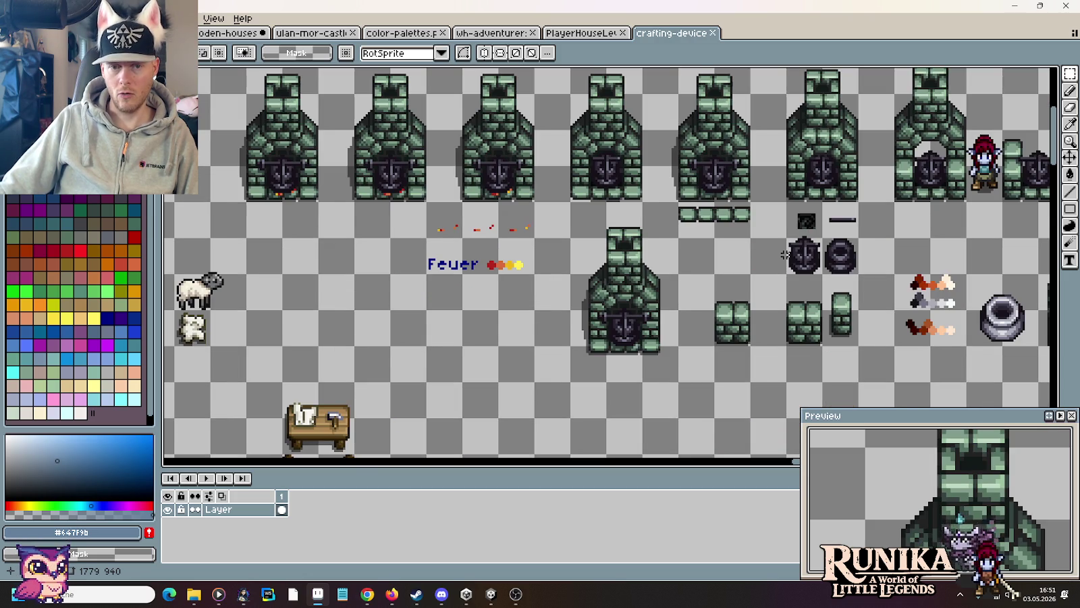
{"action": "scroll", "coordinate": [786, 254], "scroll_direction": "down", "scroll_amount": 2}
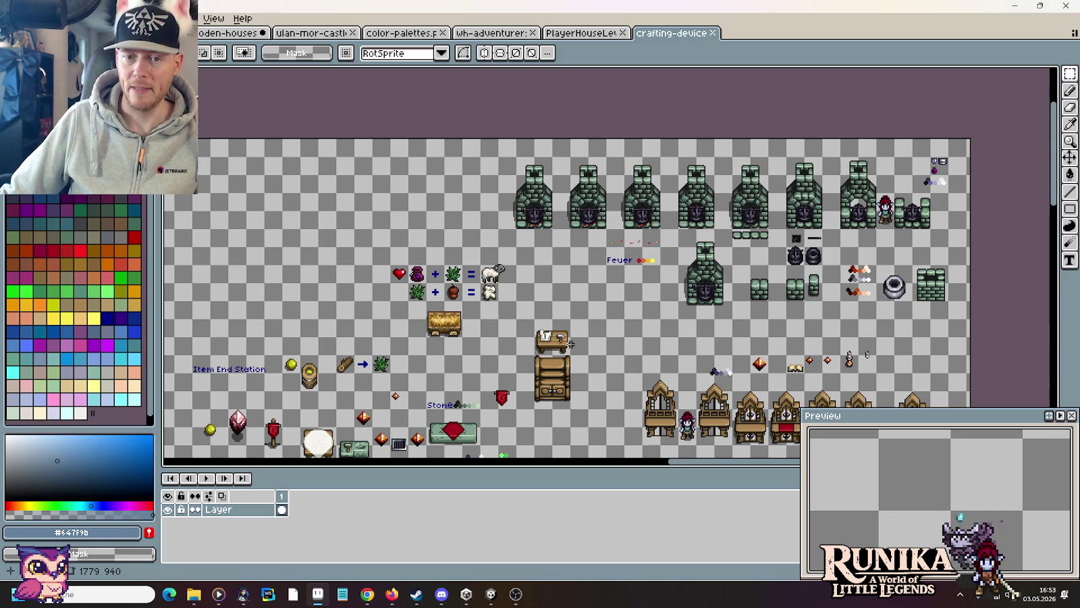
Step: Glance at the furnace reference, then select the small green brick block below the cauldron
{"action": "scroll", "coordinate": [790, 287], "scroll_direction": "up", "scroll_amount": 2}
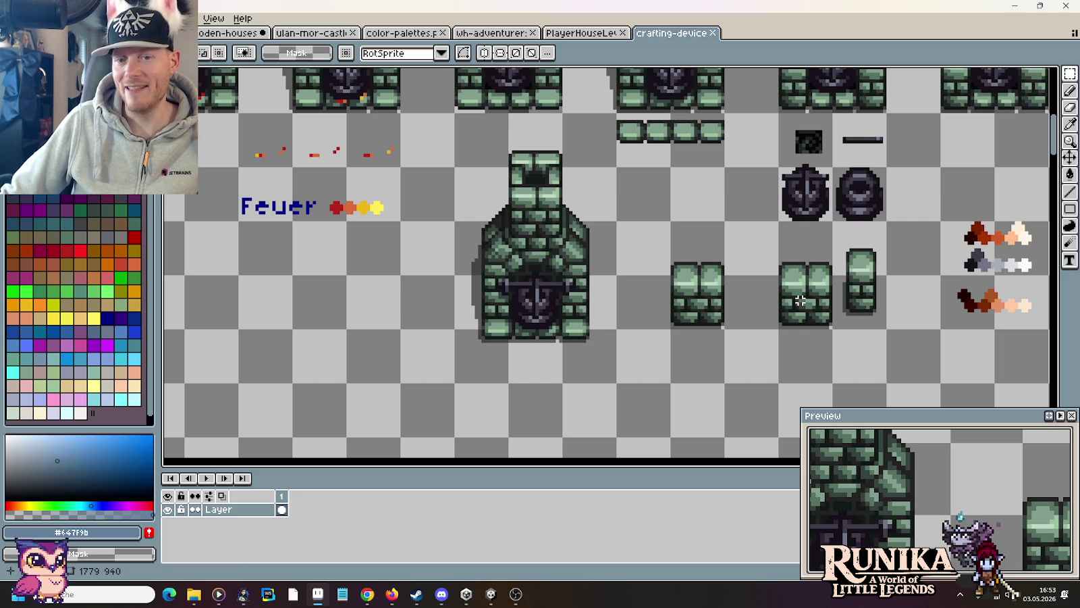
{"action": "key", "text": "alt+Tab"}
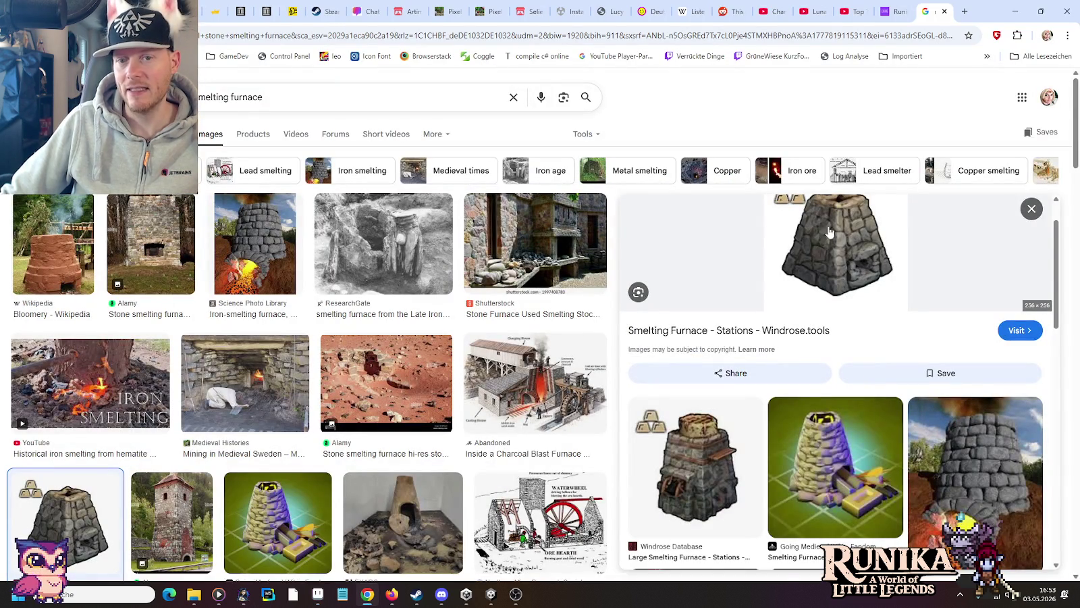
{"action": "key", "text": "alt+Tab"}
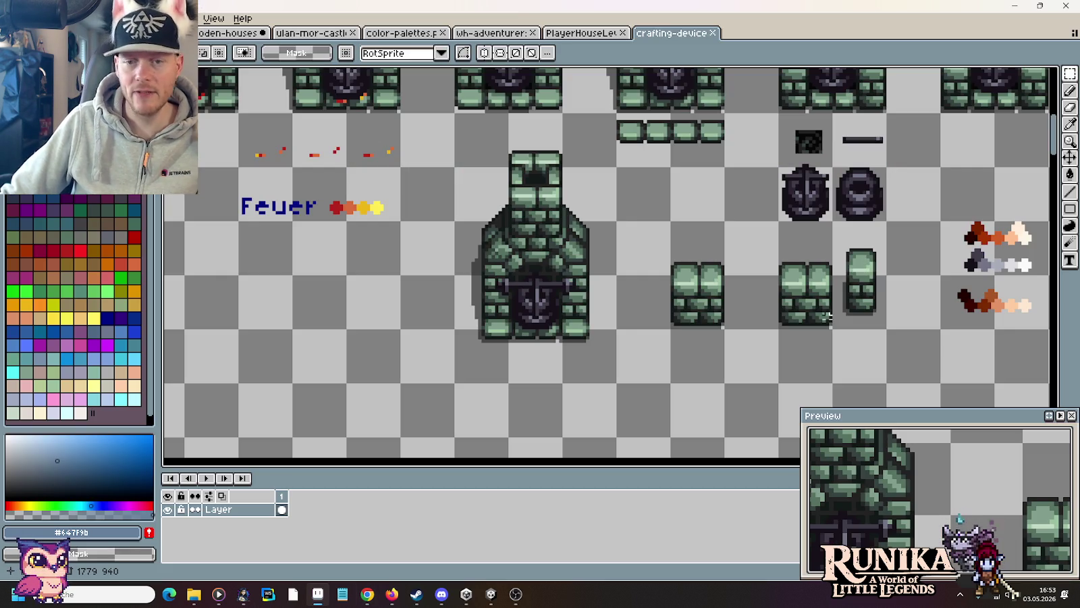
{"action": "left_click_drag", "start_coordinate": [835, 331], "coordinate": [777, 218]}
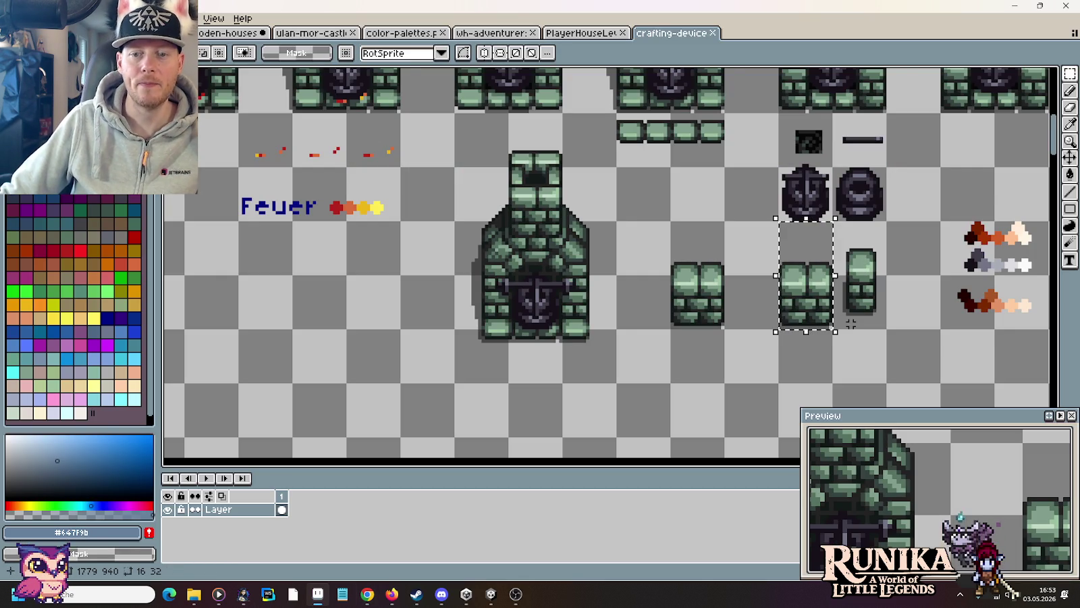
{"action": "scroll", "coordinate": [844, 317], "scroll_direction": "down", "scroll_amount": 1}
{"action": "scroll", "coordinate": [845, 317], "scroll_direction": "down", "scroll_amount": 1}
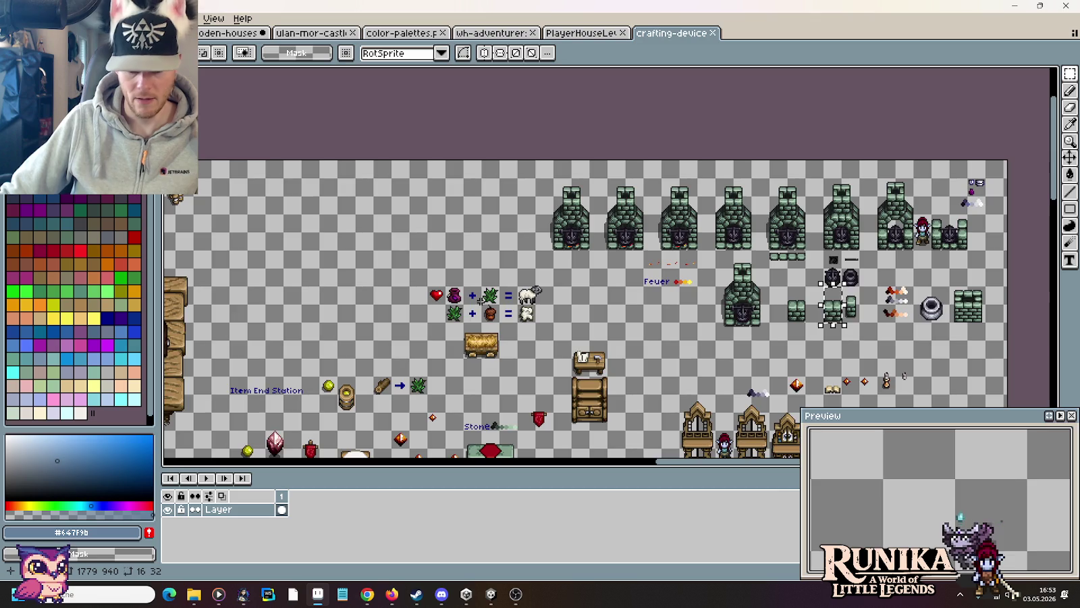
{"action": "scroll", "coordinate": [837, 304], "scroll_direction": "left", "scroll_amount": 5}
{"action": "scroll", "coordinate": [784, 243], "scroll_direction": "up", "scroll_amount": 2}
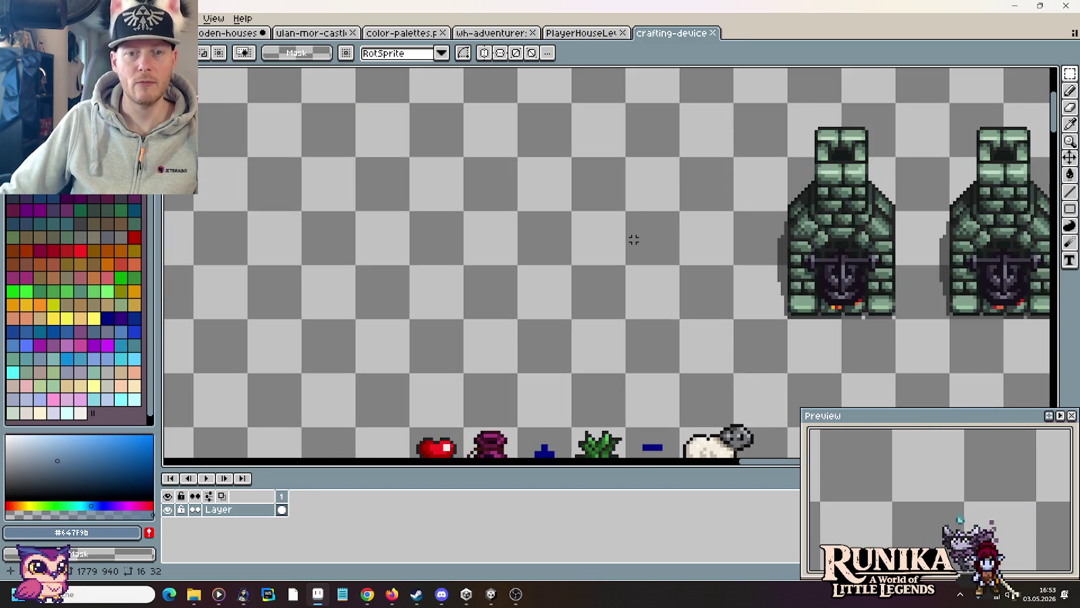
Step: Paste a copy of the brick block and move it into empty space left of the furnaces
{"action": "key", "text": "ctrl+v"}
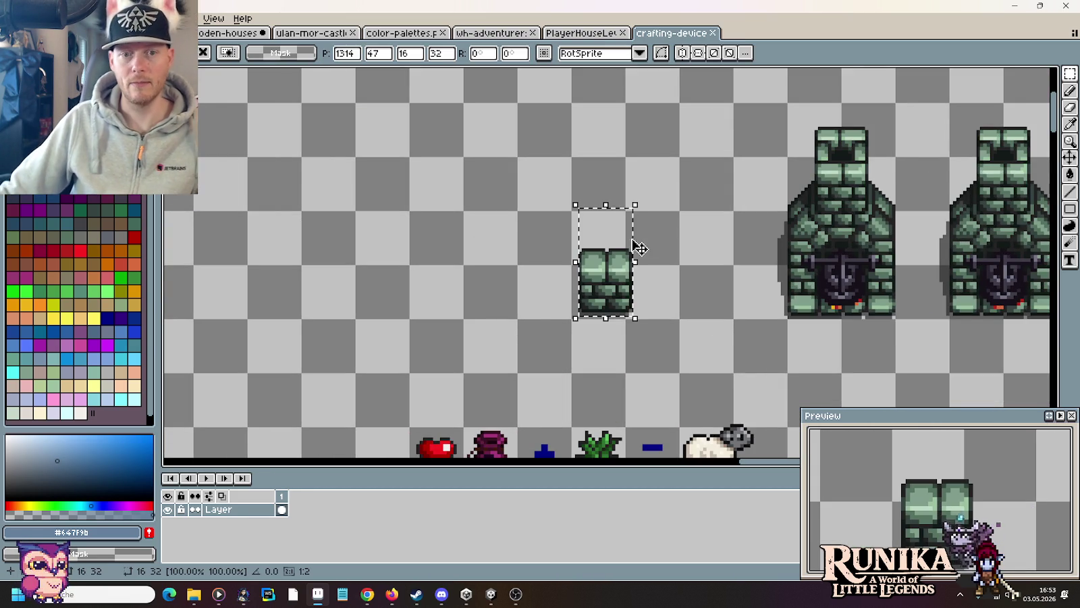
{"action": "left_click_drag", "start_coordinate": [634, 269], "coordinate": [363, 269]}
{"action": "left_click_drag", "start_coordinate": [429, 292], "coordinate": [649, 272]}
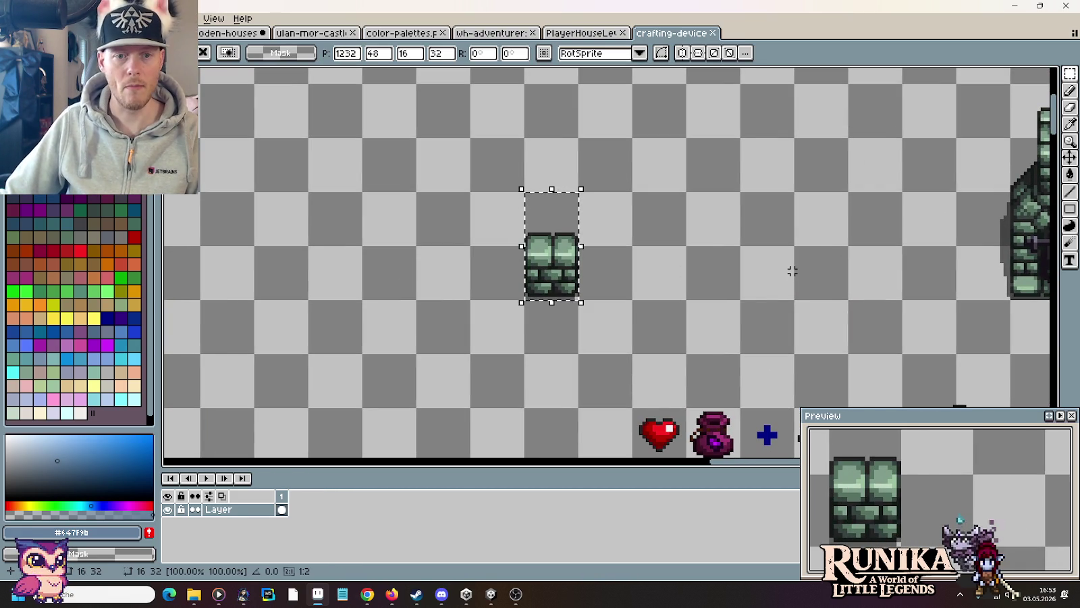
{"action": "mouse_move", "coordinate": [798, 270]}
{"action": "left_mouse_down"}
{"action": "mouse_move", "coordinate": [371, 252]}
{"action": "mouse_move", "coordinate": [645, 267]}
{"action": "left_mouse_up"}
{"action": "scroll", "coordinate": [371, 252], "scroll_direction": "down", "scroll_amount": 1}
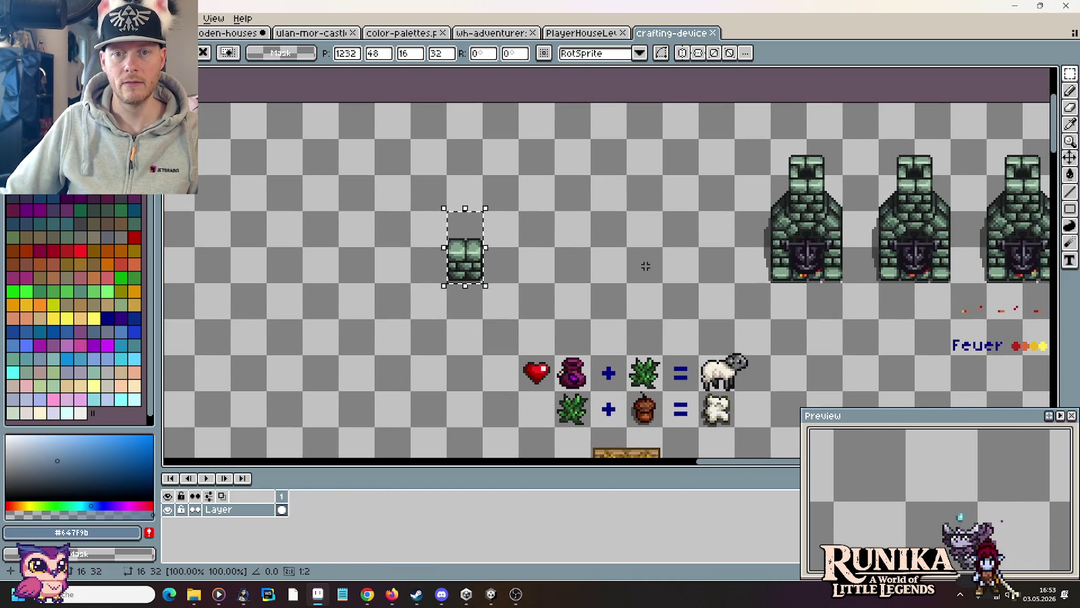
{"action": "key", "text": "alt+Tab"}
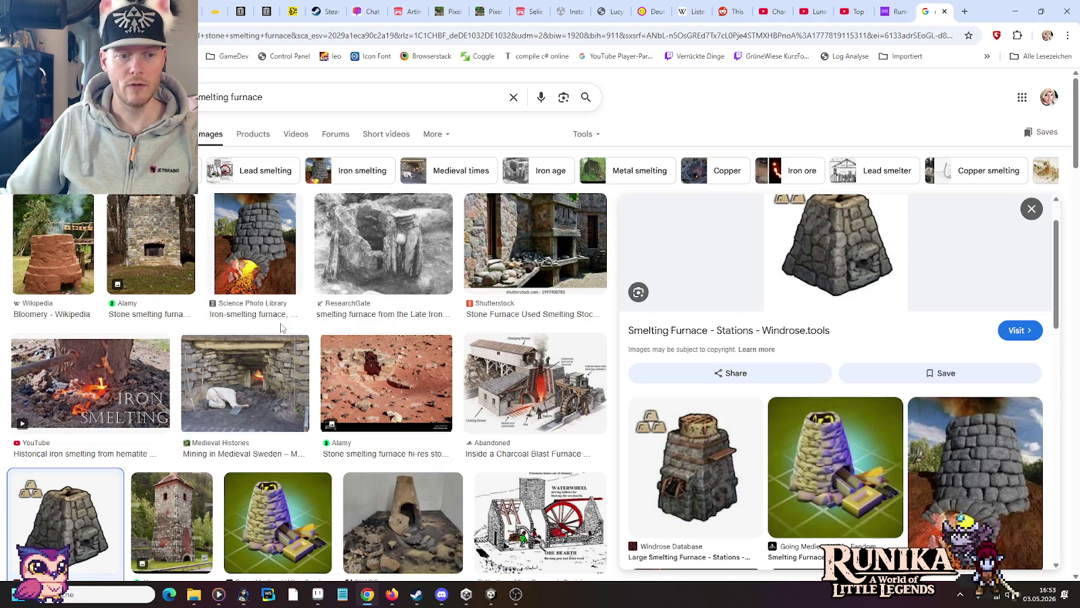
Step: Back in Aseprite, centre the view on the green furnace row
{"action": "key", "text": "alt+Tab"}
{"action": "scroll", "coordinate": [638, 248], "scroll_direction": "down", "scroll_amount": 2}
{"action": "scroll", "coordinate": [639, 249], "scroll_direction": "up", "scroll_amount": 2}
{"action": "left_click_drag", "start_coordinate": [760, 286], "coordinate": [639, 248]}
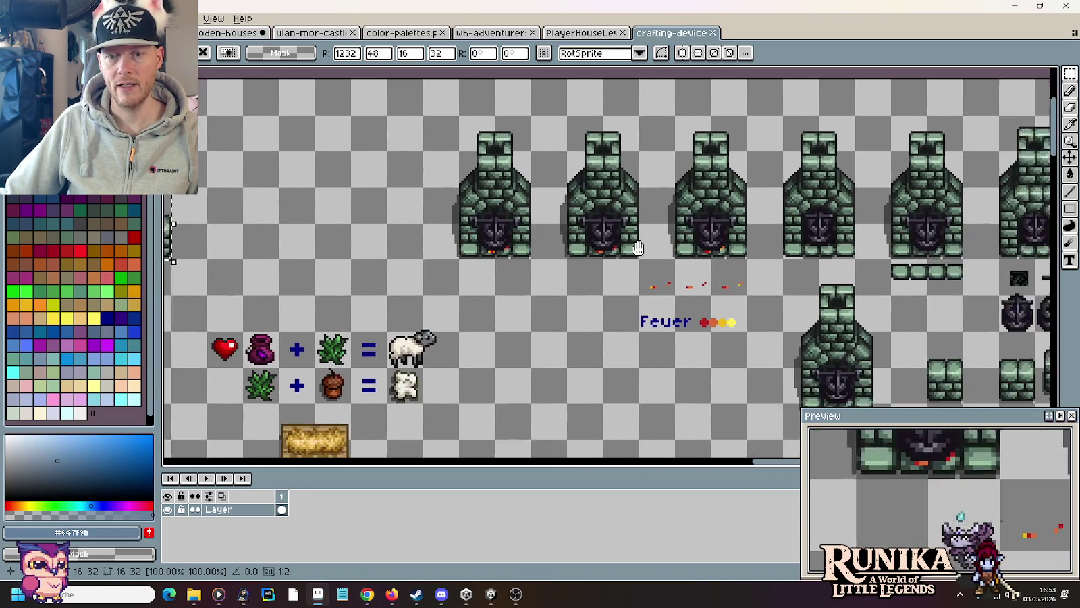
{"action": "left_click_drag", "start_coordinate": [800, 310], "coordinate": [751, 293]}
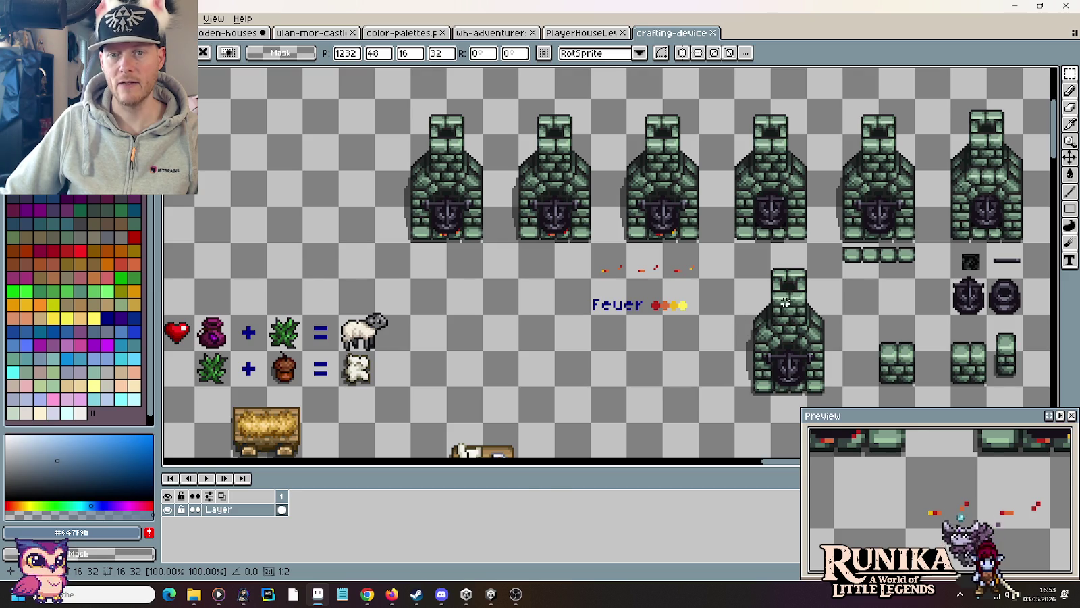
Step: Browse the stone tower, stone smelting furnace and Windrose smelting furnace reference images
{"action": "key", "text": "alt+Tab"}
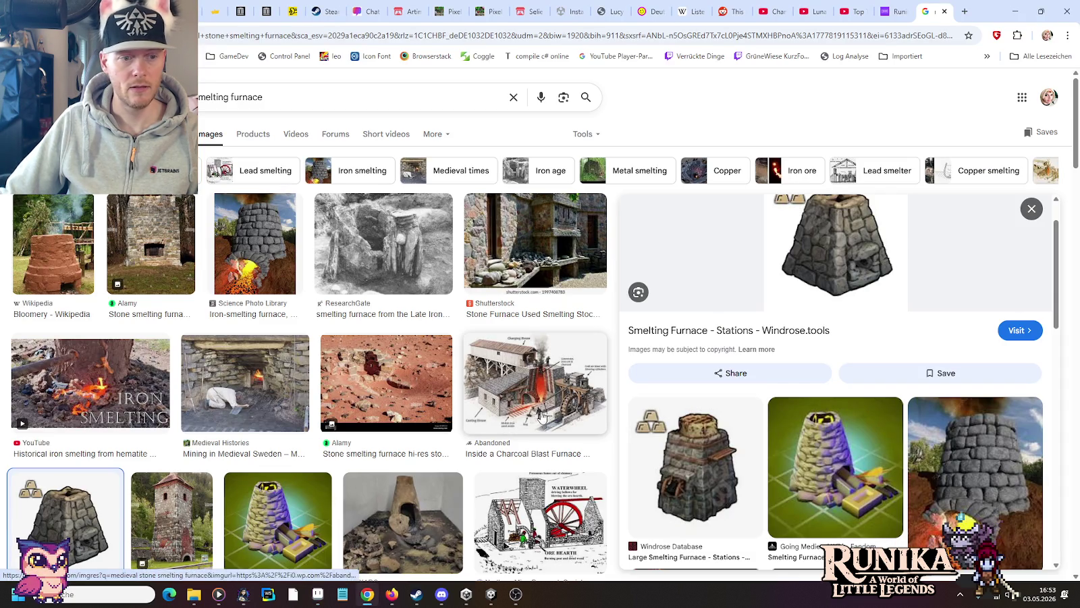
{"action": "left_click", "coordinate": [168, 500]}
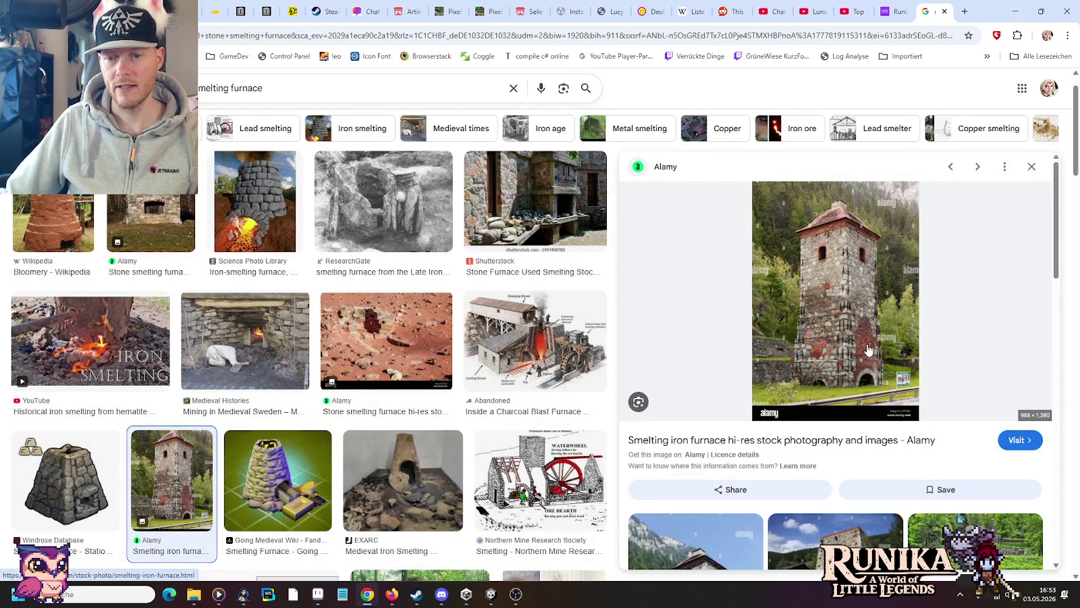
{"action": "key", "text": "Up"}
{"action": "key", "text": "Up"}
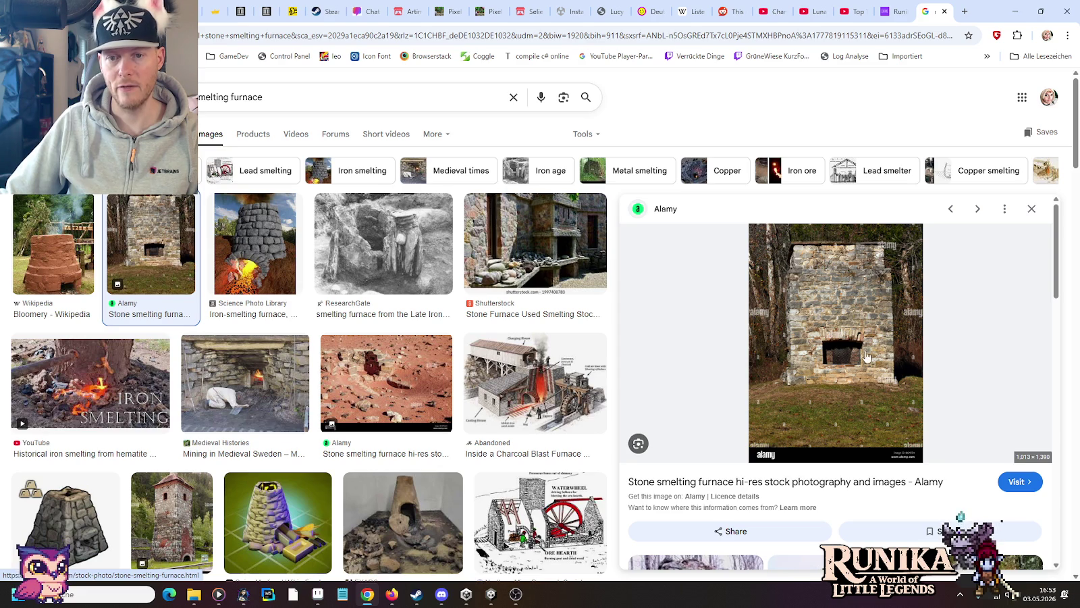
{"action": "left_click", "coordinate": [95, 516]}
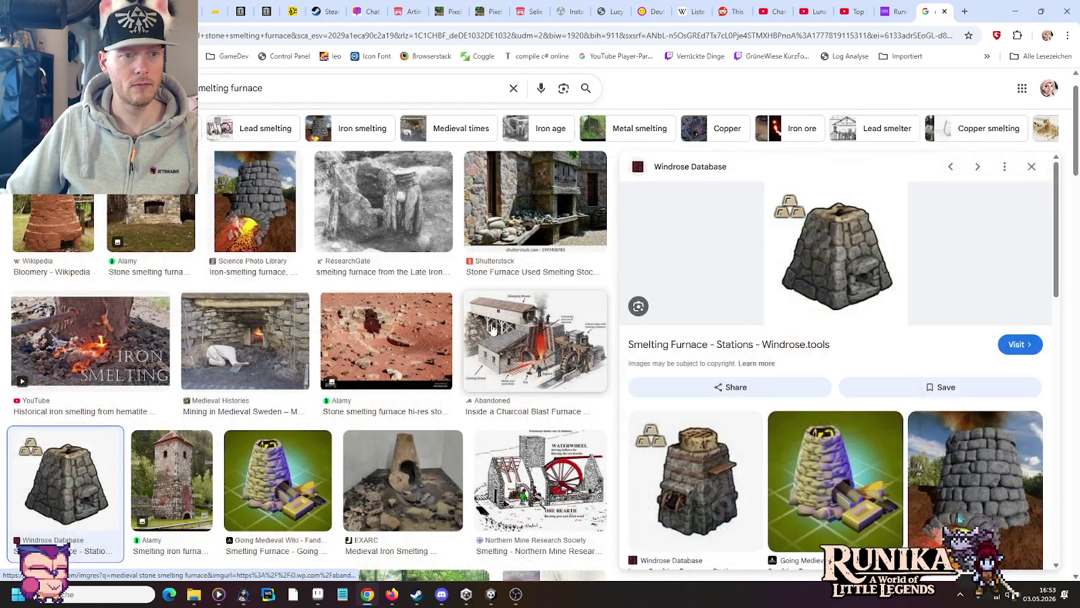
Step: Paste the copied brick piece near the view centre and drop it in place
{"action": "key", "text": "alt+Tab"}
{"action": "key", "text": "ctrl+v"}
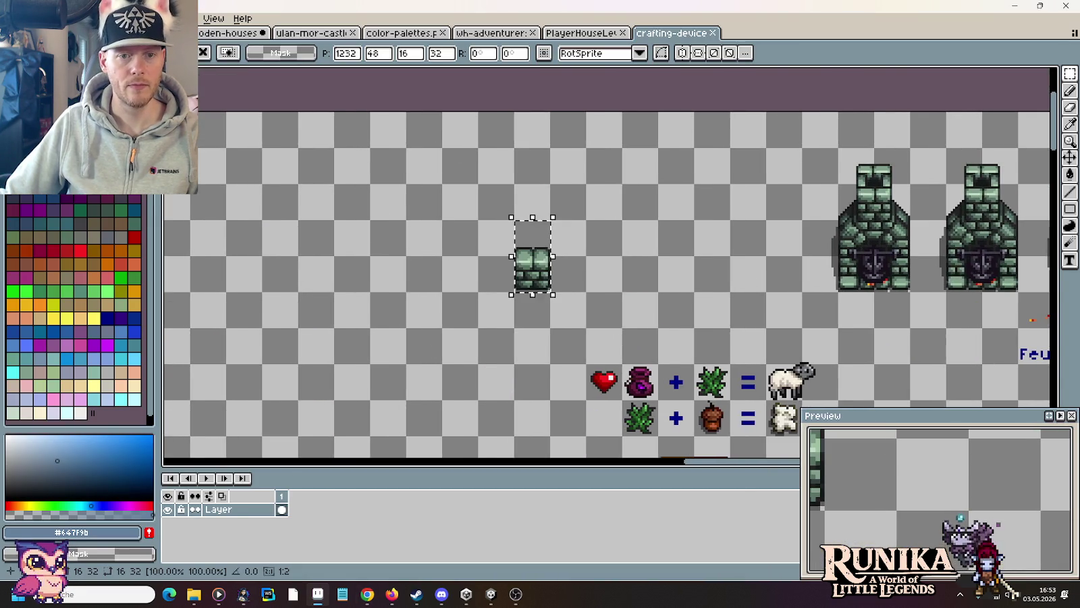
{"action": "left_click_drag", "start_coordinate": [653, 266], "coordinate": [752, 271]}
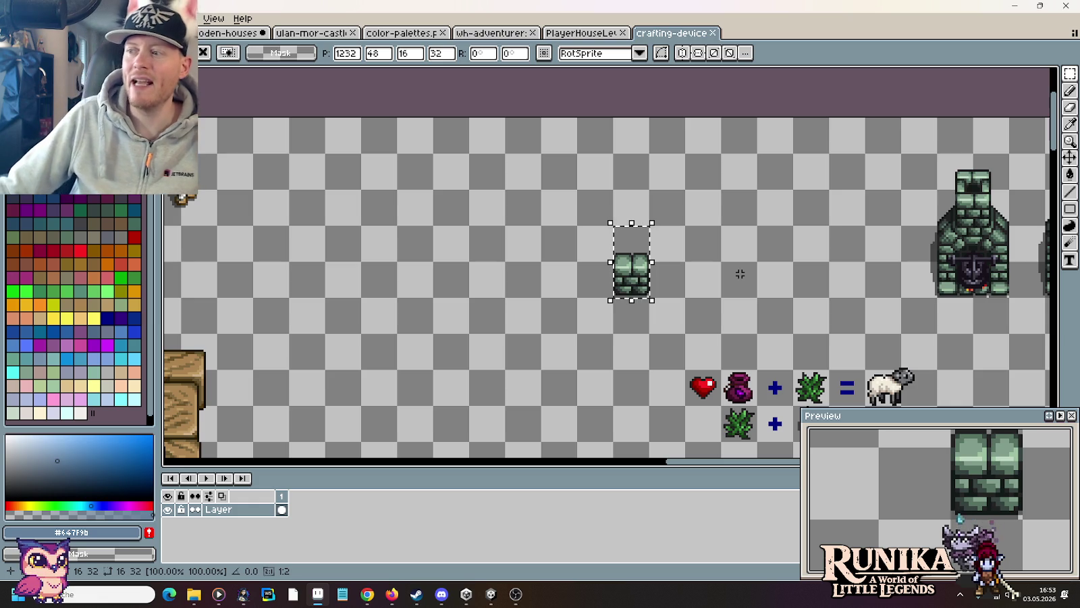
{"action": "scroll", "coordinate": [729, 282], "scroll_direction": "up", "scroll_amount": 1}
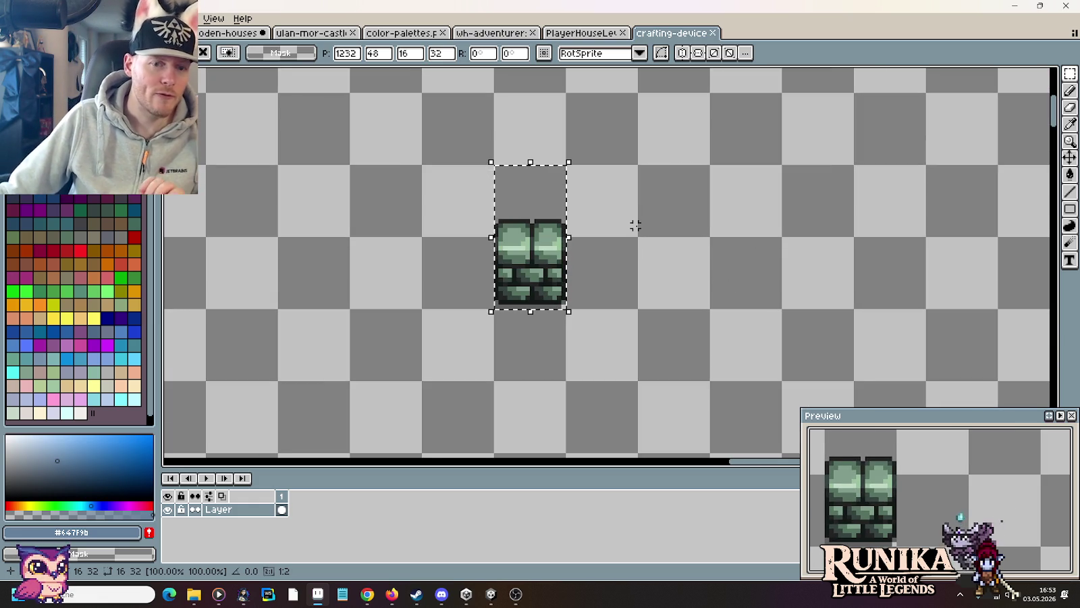
{"action": "key", "text": "ctrl+d"}
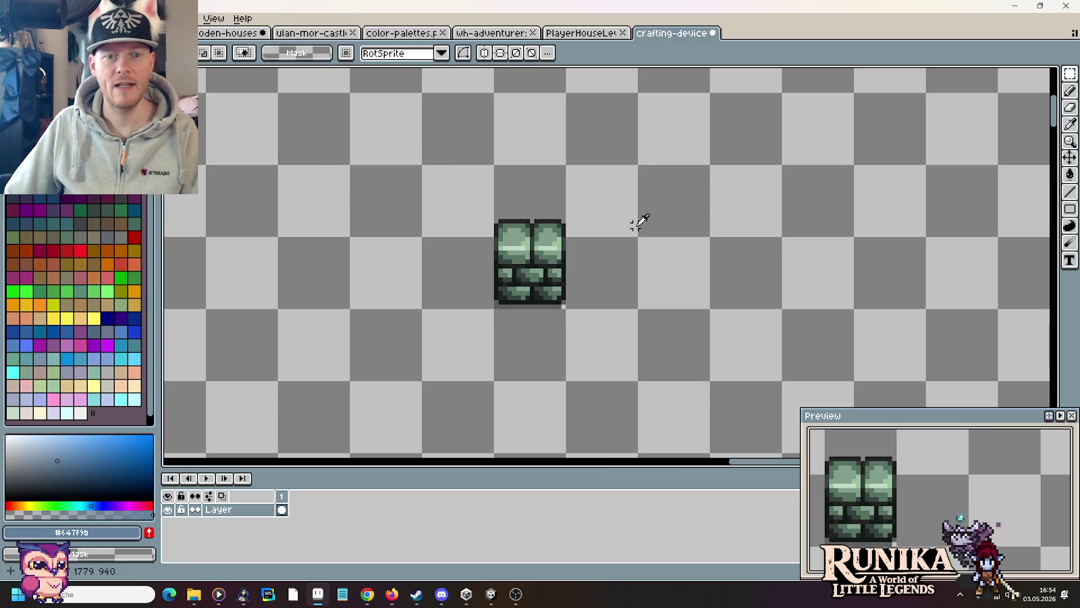
Step: View the Windrose Large Smelting Furnace reference, comparing it repeatedly with the brick sprite
{"action": "key", "text": "alt+Tab"}
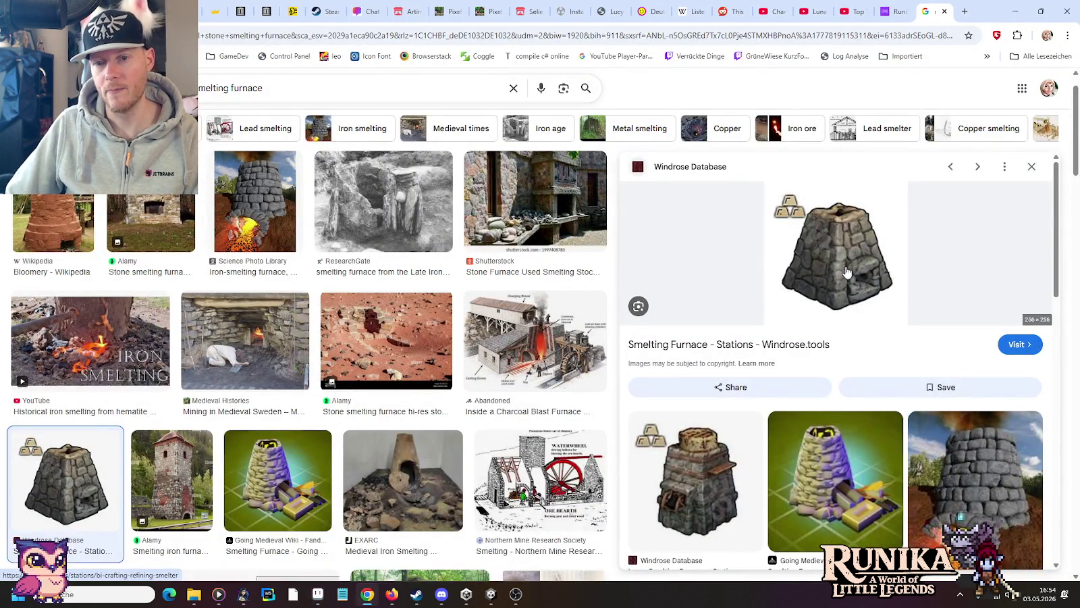
{"action": "left_click", "coordinate": [709, 483]}
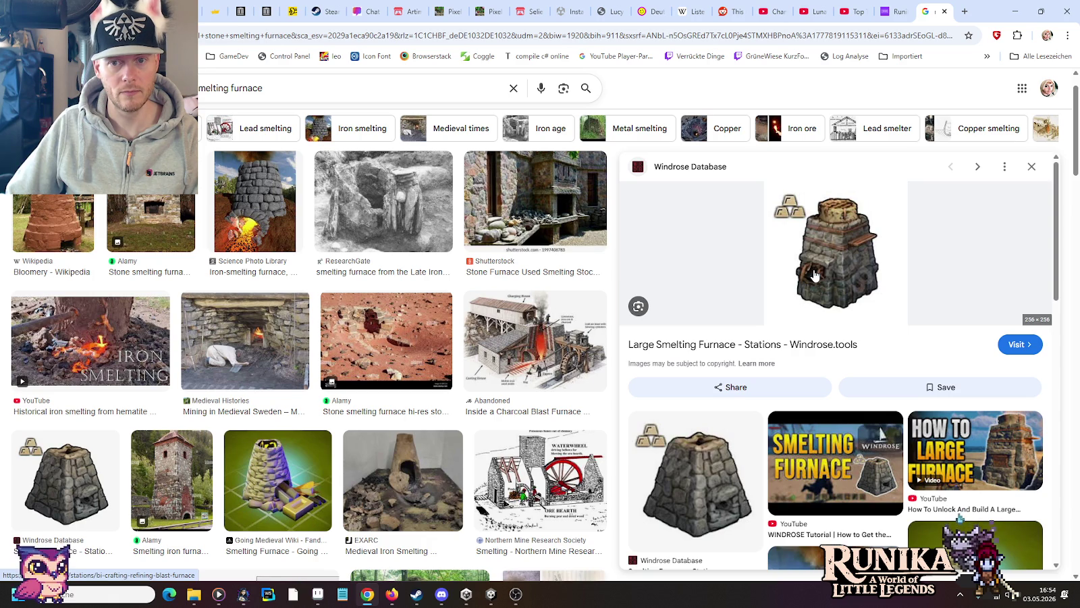
{"action": "key", "text": "alt+Tab"}
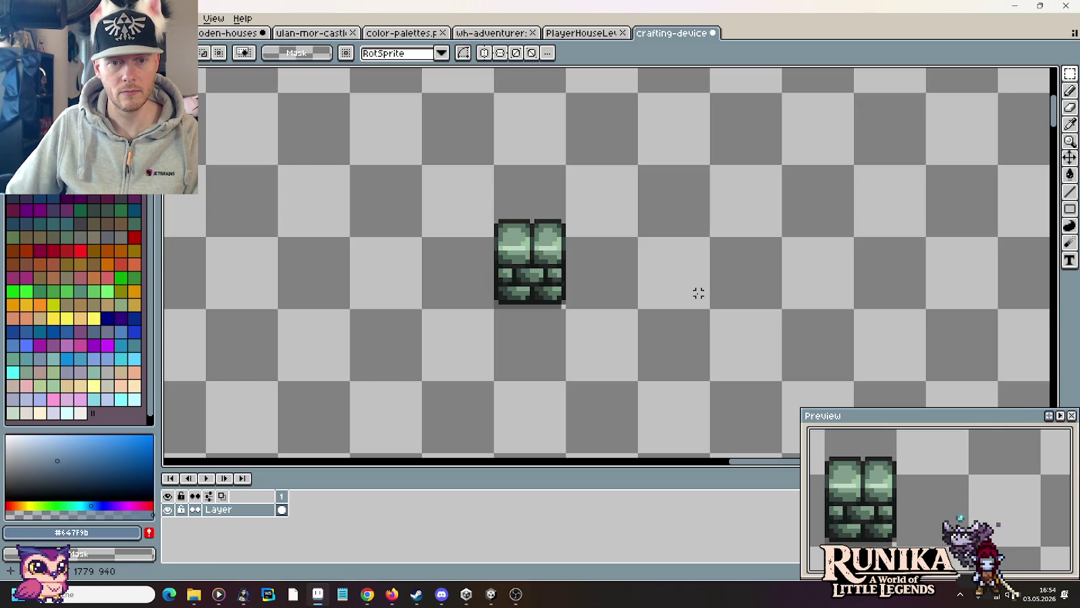
{"action": "key", "text": "alt+Tab"}
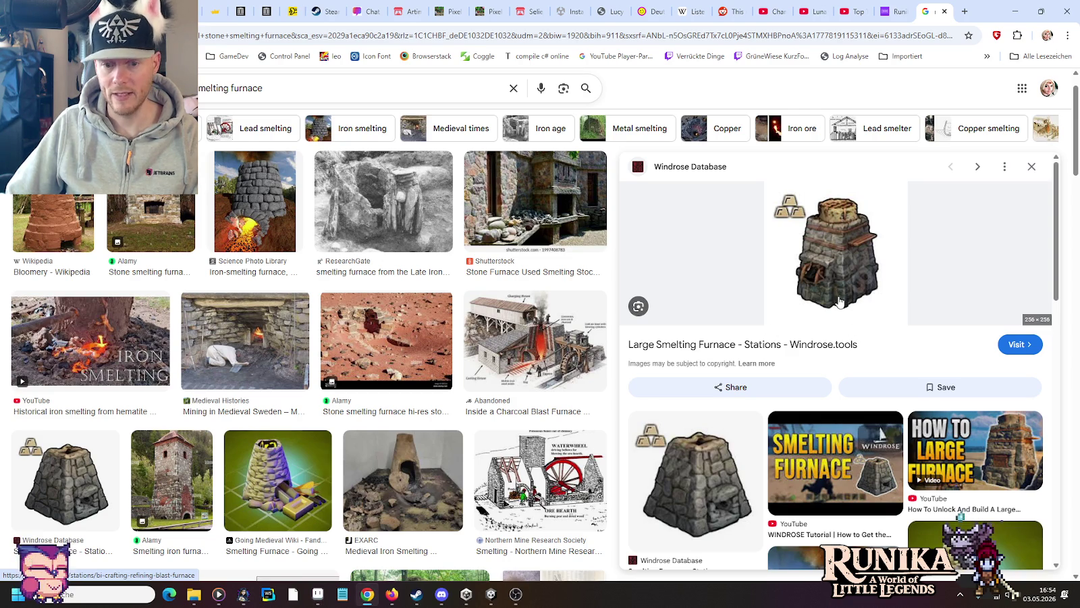
{"action": "key", "text": "alt+Tab"}
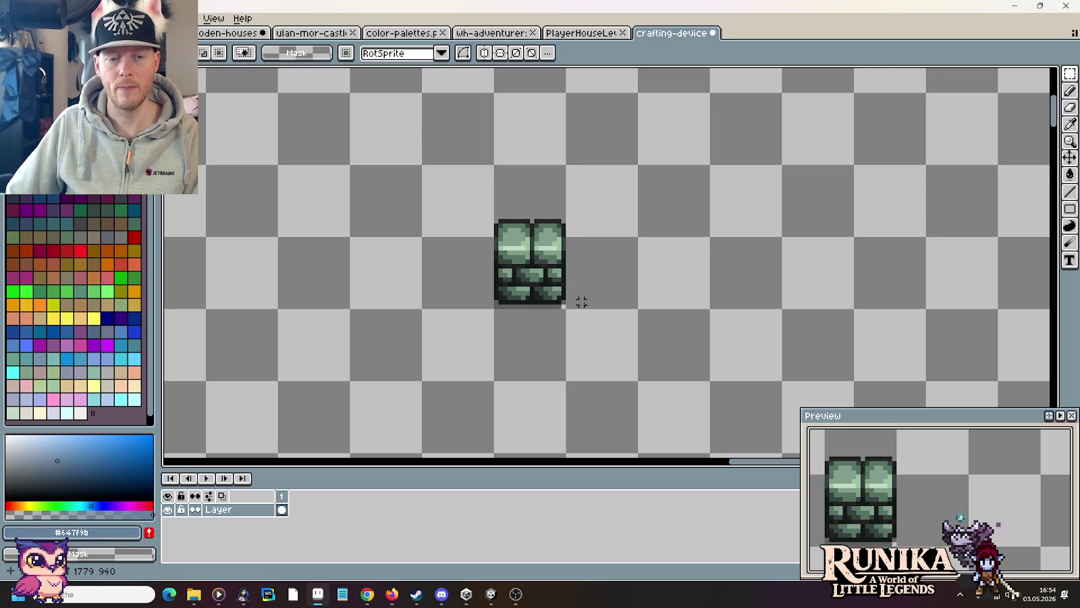
{"action": "key", "text": "alt+Tab"}
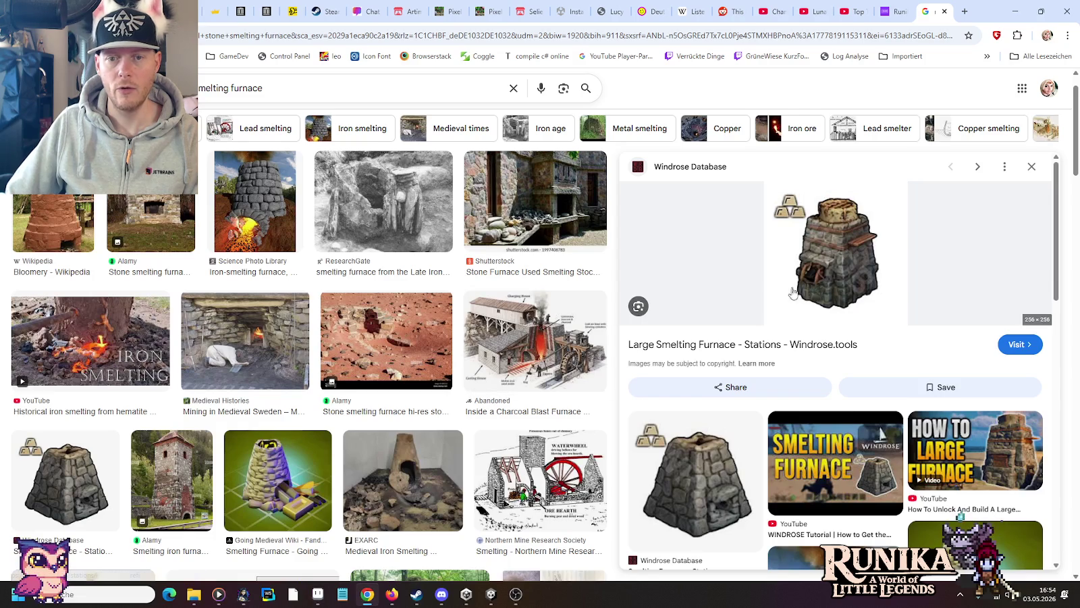
{"action": "key", "text": "alt+Tab"}
{"action": "scroll", "coordinate": [465, 279], "scroll_direction": "up", "scroll_amount": 3}
Step: Move the bottom brick strip up into the pasted brick piece
{"action": "left_click_drag", "start_coordinate": [485, 363], "coordinate": [761, 277]}
{"action": "left_click_drag", "start_coordinate": [695, 314], "coordinate": [529, 292]}
{"action": "mouse_move", "coordinate": [598, 301]}
{"action": "left_mouse_down"}
{"action": "mouse_move", "coordinate": [597, 242]}
{"action": "mouse_move", "coordinate": [622, 271]}
{"action": "mouse_move", "coordinate": [595, 271]}
{"action": "left_mouse_up"}
{"action": "left_click", "coordinate": [691, 284]}
Step: Shift the middle brick row up over the top stones and delete the leftover top row
{"action": "left_click_drag", "start_coordinate": [698, 290], "coordinate": [503, 249]}
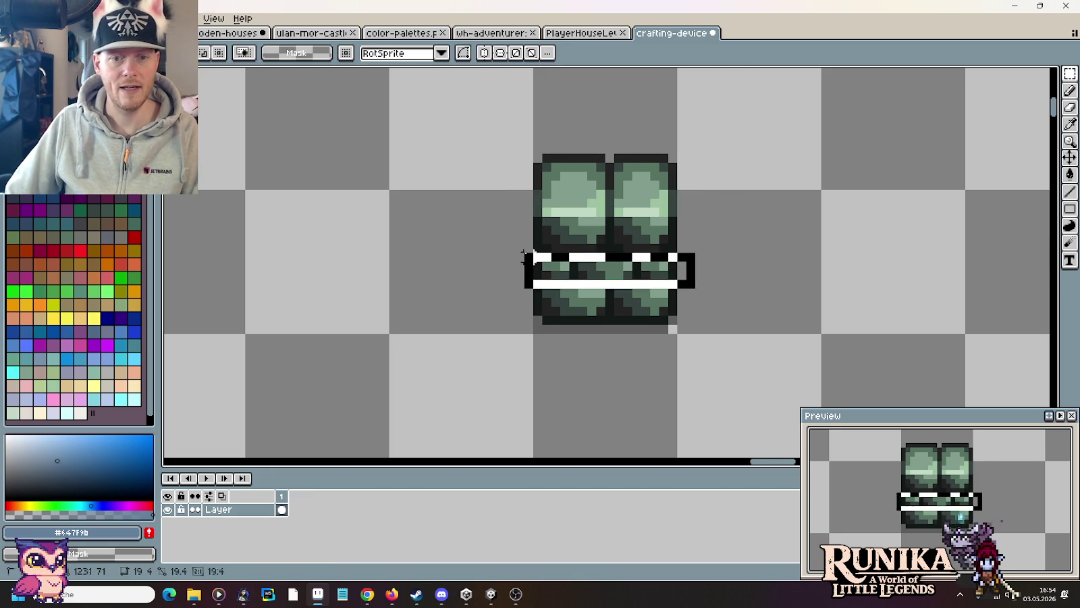
{"action": "left_click_drag", "start_coordinate": [574, 270], "coordinate": [580, 203]}
{"action": "left_click_drag", "start_coordinate": [516, 116], "coordinate": [711, 178]}
{"action": "key", "text": "Delete"}
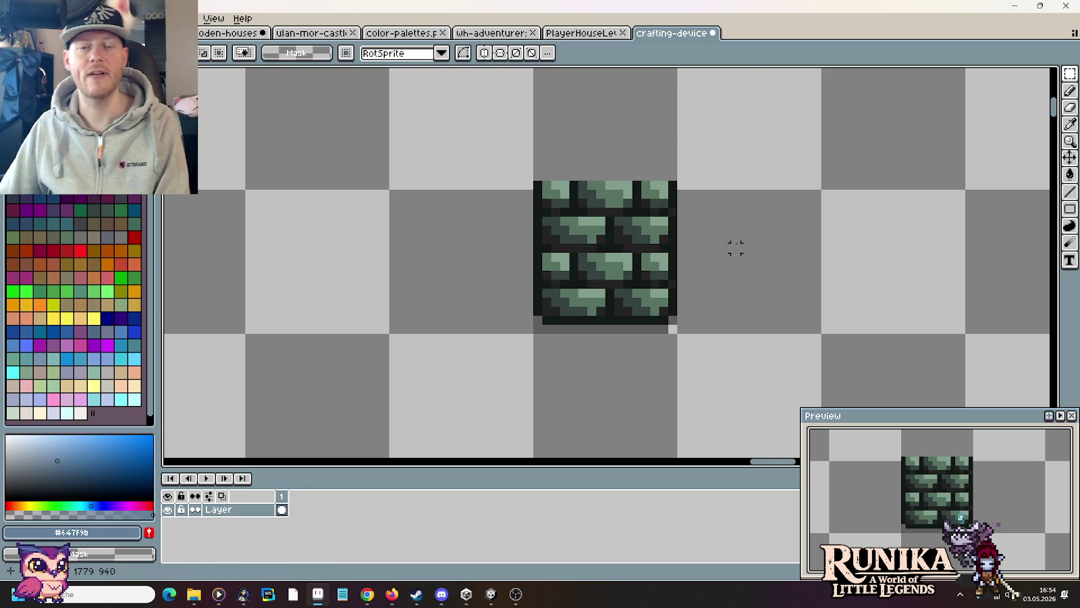
{"action": "scroll", "coordinate": [671, 274], "scroll_direction": "down", "scroll_amount": 2}
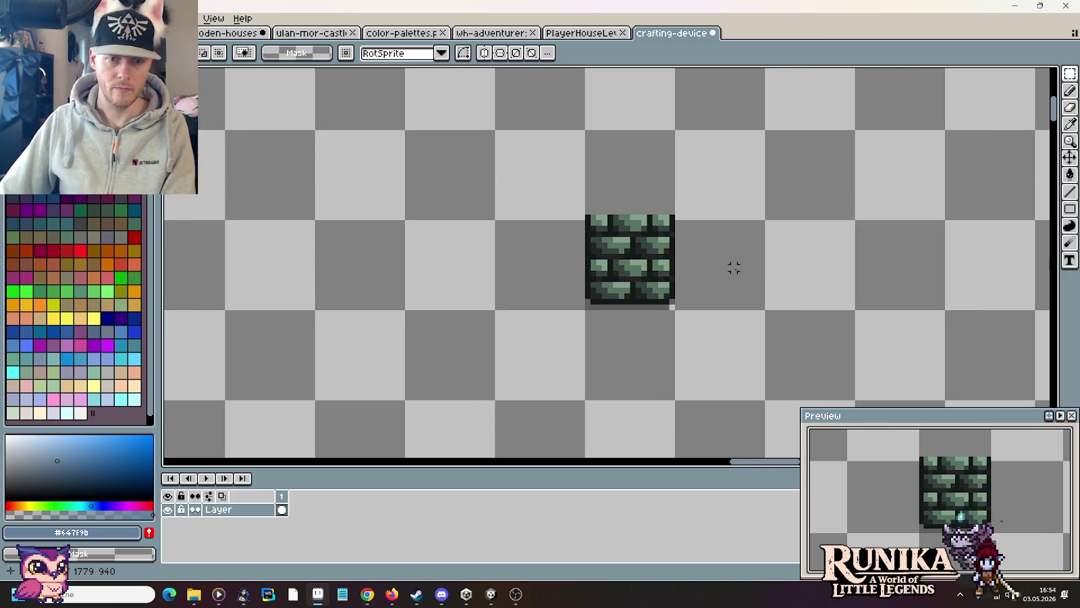
{"action": "scroll", "coordinate": [716, 297], "scroll_direction": "up", "scroll_amount": 1}
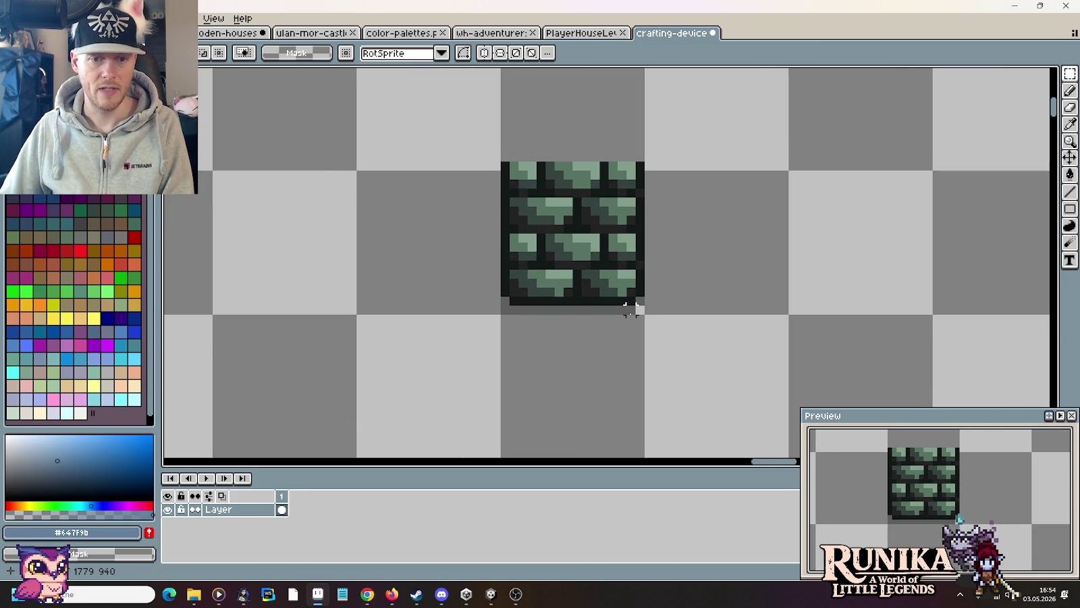
Step: Duplicate the square four-row brick tile and place the copy beside it
{"action": "key", "text": "g"}
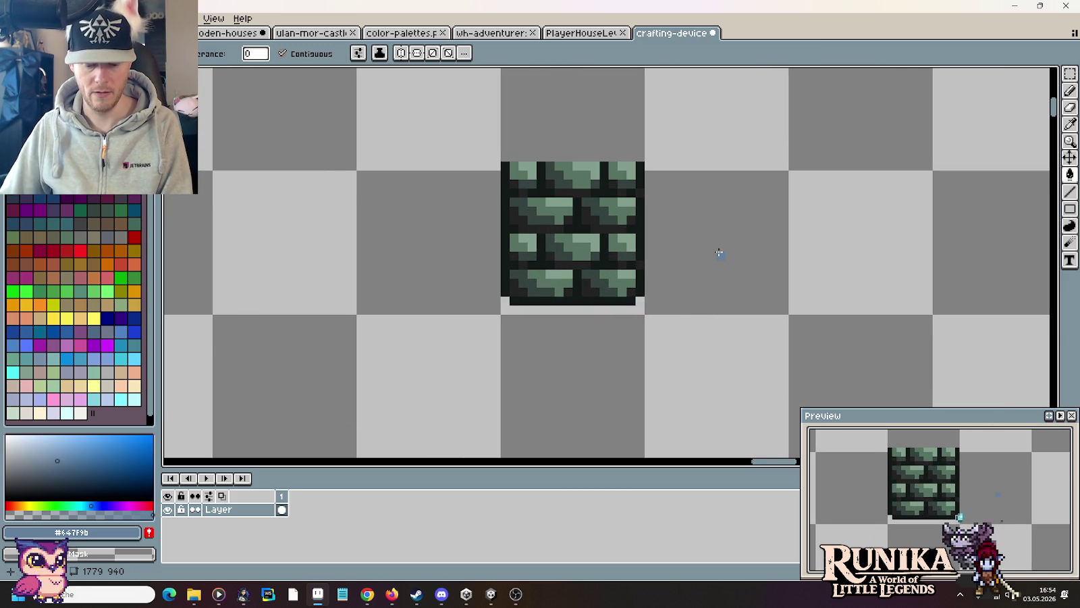
{"action": "scroll", "coordinate": [719, 253], "scroll_direction": "down", "scroll_amount": 1}
{"action": "key", "text": "m"}
{"action": "left_click_drag", "start_coordinate": [663, 292], "coordinate": [558, 185]}
{"action": "left_click_drag", "start_coordinate": [639, 188], "coordinate": [398, 193]}
{"action": "left_click", "coordinate": [694, 255]}
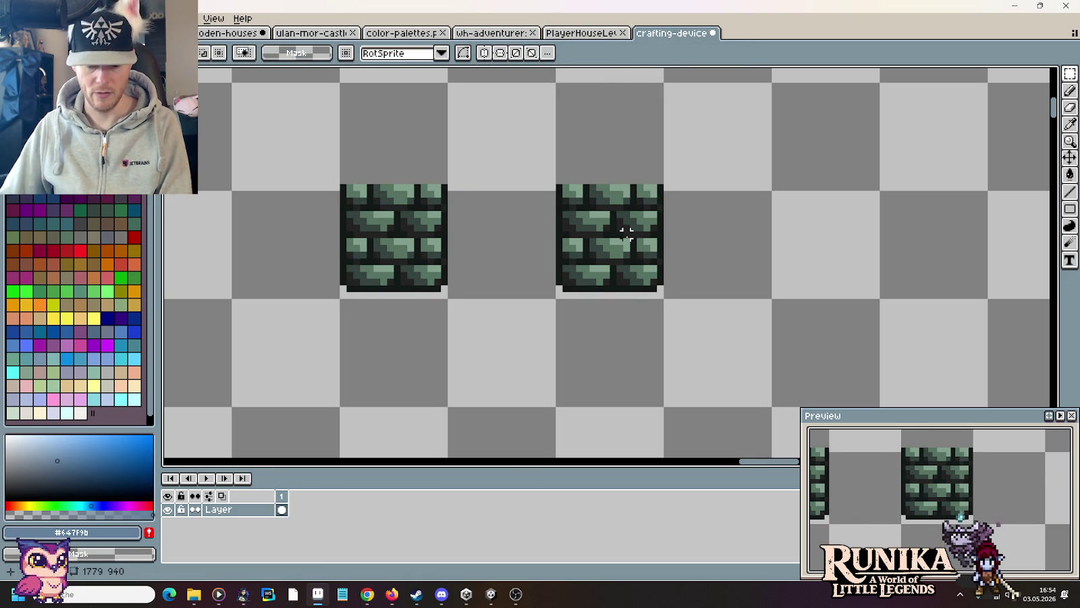
{"action": "scroll", "coordinate": [618, 232], "scroll_direction": "up", "scroll_amount": 2}
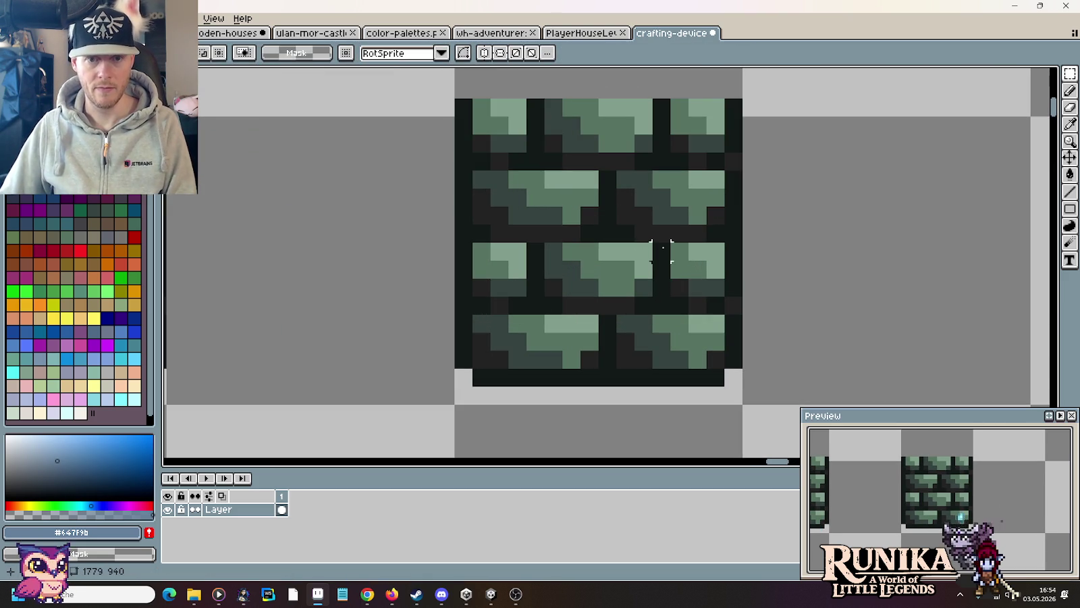
{"action": "scroll", "coordinate": [661, 251], "scroll_direction": "down", "scroll_amount": 2}
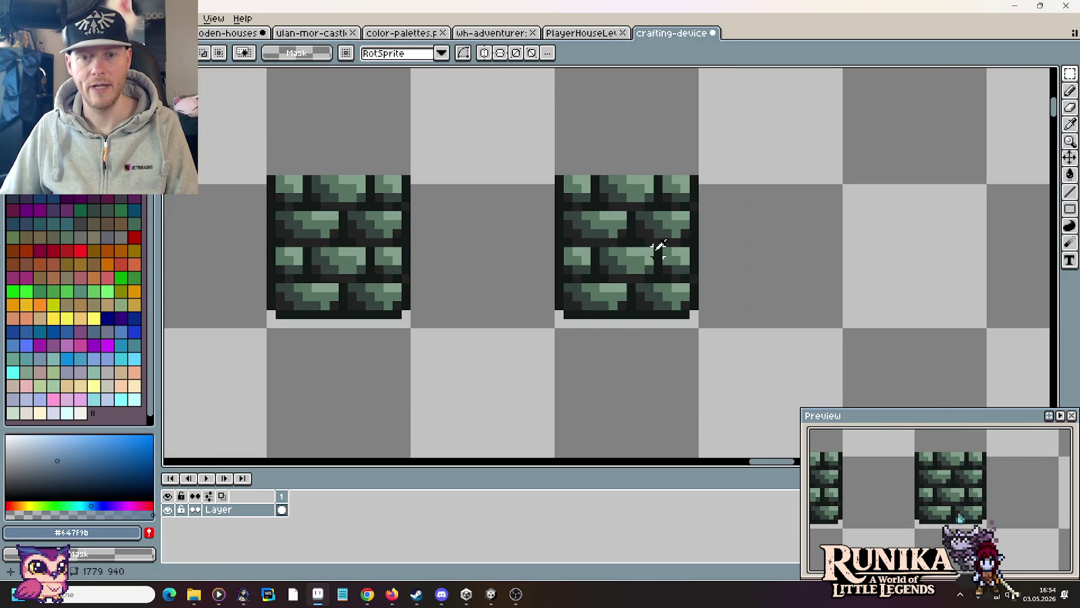
Step: Compare against the furnace reference, then select the upper half of the right brick tile
{"action": "key", "text": "alt+Tab"}
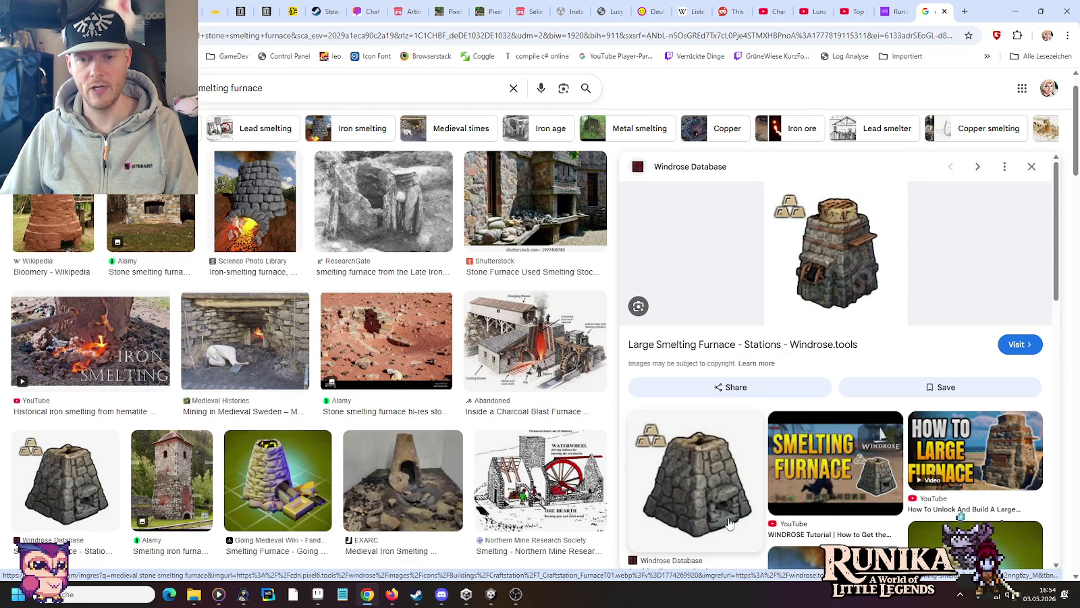
{"action": "key", "text": "alt+Tab"}
{"action": "scroll", "coordinate": [657, 229], "scroll_direction": "up", "scroll_amount": 2}
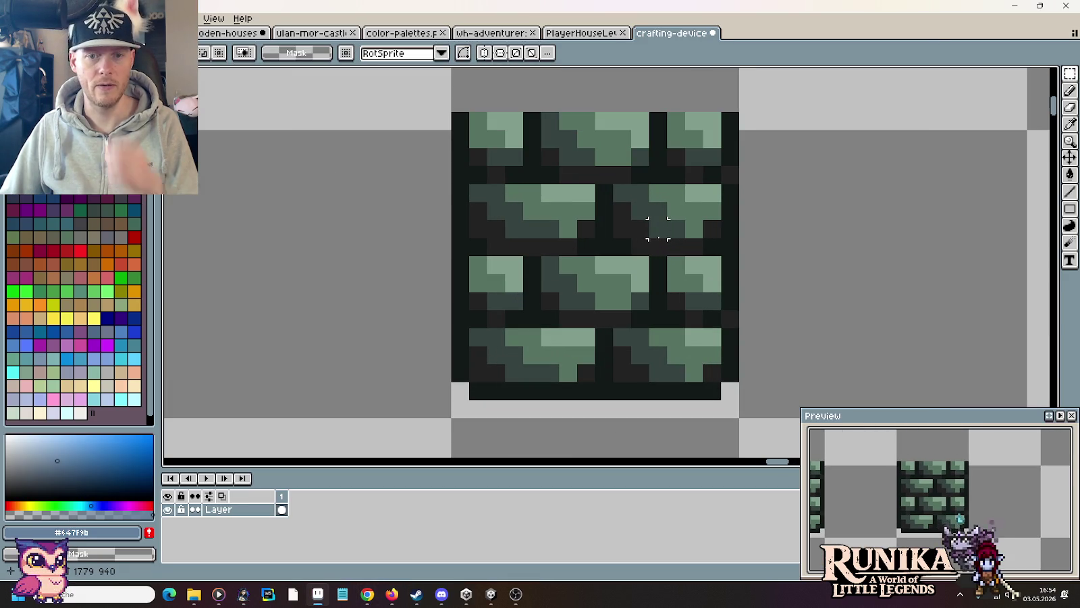
{"action": "scroll", "coordinate": [658, 229], "scroll_direction": "down", "scroll_amount": 1}
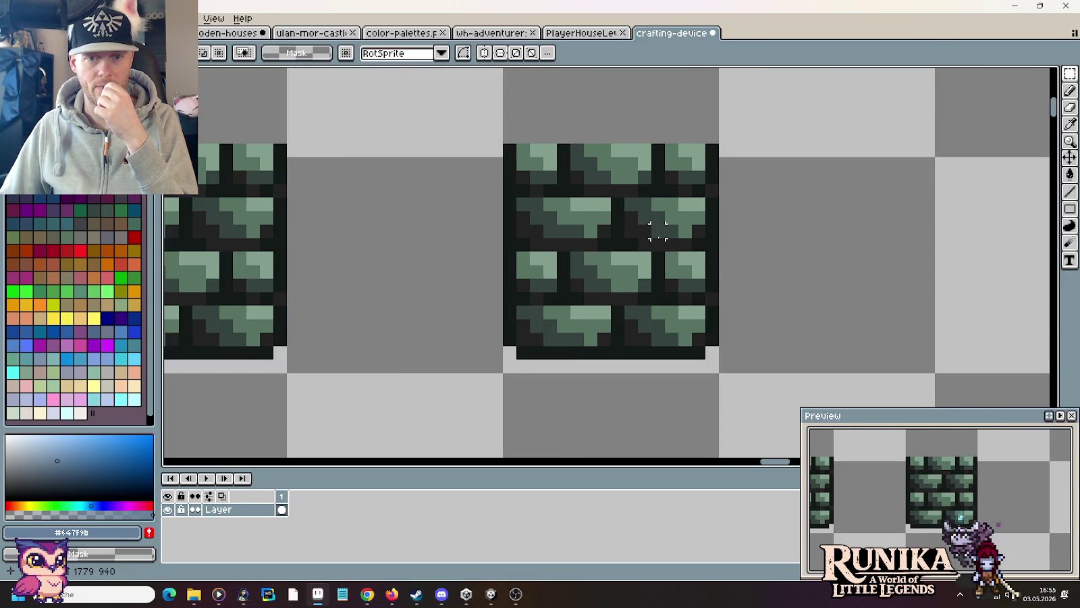
{"action": "scroll", "coordinate": [656, 229], "scroll_direction": "down", "scroll_amount": 1}
{"action": "left_click_drag", "start_coordinate": [527, 147], "coordinate": [780, 249]}
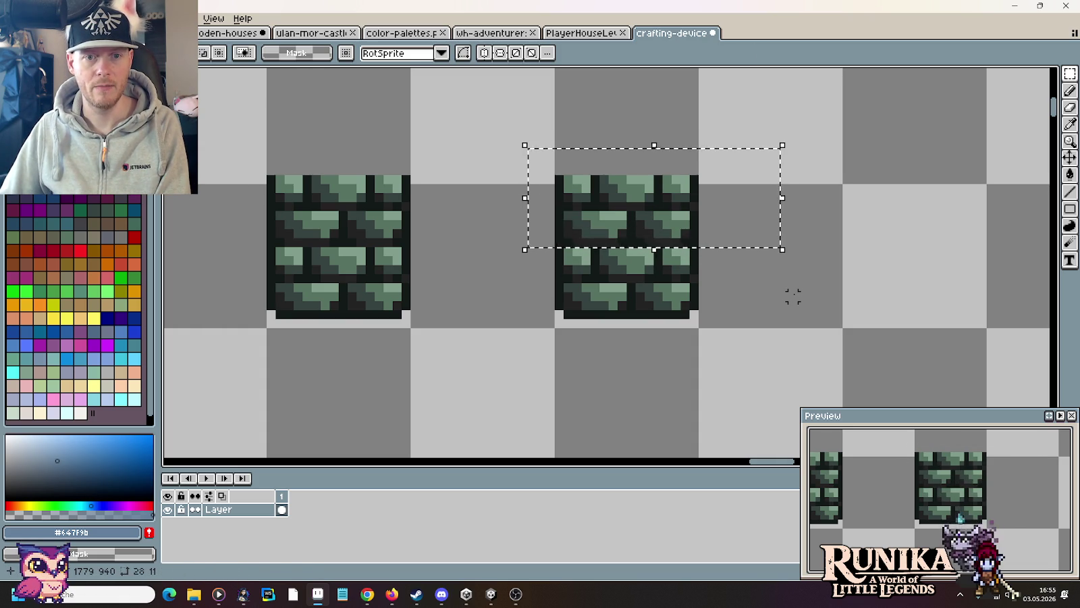
Step: Raise the top brick half to open a gap and fill it with light and darker green pixels
{"action": "key", "text": "Up"}
{"action": "key", "text": "Up"}
{"action": "key", "text": "Up"}
{"action": "key", "text": "ctrl+d"}
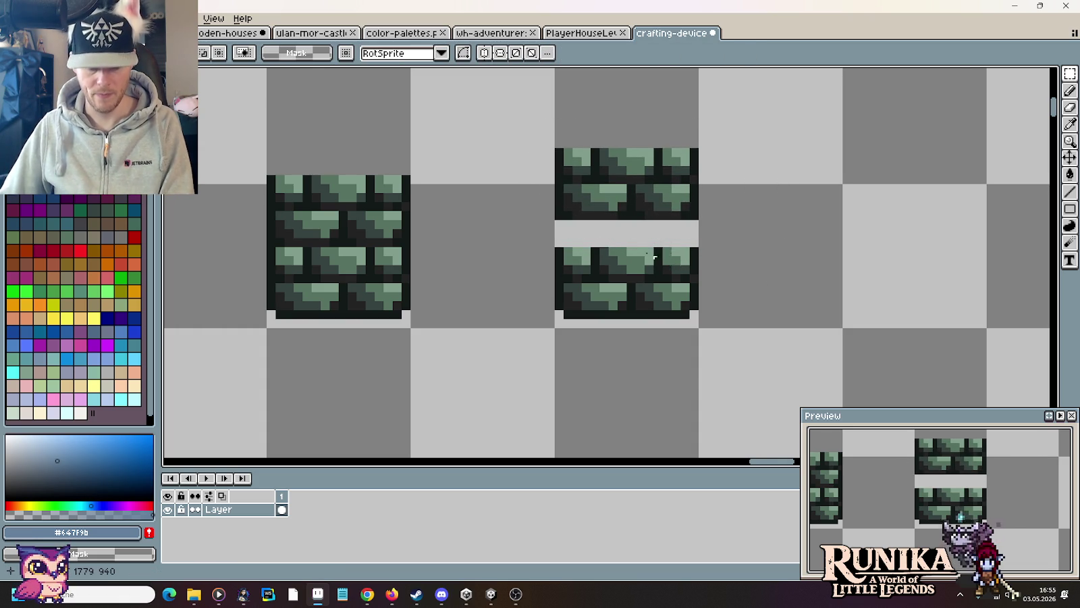
{"action": "scroll", "coordinate": [583, 226], "scroll_direction": "up", "scroll_amount": 2}
{"action": "key", "text": "i"}
{"action": "left_click", "coordinate": [579, 266]}
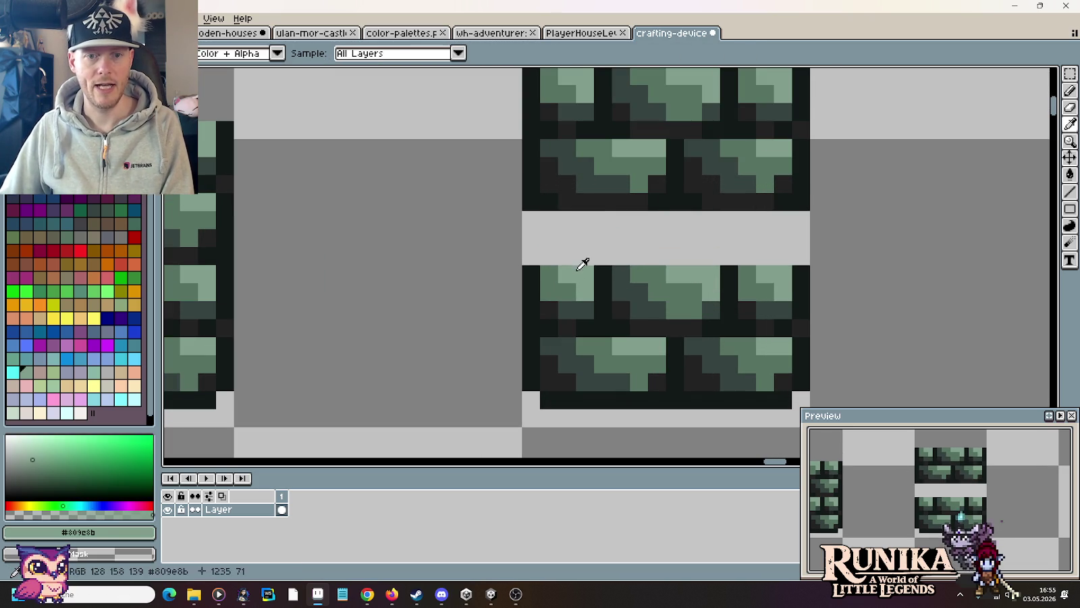
{"action": "key", "text": "b"}
{"action": "left_click", "coordinate": [563, 223]}
{"action": "key", "text": "i"}
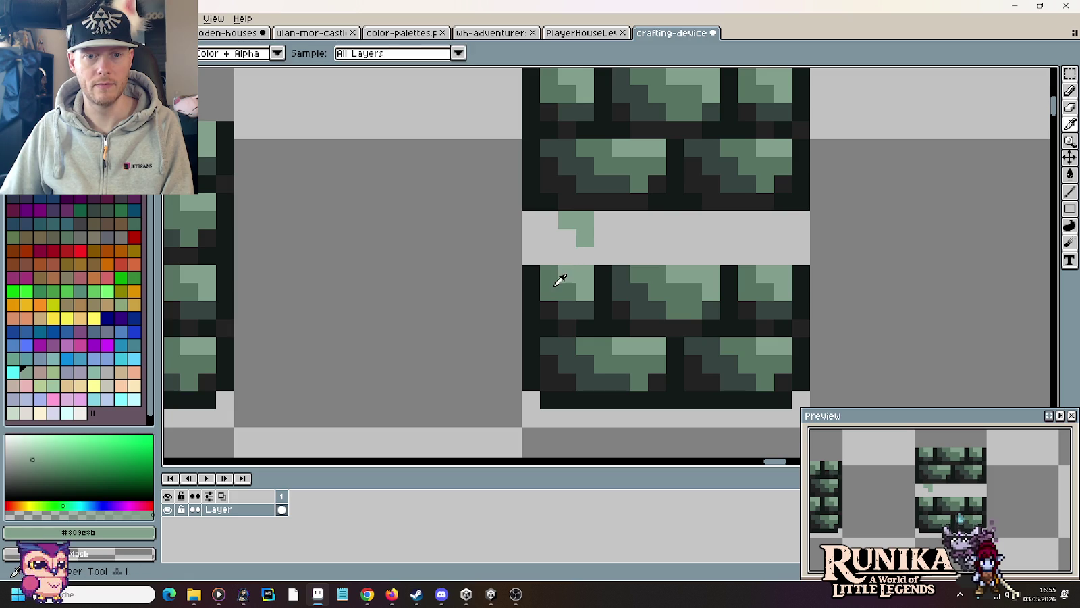
{"action": "left_click", "coordinate": [551, 280]}
{"action": "key", "text": "b"}
{"action": "mouse_move", "coordinate": [567, 273]}
{"action": "left_mouse_down"}
{"action": "mouse_move", "coordinate": [579, 283]}
{"action": "mouse_move", "coordinate": [548, 221]}
{"action": "left_mouse_up"}
Step: Paint dark brick edges beside the opening and touch up a mid-green brick pixel
{"action": "key", "text": "i"}
{"action": "left_click", "coordinate": [533, 280]}
{"action": "key", "text": "b"}
{"action": "left_click_drag", "start_coordinate": [533, 260], "coordinate": [533, 221]}
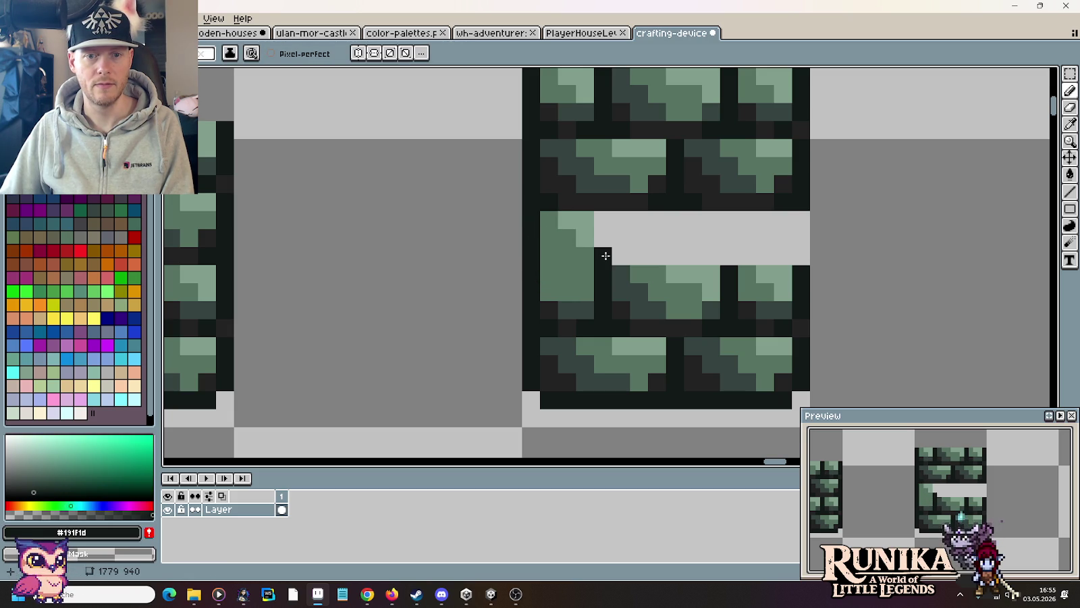
{"action": "key", "text": "i"}
{"action": "left_click", "coordinate": [571, 309]}
{"action": "key", "text": "b"}
{"action": "left_click", "coordinate": [560, 297]}
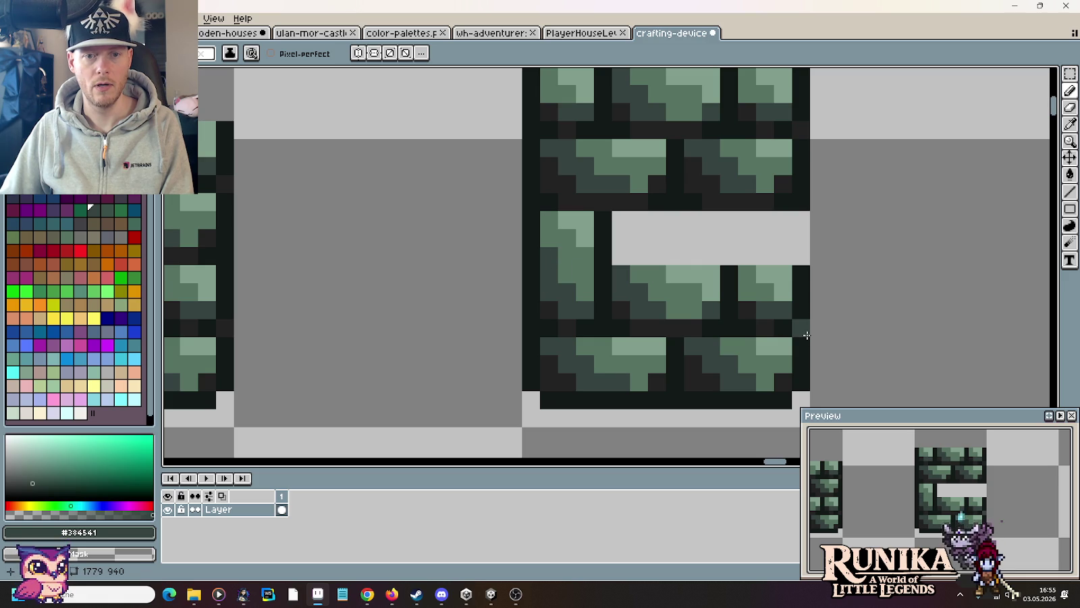
{"action": "scroll", "coordinate": [805, 334], "scroll_direction": "down", "scroll_amount": 1}
Step: Copy the brick column left of the gap onto the gap's right side
{"action": "key", "text": "m"}
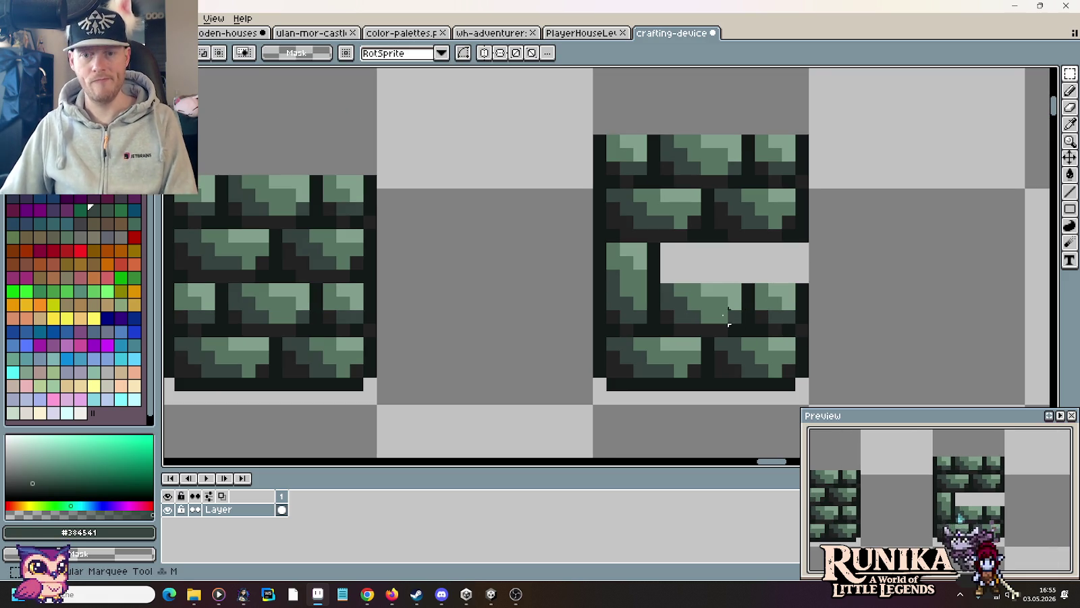
{"action": "left_click_drag", "start_coordinate": [658, 322], "coordinate": [595, 241]}
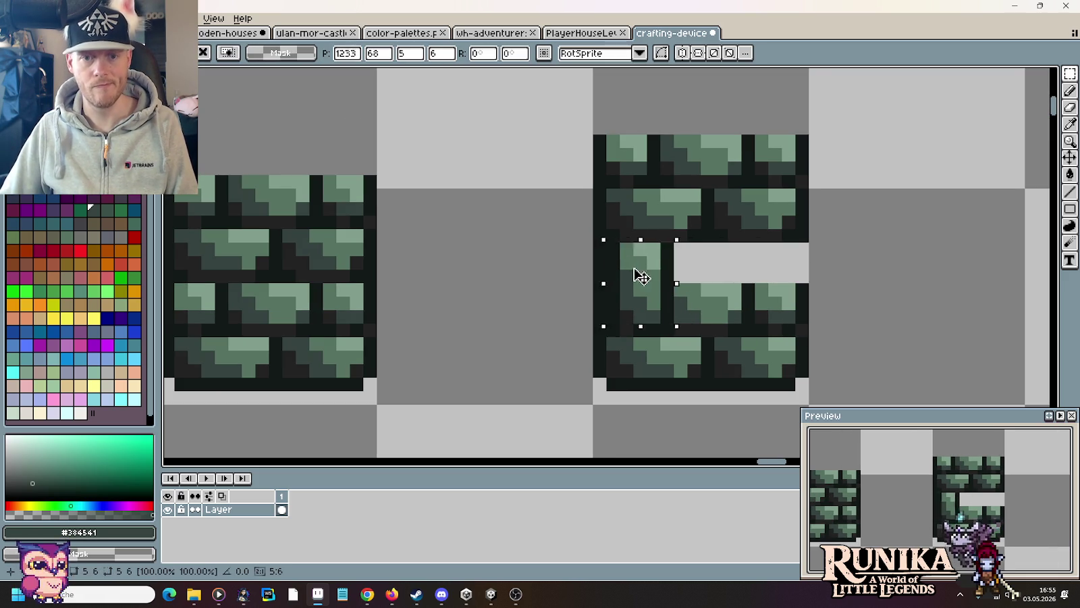
{"action": "left_click_drag", "start_coordinate": [639, 273], "coordinate": [767, 276]}
{"action": "key", "text": "ctrl+d"}
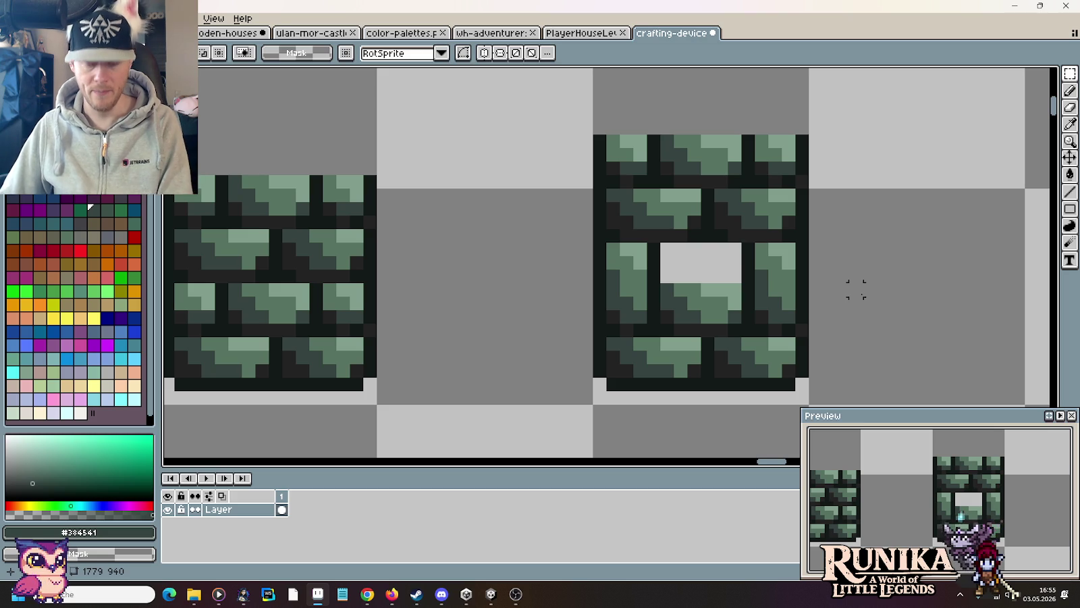
Step: Draw a dark mortar line under the opening and fill the opening near-black
{"action": "key", "text": "i"}
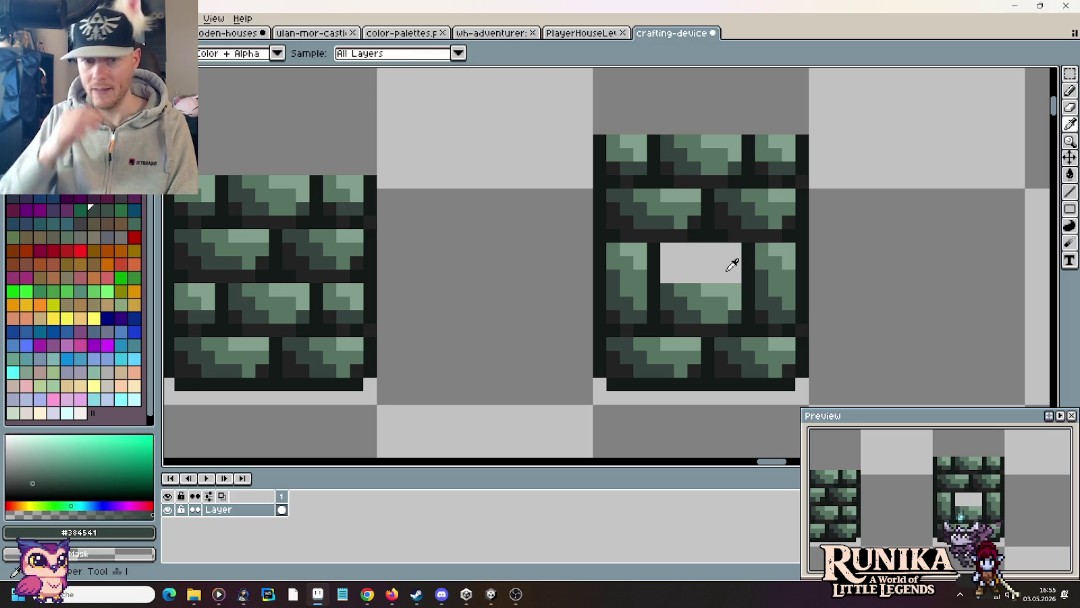
{"action": "left_click", "coordinate": [693, 237]}
{"action": "key", "text": "b"}
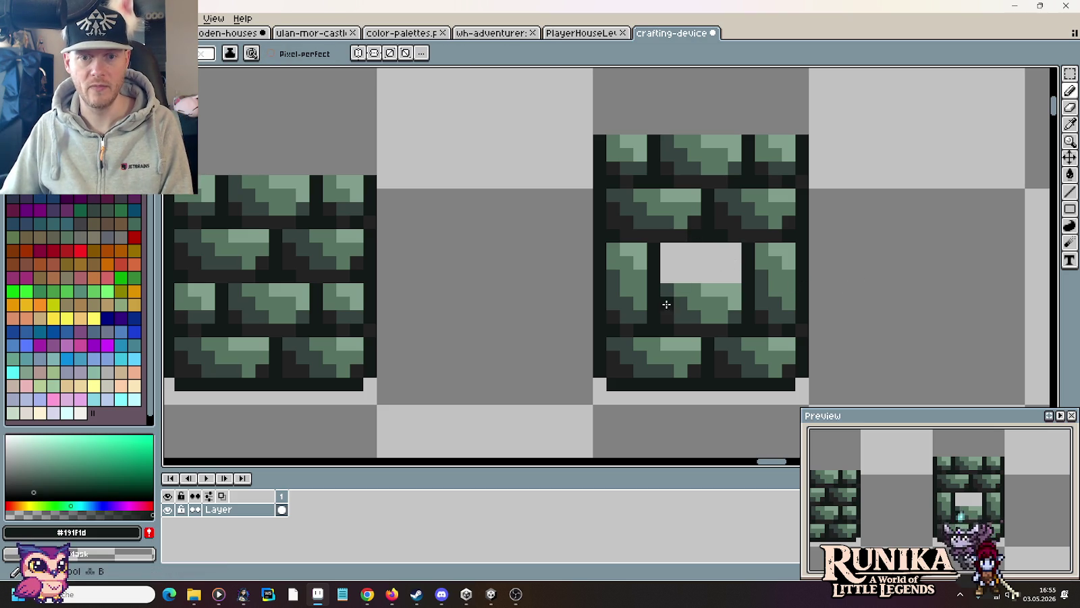
{"action": "left_click_drag", "start_coordinate": [667, 313], "coordinate": [744, 310]}
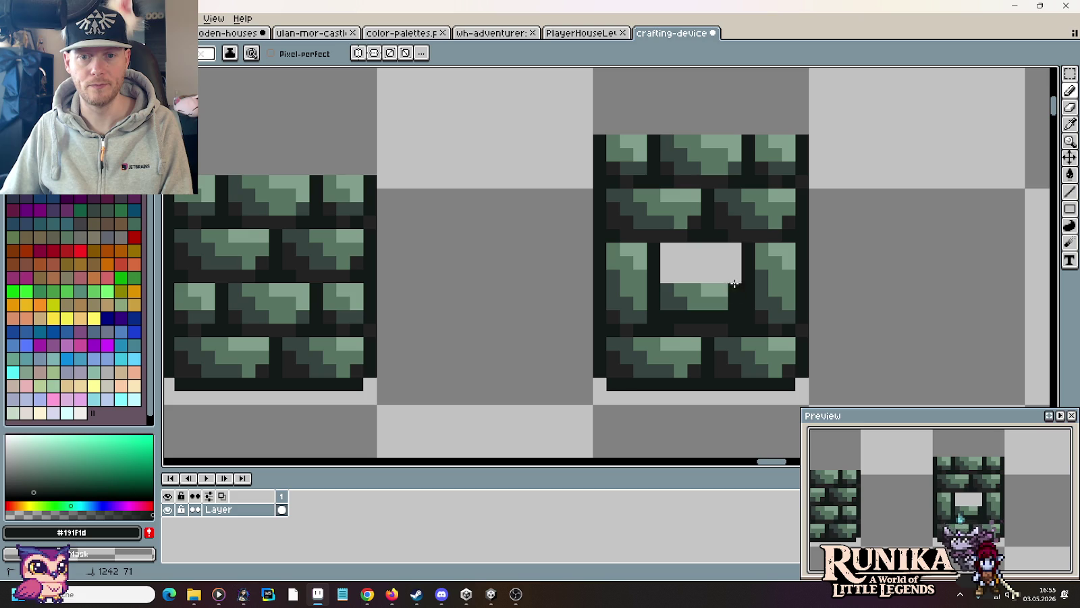
{"action": "mouse_move", "coordinate": [731, 252]}
{"action": "left_mouse_down"}
{"action": "mouse_move", "coordinate": [670, 250]}
{"action": "mouse_move", "coordinate": [704, 277]}
{"action": "left_mouse_up"}
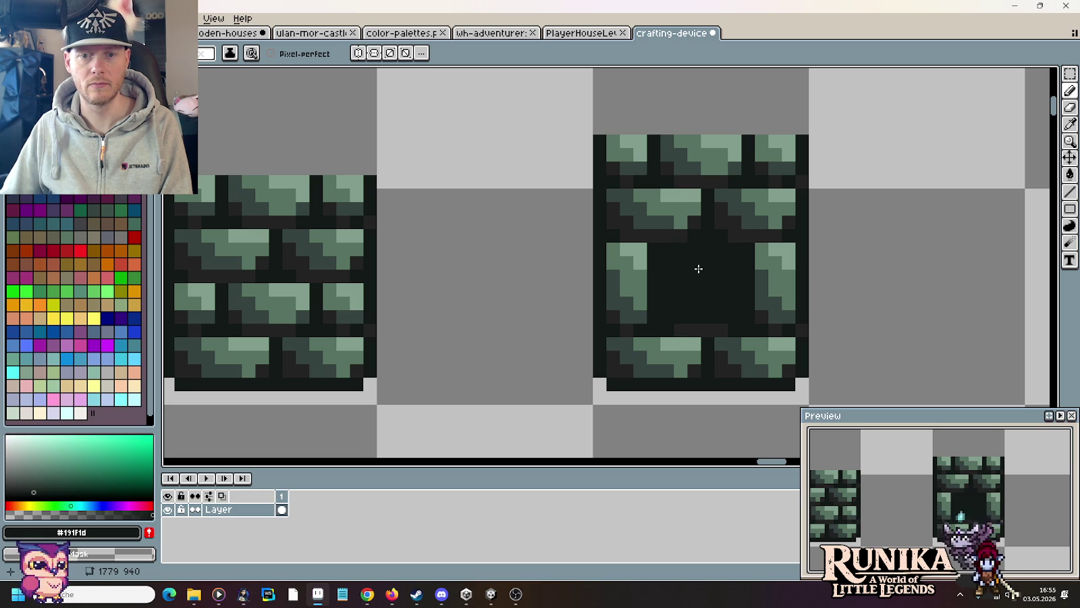
{"action": "scroll", "coordinate": [699, 269], "scroll_direction": "down", "scroll_amount": 4}
{"action": "scroll", "coordinate": [716, 273], "scroll_direction": "down", "scroll_amount": 1}
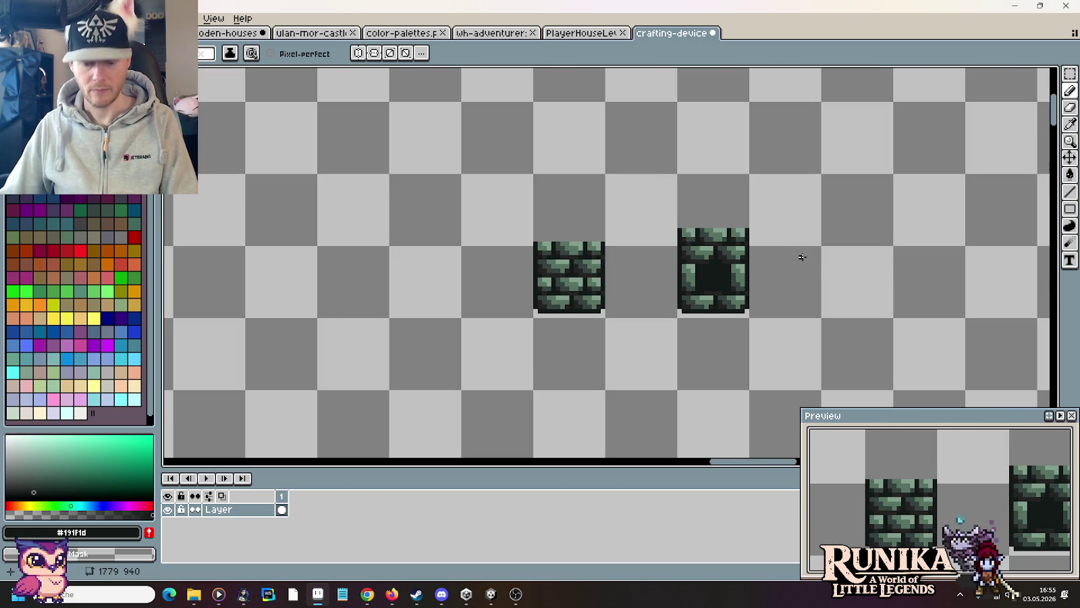
Step: Select the right furnace tile and nudge it down one pixel
{"action": "key", "text": "m"}
{"action": "scroll", "coordinate": [769, 234], "scroll_direction": "up", "scroll_amount": 1}
{"action": "mouse_move", "coordinate": [613, 180]}
{"action": "left_mouse_down"}
{"action": "mouse_move", "coordinate": [808, 277]}
{"action": "mouse_move", "coordinate": [813, 292]}
{"action": "left_mouse_up"}
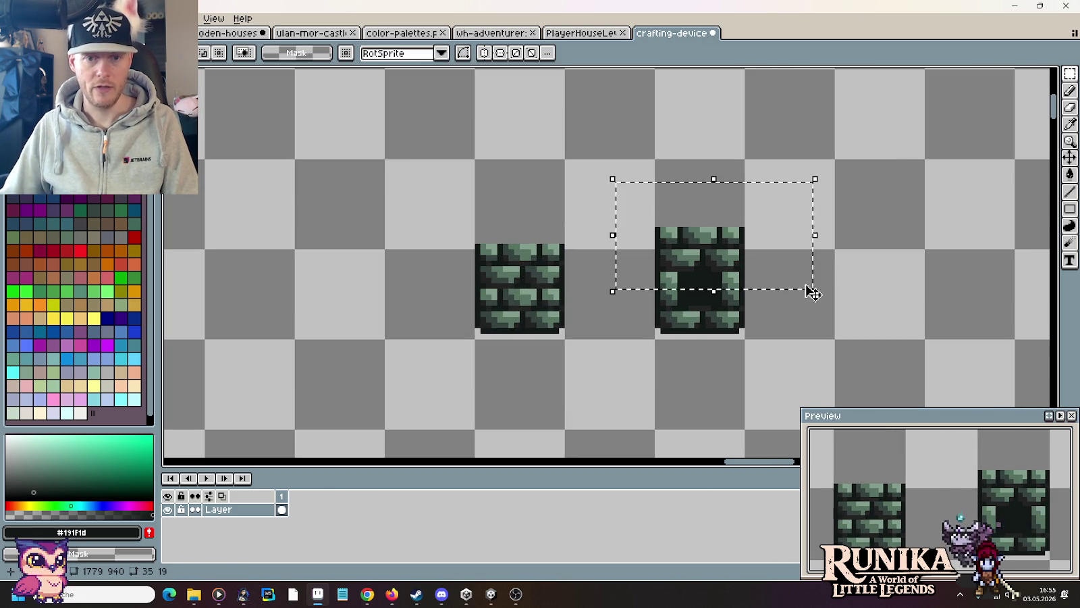
{"action": "key", "text": "Down"}
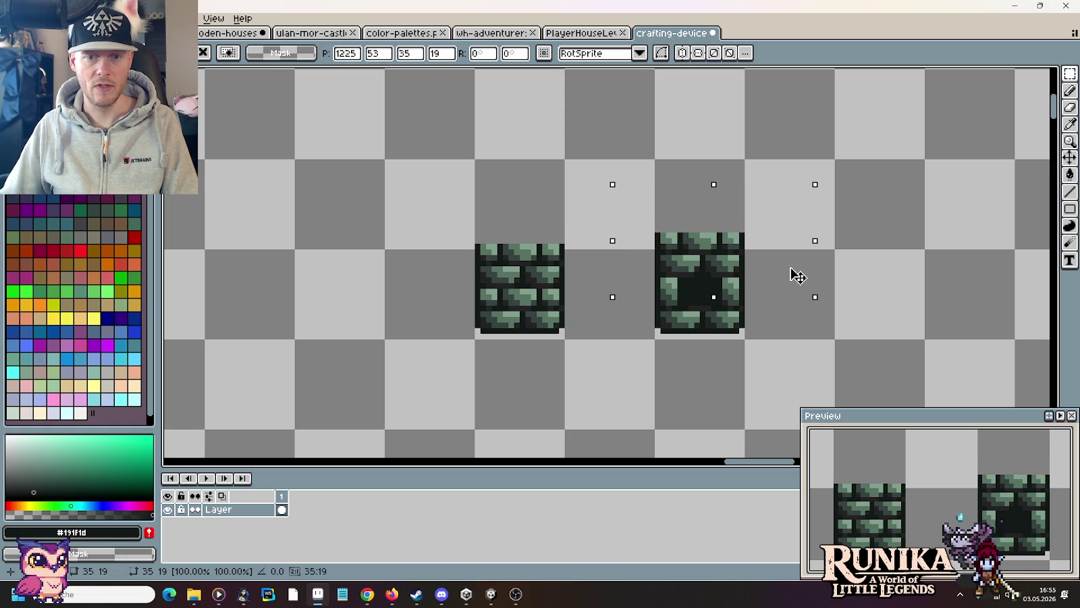
{"action": "key", "text": "Return"}
Step: Deselect the tile and bring up the smelting furnace image search in Chrome
{"action": "key", "text": "alt+Tab"}
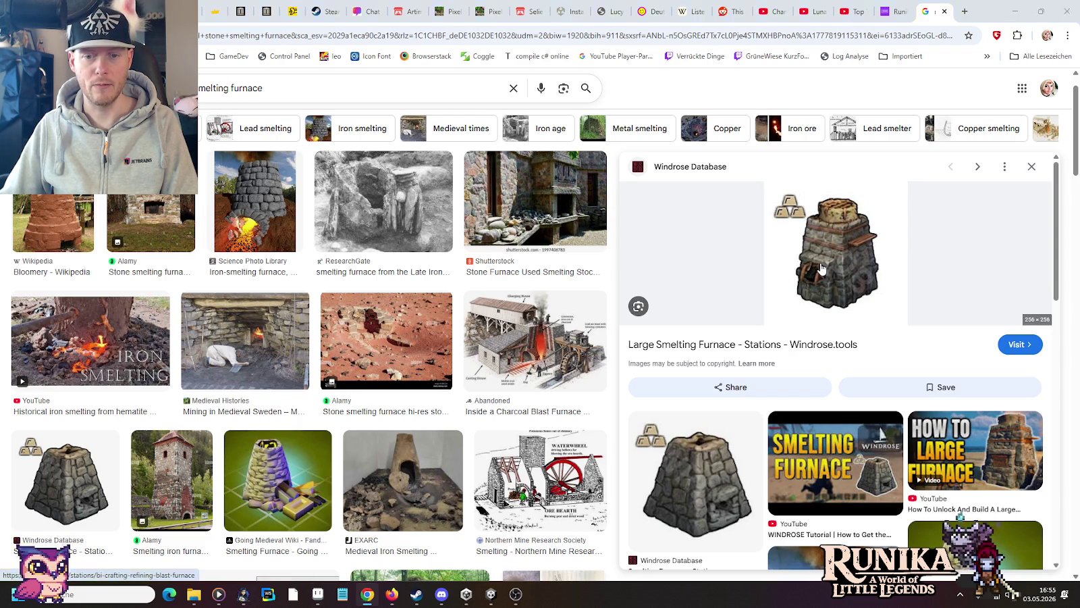
{"action": "key", "text": "alt+Tab"}
{"action": "key", "text": "ctrl+d"}
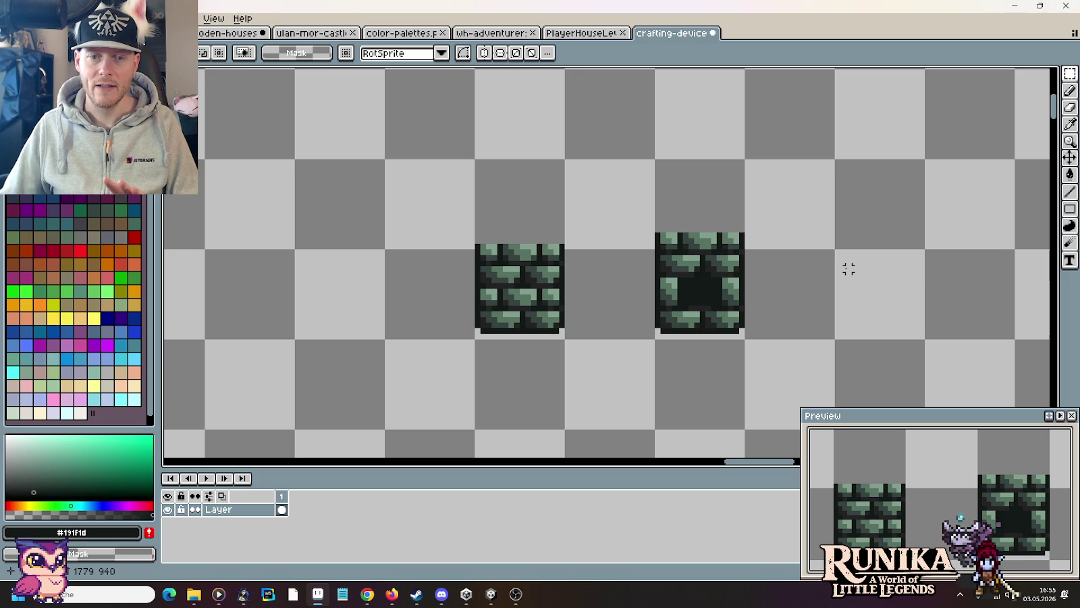
{"action": "key", "text": "alt+Tab"}
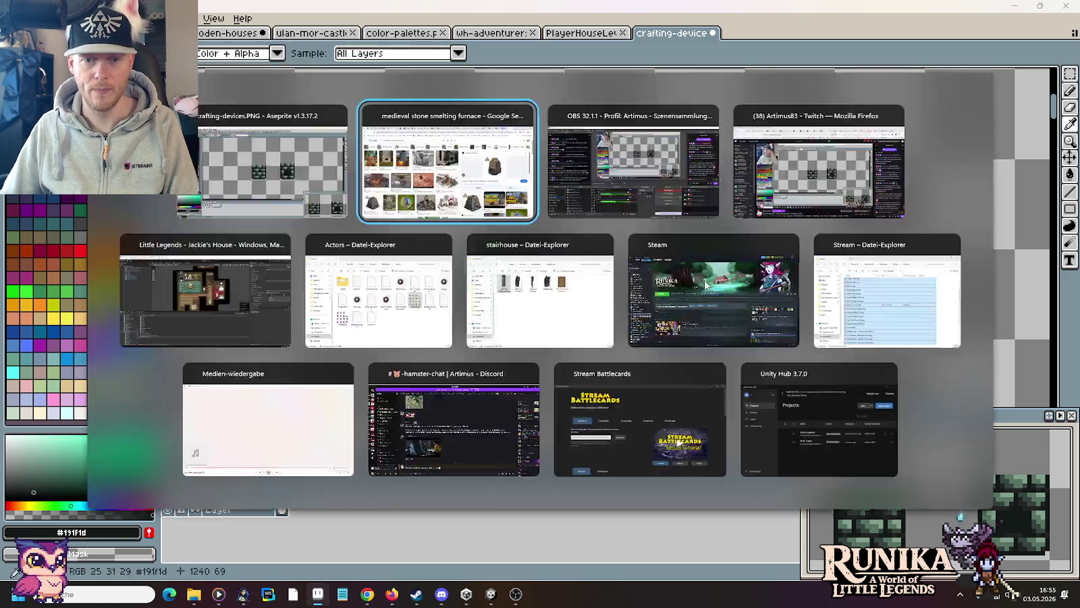
{"action": "key", "text": "alt+Tab"}
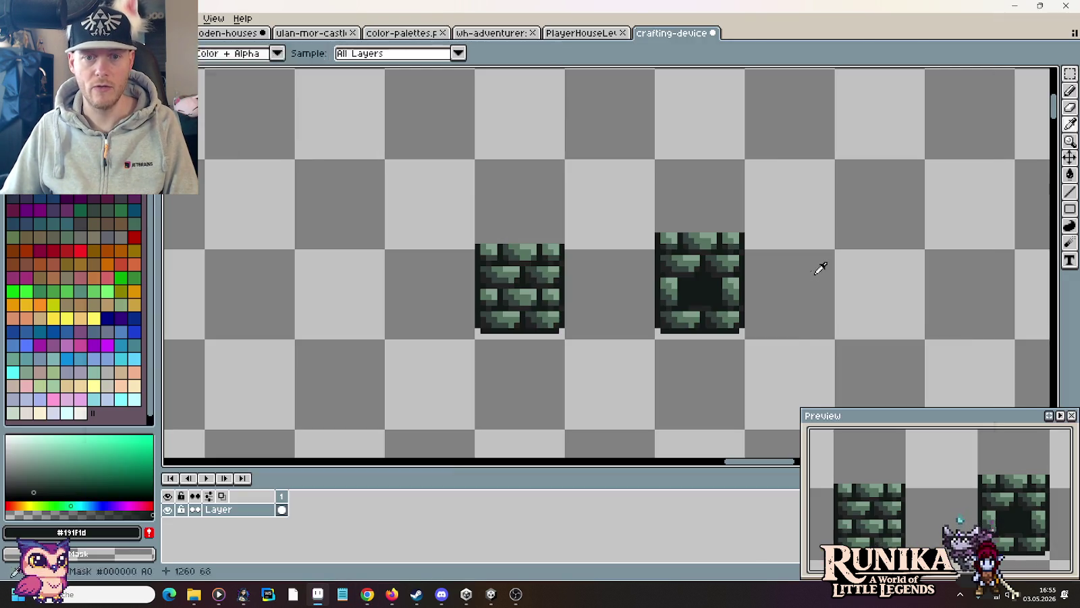
{"action": "key", "text": "alt+Tab"}
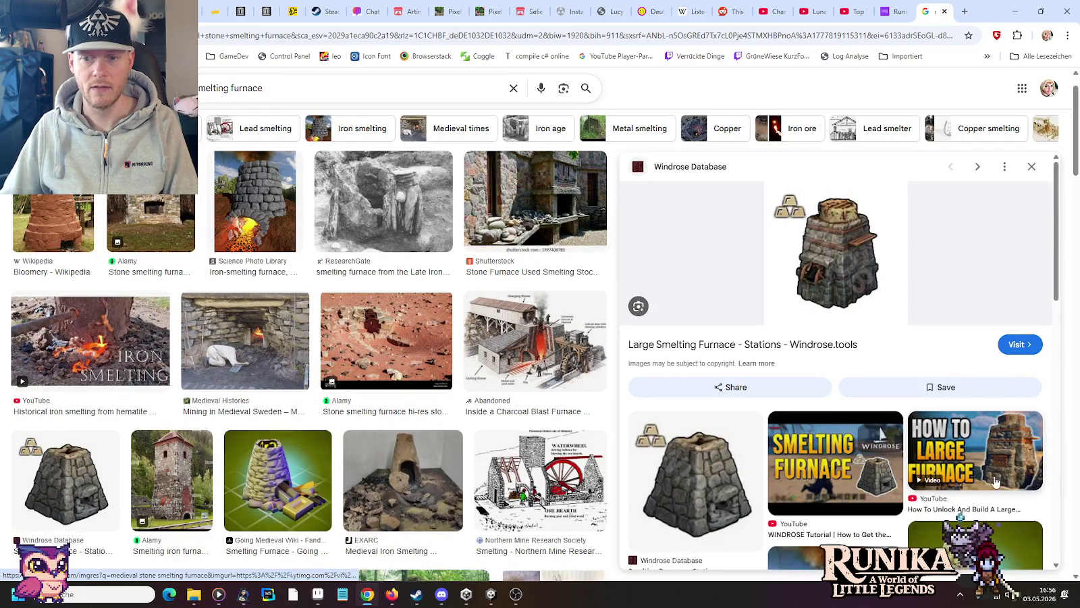
Step: Preview the 'How to Large Furnace' YouTube image, then return to Aseprite
{"action": "left_click", "coordinate": [1007, 452]}
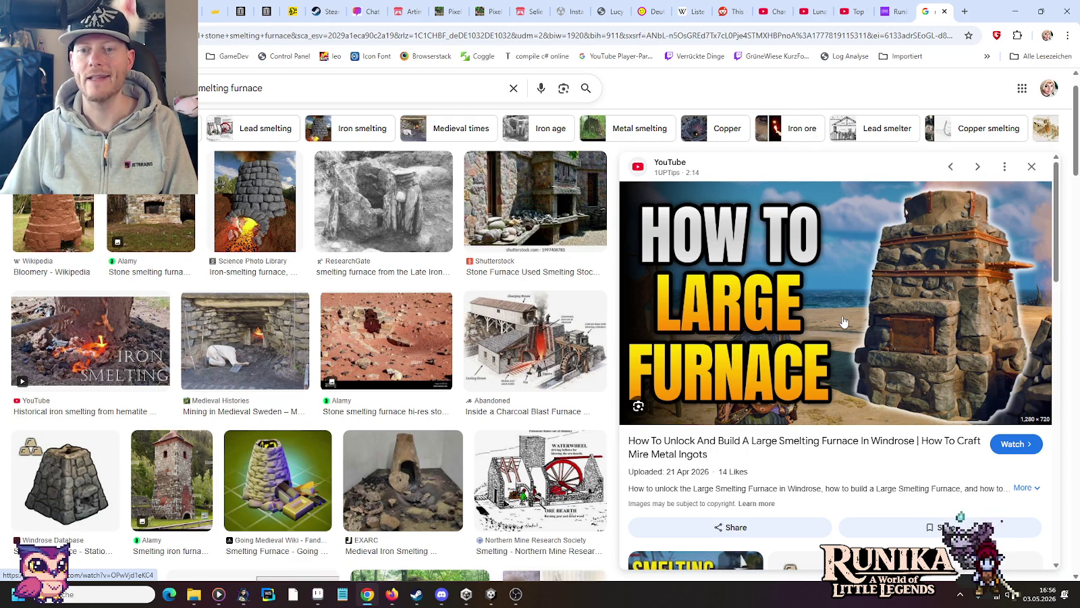
{"action": "key", "text": "alt+Tab"}
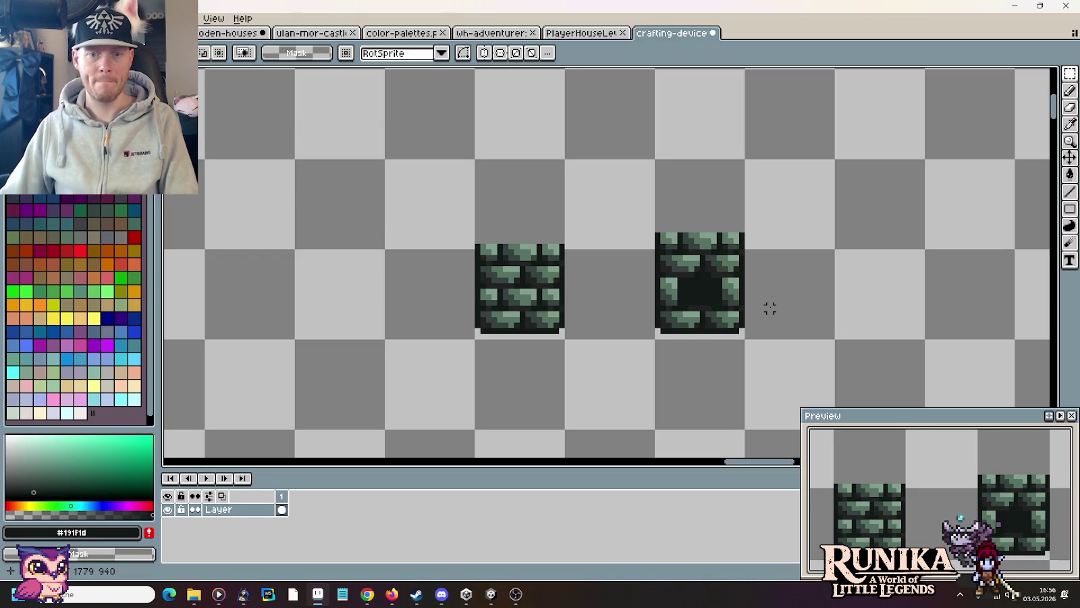
Step: Pencil a stepped grey-green ledge inside the opening and pick near-black #282828
{"action": "scroll", "coordinate": [678, 286], "scroll_direction": "up", "scroll_amount": 3}
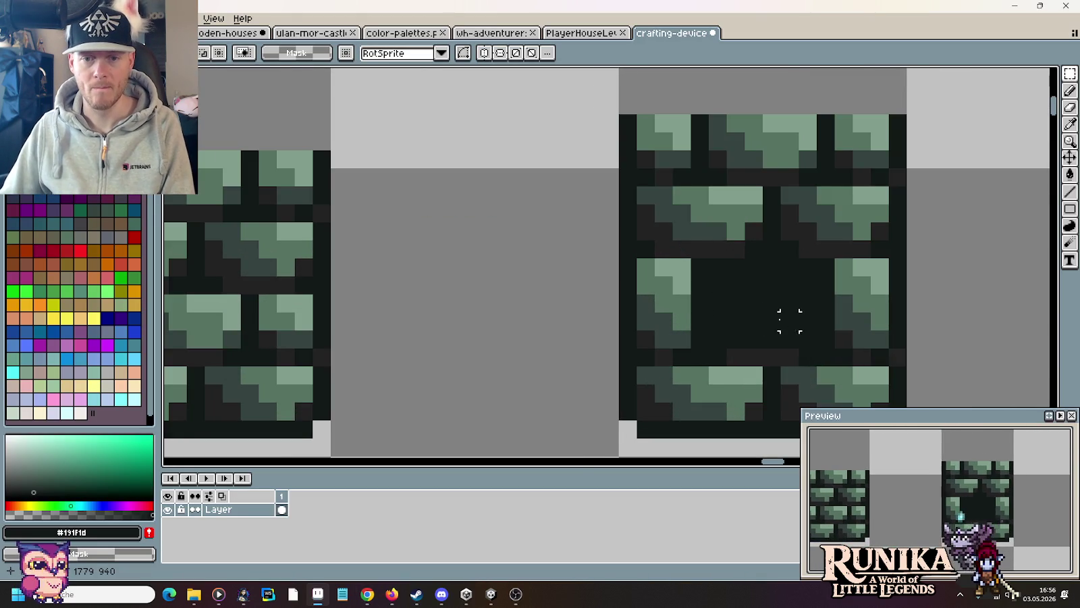
{"action": "left_click_drag", "start_coordinate": [786, 313], "coordinate": [676, 269]}
{"action": "key", "text": "i"}
{"action": "left_click", "coordinate": [593, 362]}
{"action": "key", "text": "b"}
{"action": "mouse_move", "coordinate": [610, 296]}
{"action": "left_mouse_down"}
{"action": "mouse_move", "coordinate": [695, 299]}
{"action": "mouse_move", "coordinate": [620, 279]}
{"action": "left_mouse_up"}
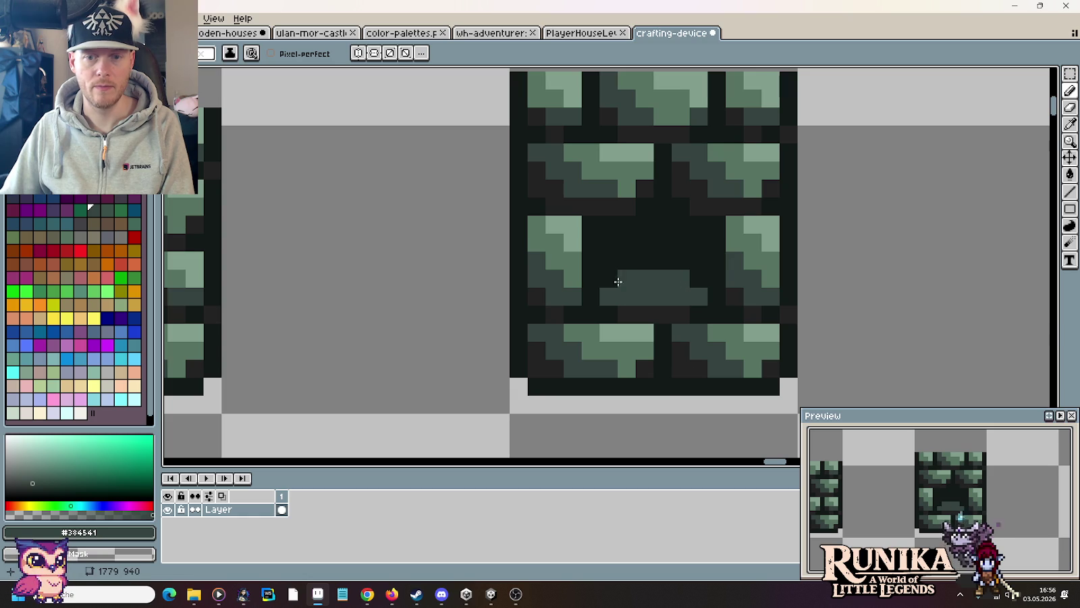
{"action": "key", "text": "i"}
{"action": "key", "text": "b"}
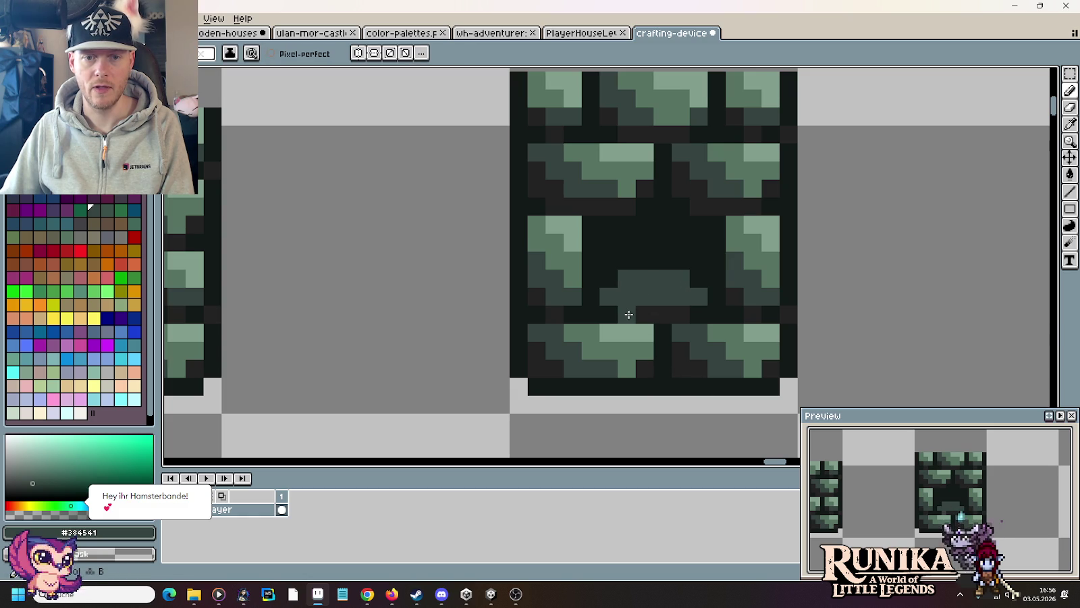
{"action": "mouse_move", "coordinate": [635, 314]}
{"action": "left_mouse_down"}
{"action": "mouse_move", "coordinate": [688, 315]}
{"action": "mouse_move", "coordinate": [608, 296]}
{"action": "mouse_move", "coordinate": [682, 278]}
{"action": "mouse_move", "coordinate": [671, 314]}
{"action": "mouse_move", "coordinate": [628, 315]}
{"action": "left_mouse_up"}
{"action": "key", "text": "i"}
{"action": "left_click", "coordinate": [733, 297]}
{"action": "key", "text": "b"}
Step: Zoom out and pan over to the existing furnace sprites
{"action": "scroll", "coordinate": [640, 374], "scroll_direction": "down", "scroll_amount": 3}
{"action": "scroll", "coordinate": [640, 374], "scroll_direction": "up", "scroll_amount": 3}
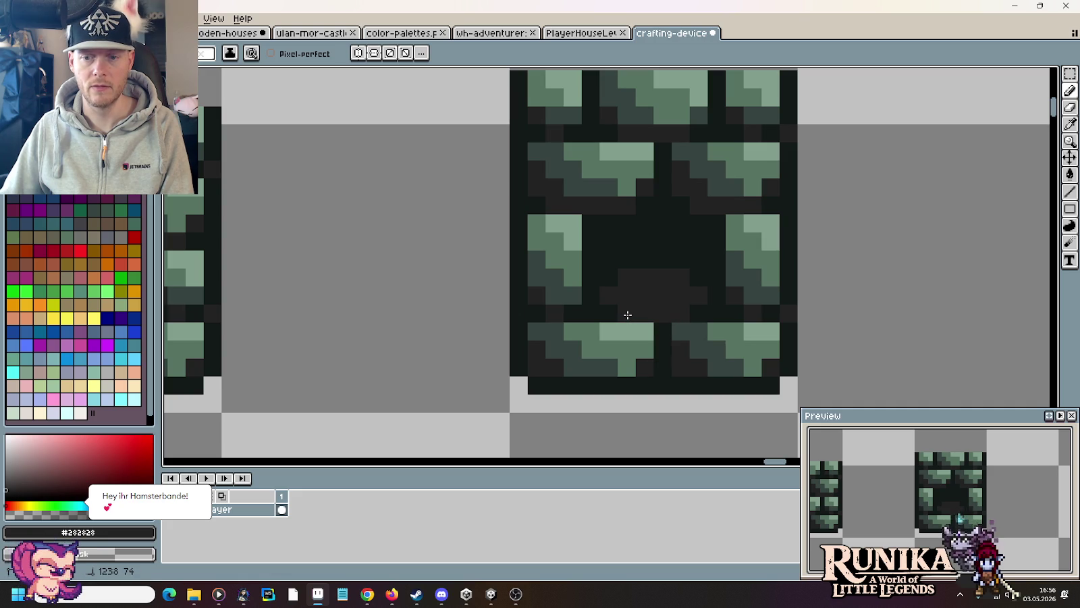
{"action": "scroll", "coordinate": [668, 388], "scroll_direction": "down", "scroll_amount": 2}
{"action": "scroll", "coordinate": [668, 388], "scroll_direction": "down", "scroll_amount": 3}
{"action": "scroll", "coordinate": [672, 389], "scroll_direction": "up", "scroll_amount": 1}
{"action": "scroll", "coordinate": [671, 389], "scroll_direction": "up", "scroll_amount": 1}
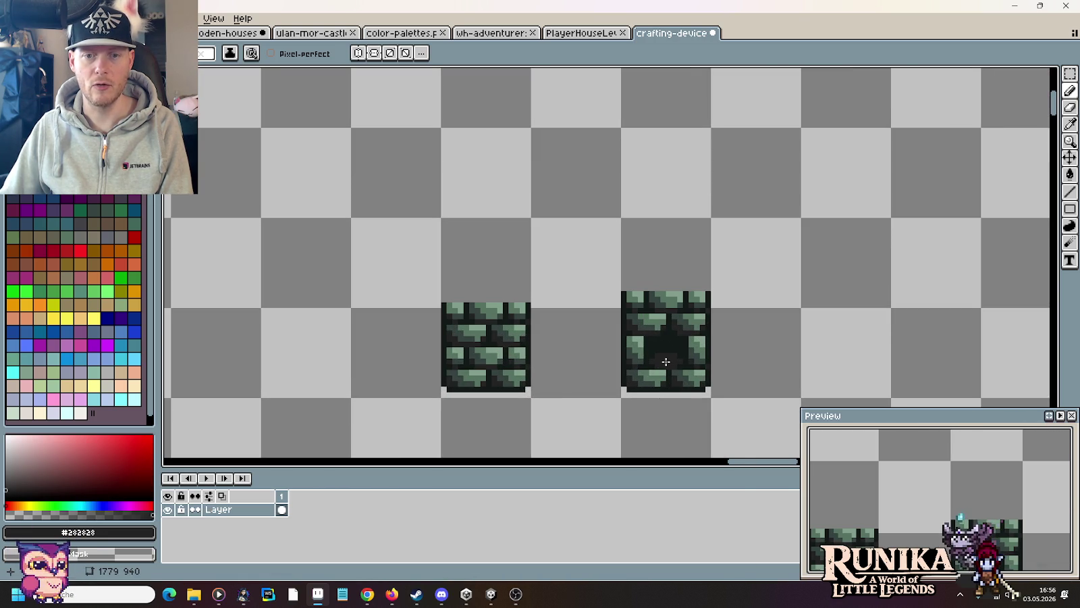
{"action": "scroll", "coordinate": [676, 354], "scroll_direction": "up", "scroll_amount": 3}
{"action": "scroll", "coordinate": [676, 354], "scroll_direction": "down", "scroll_amount": 2}
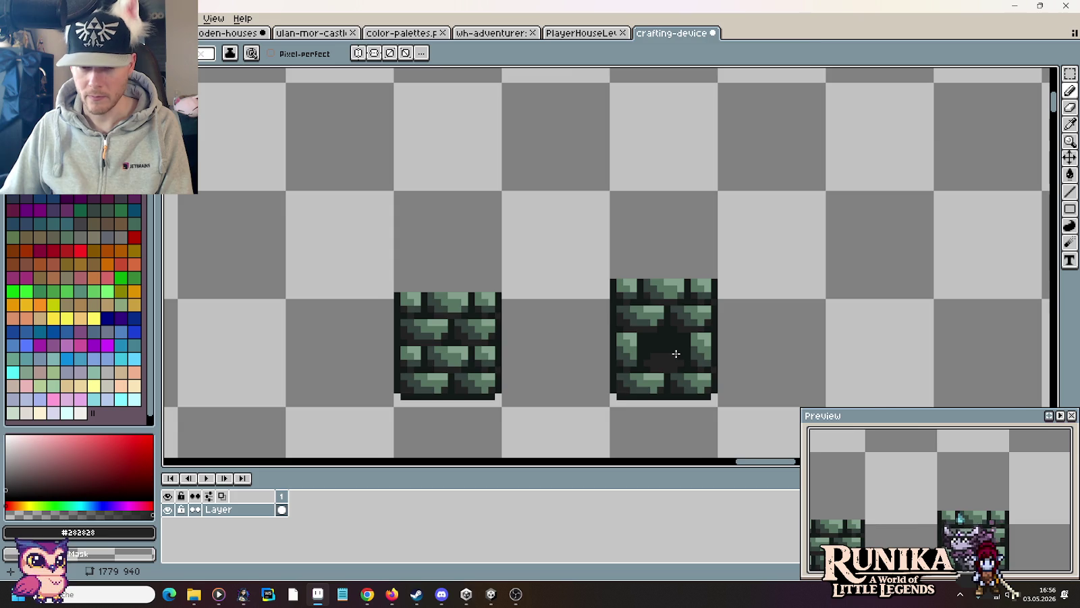
{"action": "scroll", "coordinate": [676, 353], "scroll_direction": "up", "scroll_amount": 1}
{"action": "scroll", "coordinate": [676, 352], "scroll_direction": "down", "scroll_amount": 3}
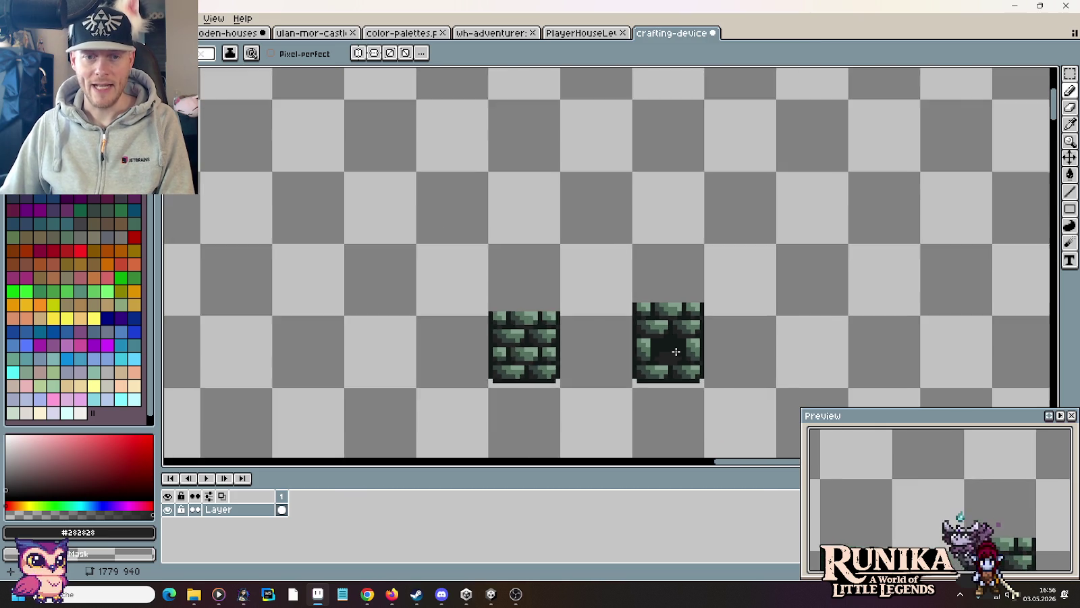
{"action": "scroll", "coordinate": [676, 351], "scroll_direction": "down", "scroll_amount": 1}
{"action": "mouse_move", "coordinate": [723, 351]}
{"action": "left_mouse_down"}
{"action": "mouse_move", "coordinate": [636, 273]}
{"action": "mouse_move", "coordinate": [203, 273]}
{"action": "left_mouse_up"}
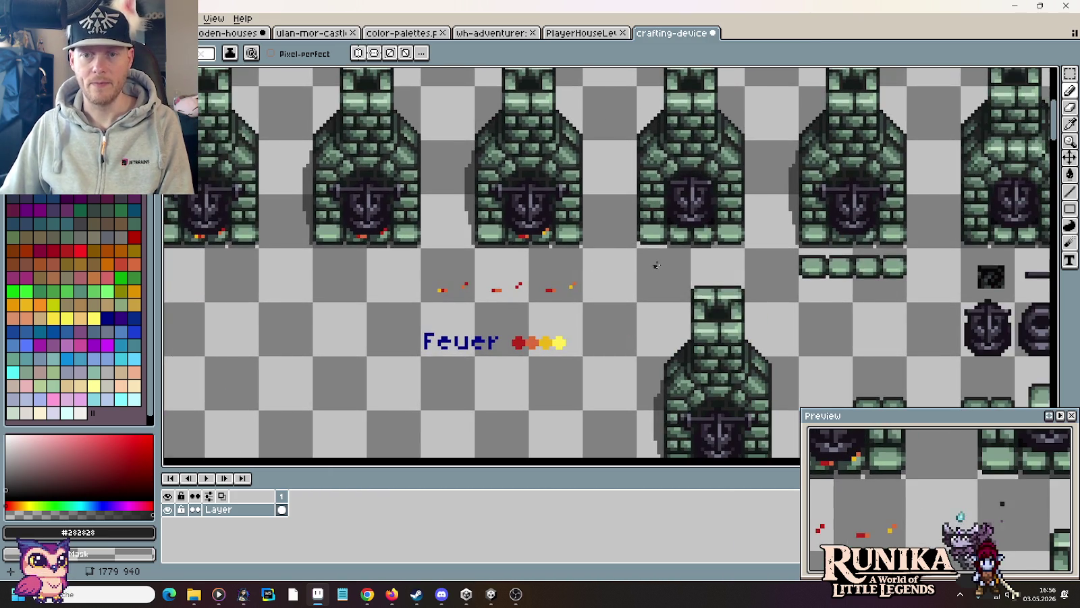
Step: Select the middle brick tile and try copying it to the right, then cancel
{"action": "key", "text": "m"}
{"action": "mouse_move", "coordinate": [871, 414]}
{"action": "left_mouse_down"}
{"action": "mouse_move", "coordinate": [723, 261]}
{"action": "mouse_move", "coordinate": [682, 181]}
{"action": "left_mouse_up"}
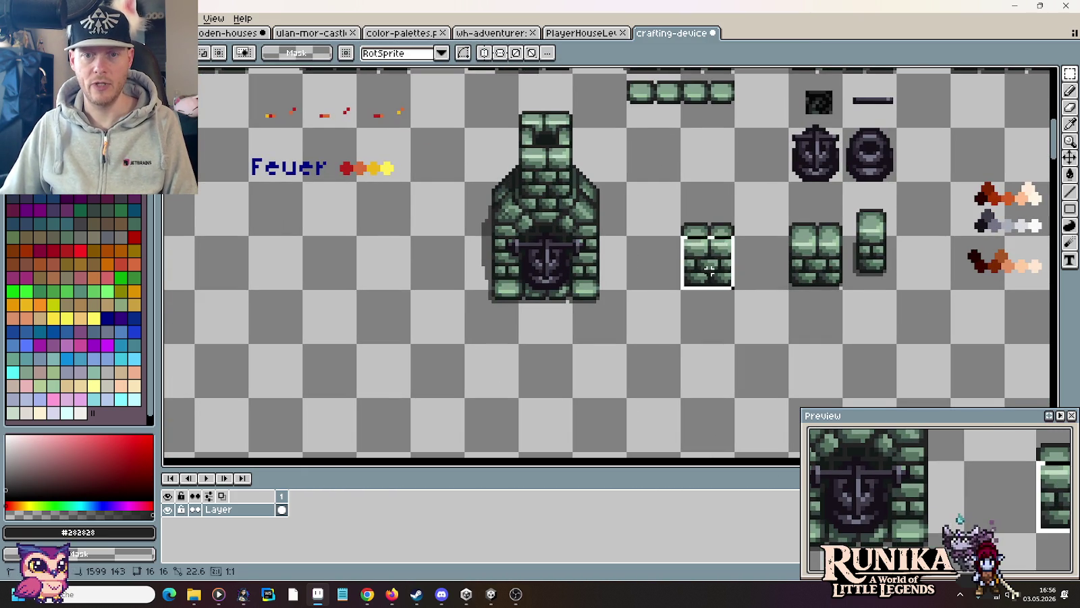
{"action": "left_click_drag", "start_coordinate": [845, 290], "coordinate": [788, 180]}
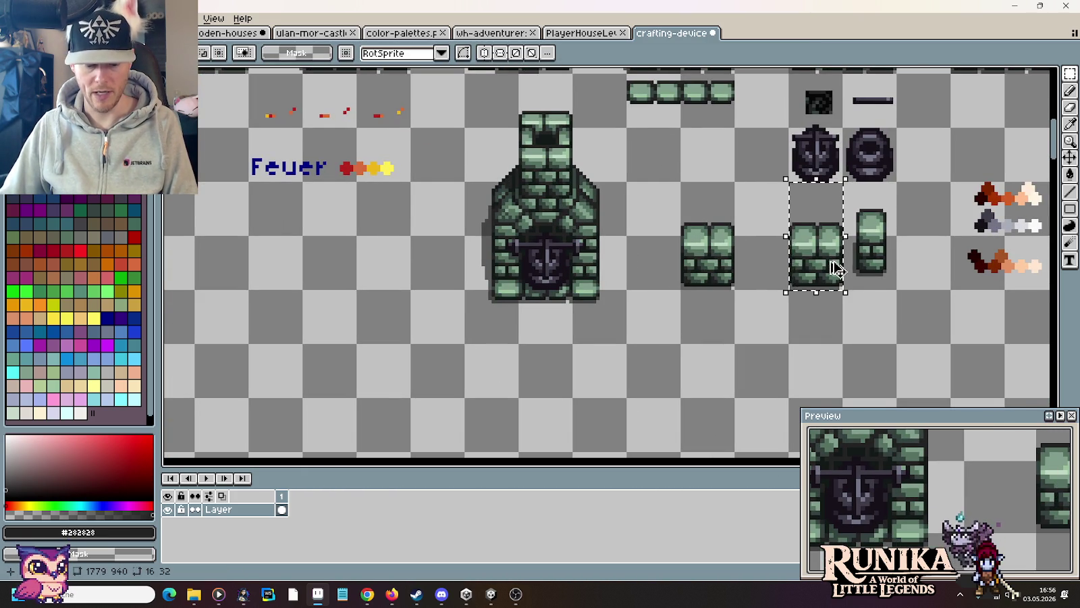
{"action": "scroll", "coordinate": [793, 296], "scroll_direction": "up", "scroll_amount": 5}
{"action": "scroll", "coordinate": [747, 279], "scroll_direction": "down", "scroll_amount": 3}
{"action": "scroll", "coordinate": [747, 279], "scroll_direction": "down", "scroll_amount": 3}
{"action": "scroll", "coordinate": [632, 231], "scroll_direction": "up", "scroll_amount": 1}
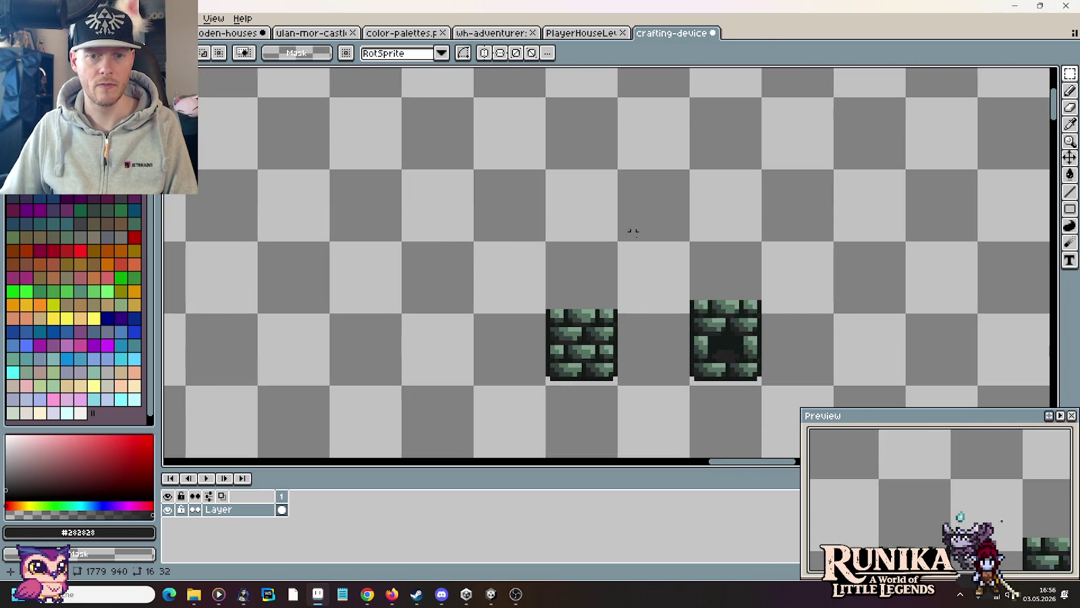
{"action": "left_click_drag", "start_coordinate": [618, 334], "coordinate": [542, 184]}
{"action": "left_click_drag", "start_coordinate": [593, 274], "coordinate": [736, 274]}
{"action": "key", "text": "Return"}
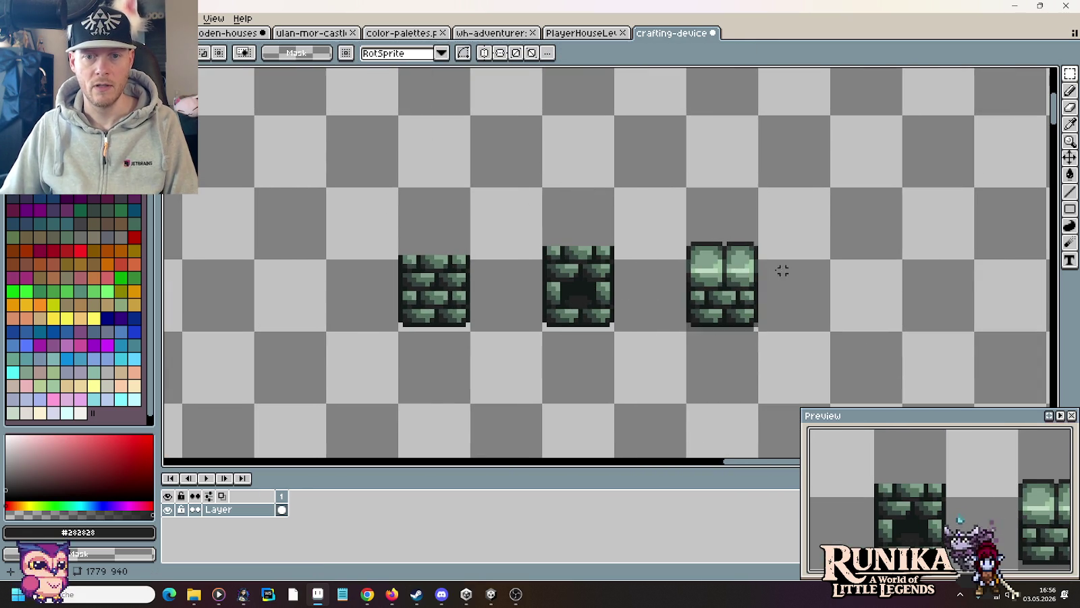
Step: Select bricks in the furnace tile's middle, try moving them right, then cancel
{"action": "scroll", "coordinate": [700, 285], "scroll_direction": "up", "scroll_amount": 1}
{"action": "scroll", "coordinate": [819, 268], "scroll_direction": "up", "scroll_amount": 1}
{"action": "scroll", "coordinate": [811, 272], "scroll_direction": "up", "scroll_amount": 1}
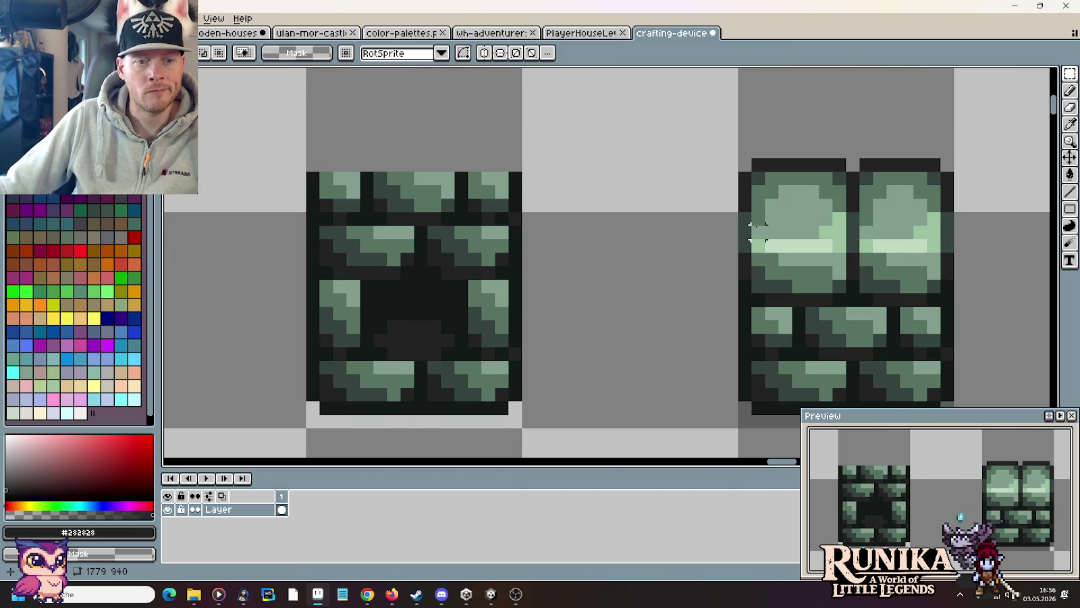
{"action": "mouse_move", "coordinate": [751, 227]}
{"action": "left_mouse_down"}
{"action": "mouse_move", "coordinate": [849, 299]}
{"action": "mouse_move", "coordinate": [463, 292]}
{"action": "left_mouse_up"}
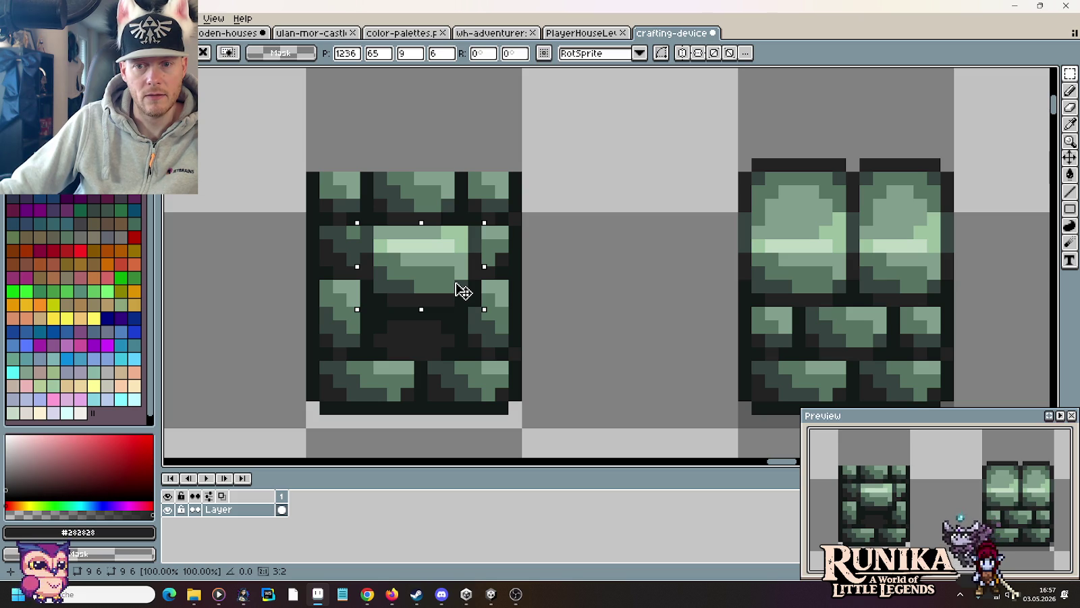
{"action": "left_click_drag", "start_coordinate": [464, 292], "coordinate": [569, 299]}
{"action": "key", "text": "Escape"}
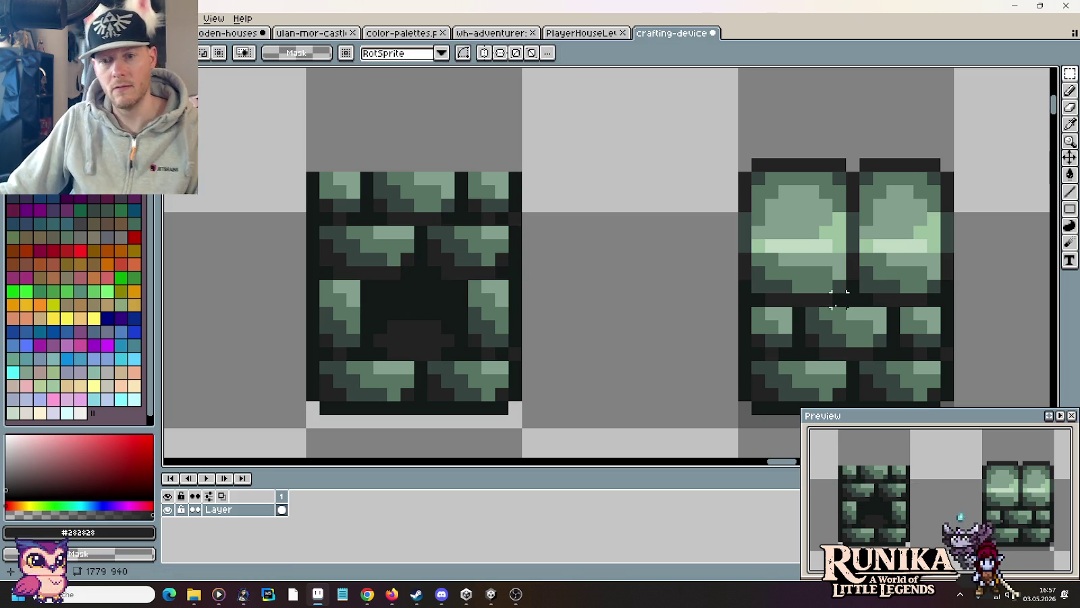
Step: Copy a large brick onto the furnace's upper centre with a #191f1d outline row beneath
{"action": "left_click_drag", "start_coordinate": [853, 299], "coordinate": [953, 211]}
{"action": "mouse_move", "coordinate": [890, 262]}
{"action": "left_mouse_down"}
{"action": "mouse_move", "coordinate": [430, 237]}
{"action": "mouse_move", "coordinate": [422, 269]}
{"action": "left_mouse_up"}
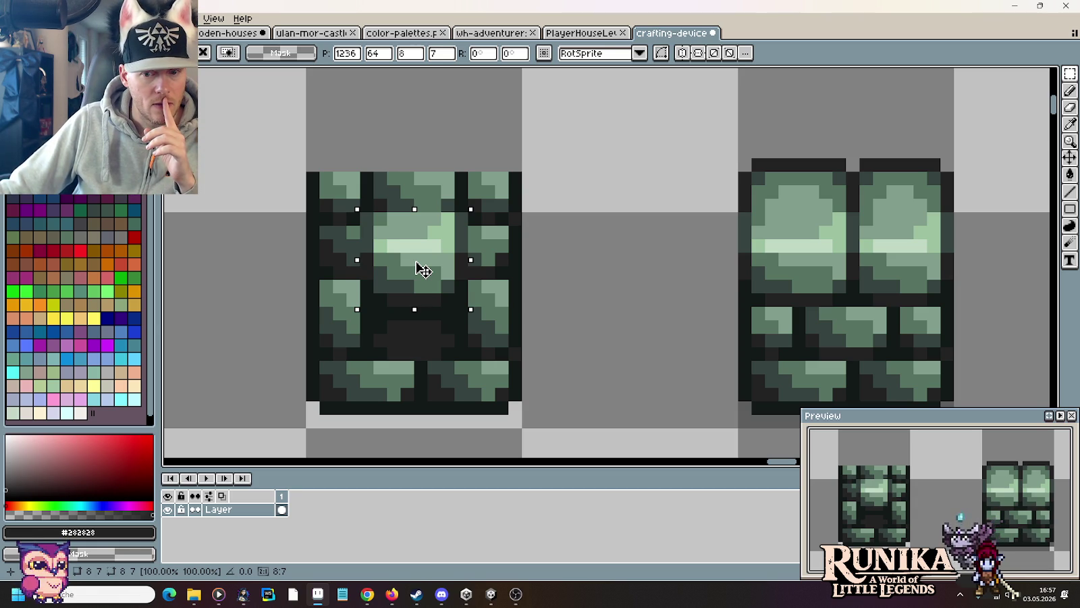
{"action": "left_click", "coordinate": [419, 268]}
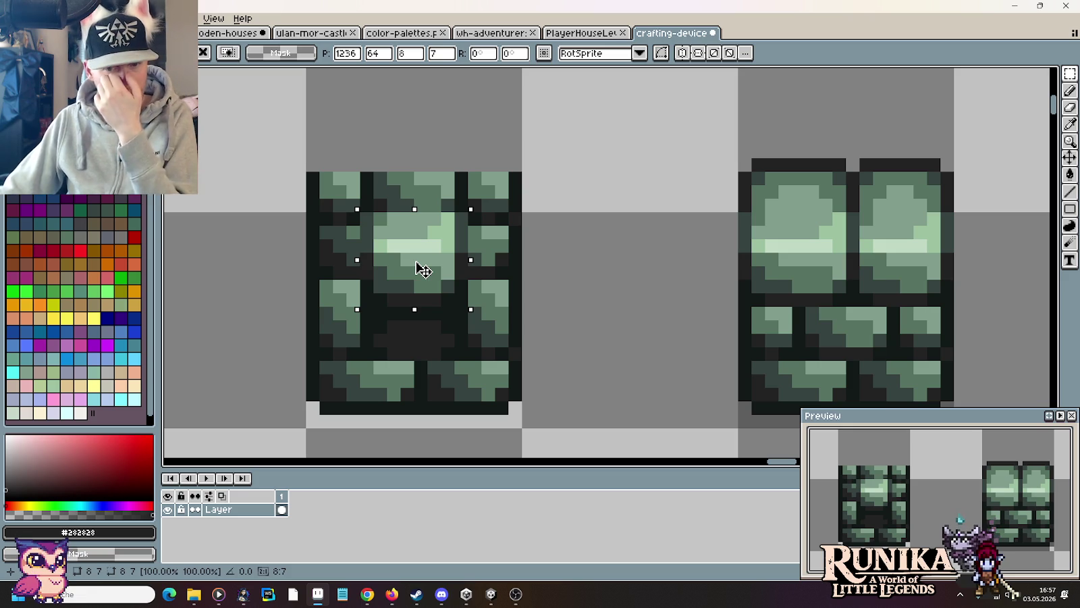
{"action": "left_click", "coordinate": [581, 272]}
{"action": "key", "text": "i"}
{"action": "left_click", "coordinate": [479, 213]}
{"action": "key", "text": "b"}
{"action": "left_click_drag", "start_coordinate": [476, 218], "coordinate": [369, 219]}
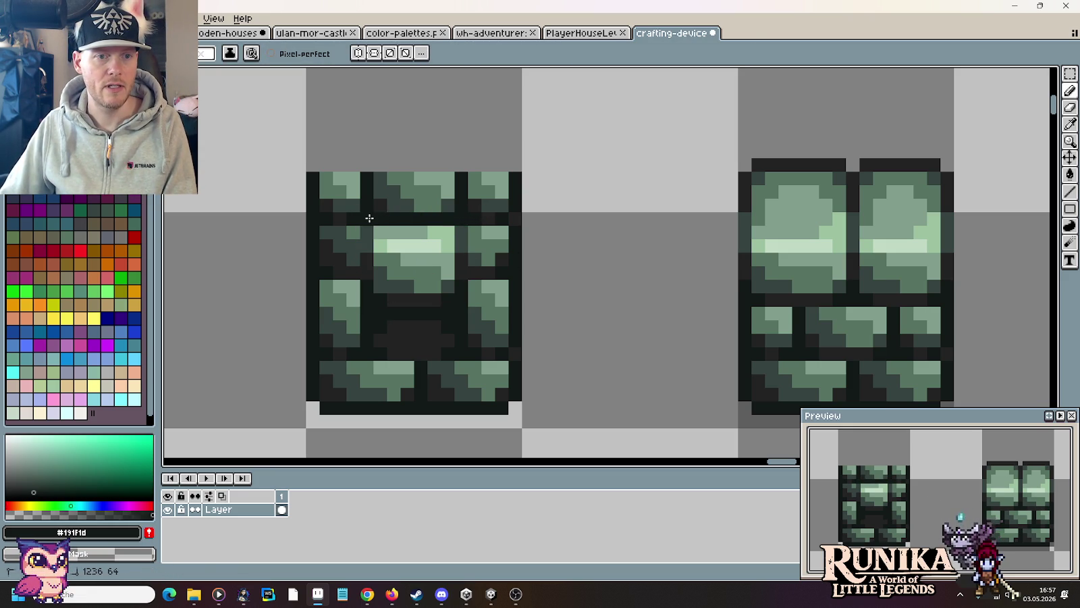
Step: Sample the opening's dark grey and near-black outline colours while inspecting the tile
{"action": "key", "text": "i"}
{"action": "left_click", "coordinate": [380, 205]}
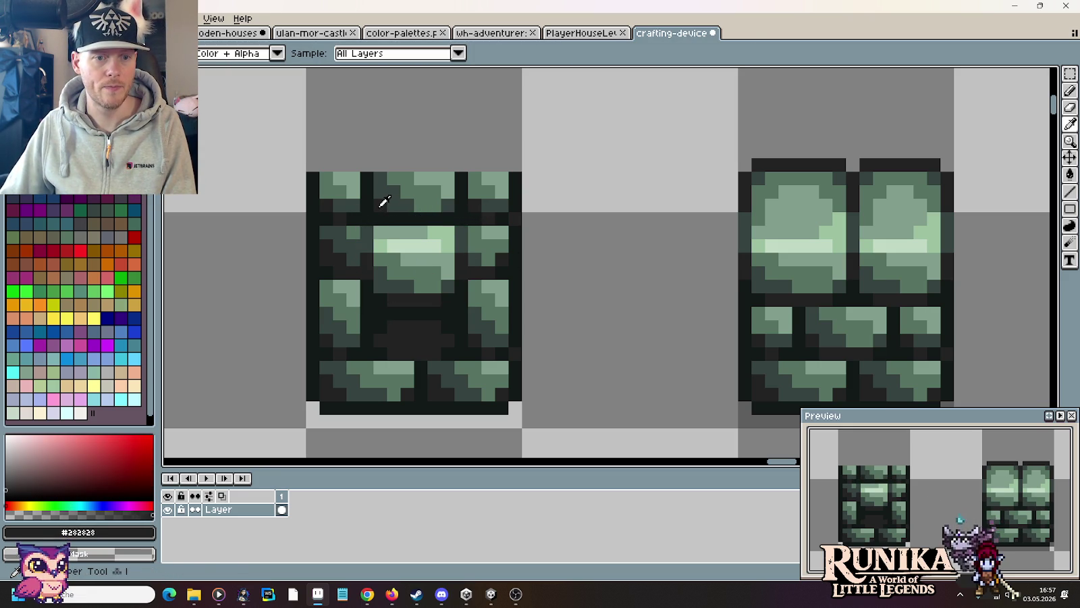
{"action": "scroll", "coordinate": [579, 261], "scroll_direction": "down", "scroll_amount": 3}
{"action": "scroll", "coordinate": [577, 266], "scroll_direction": "down", "scroll_amount": 2}
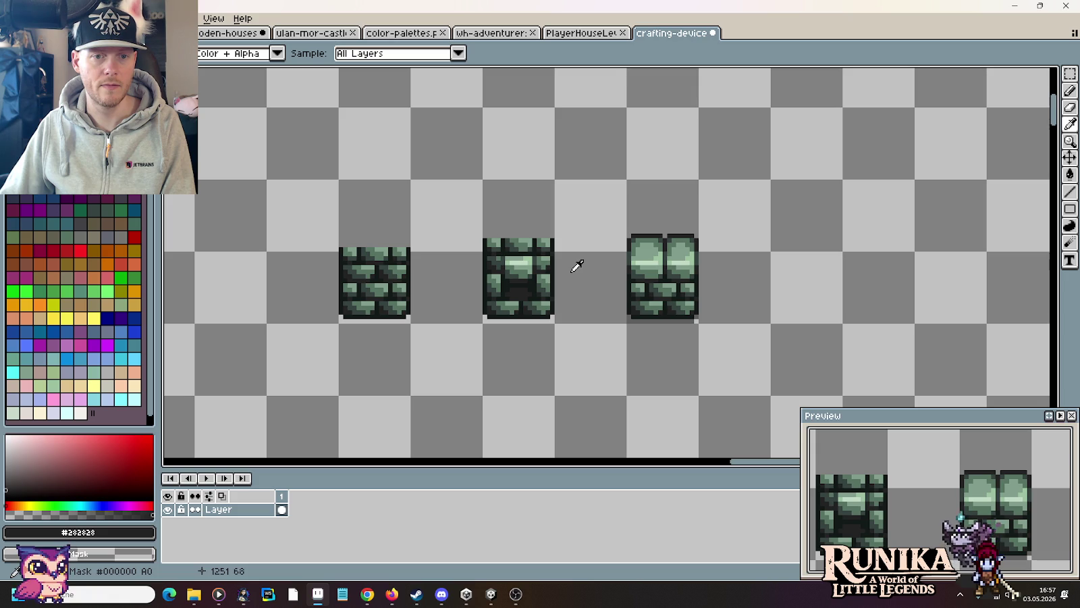
{"action": "scroll", "coordinate": [461, 231], "scroll_direction": "up", "scroll_amount": 3}
{"action": "scroll", "coordinate": [514, 248], "scroll_direction": "up", "scroll_amount": 2}
{"action": "key", "text": "b"}
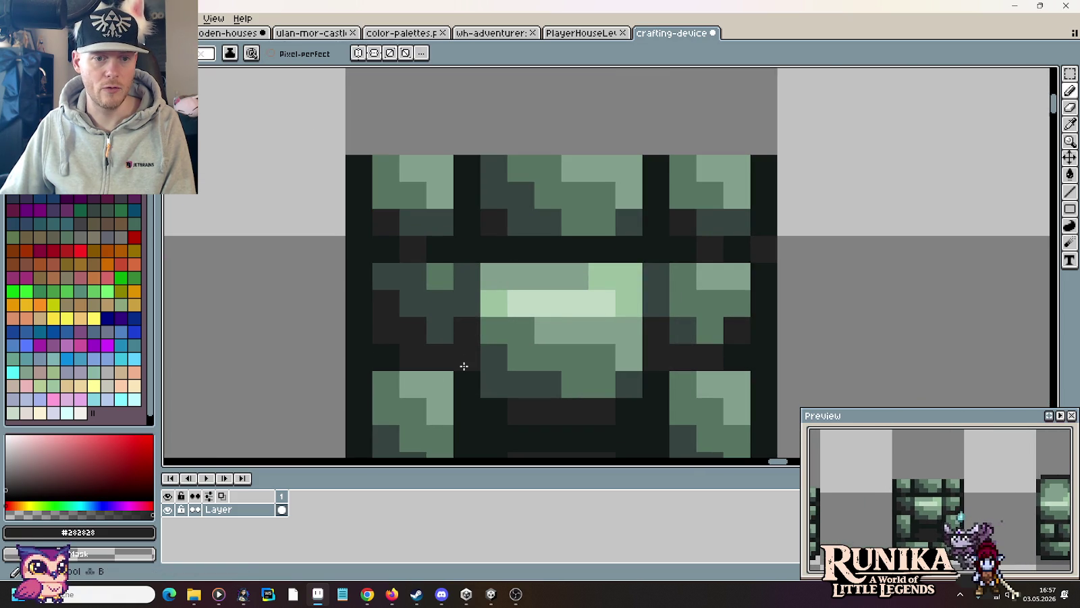
{"action": "scroll", "coordinate": [461, 330], "scroll_direction": "down", "scroll_amount": 2}
{"action": "scroll", "coordinate": [473, 327], "scroll_direction": "down", "scroll_amount": 2}
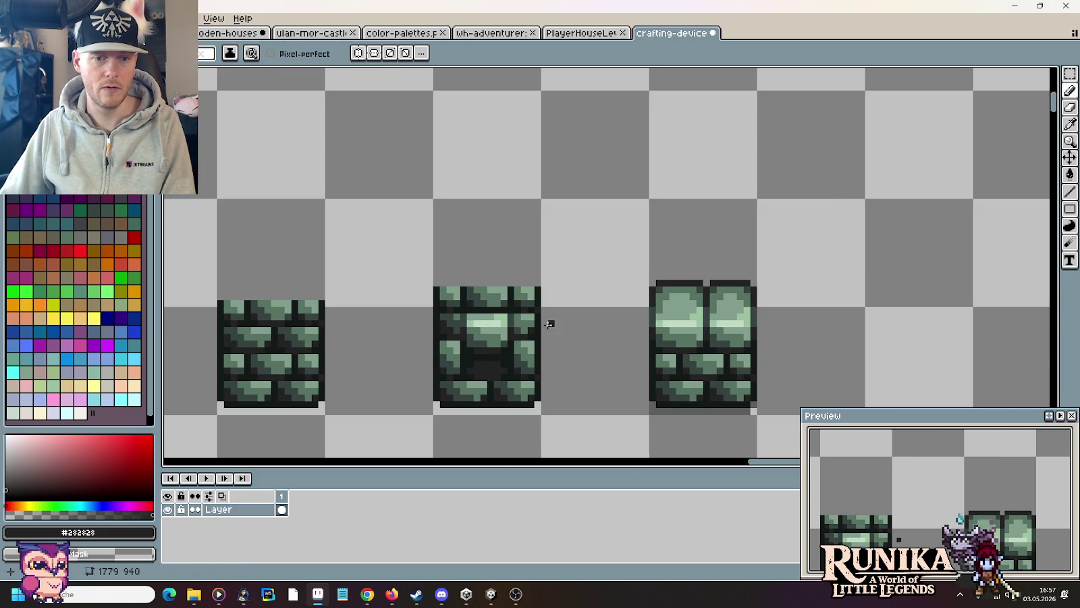
{"action": "scroll", "coordinate": [550, 324], "scroll_direction": "up", "scroll_amount": 2}
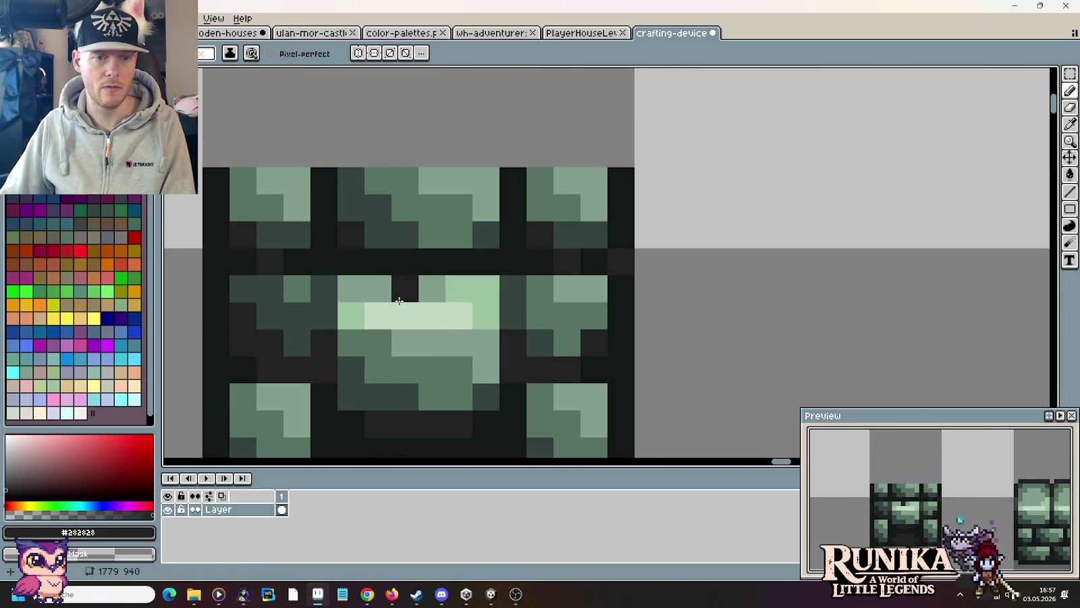
{"action": "left_click", "coordinate": [383, 267], "text": "alt"}
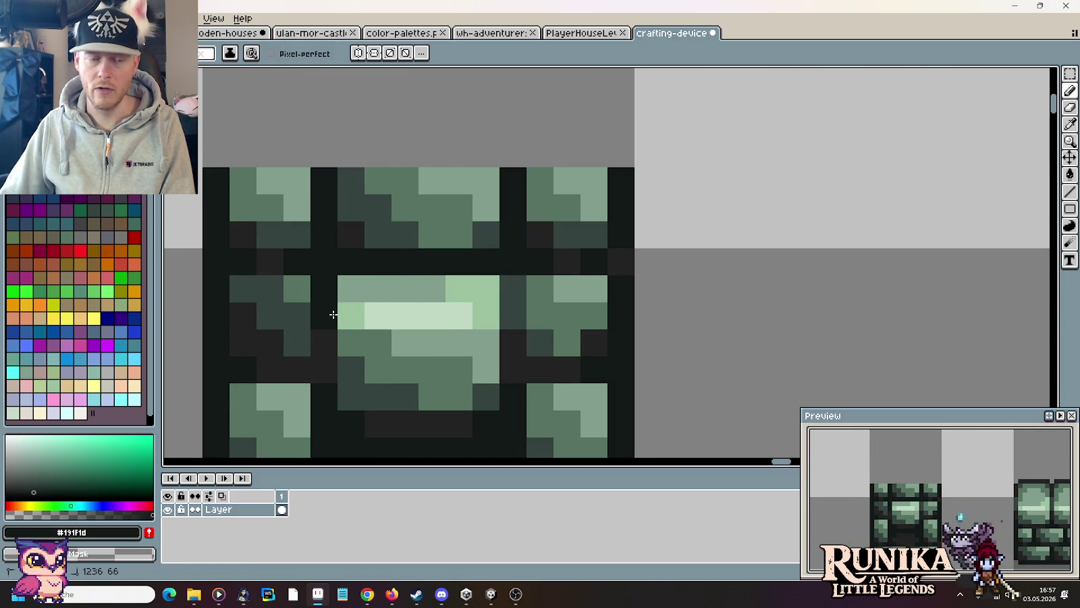
{"action": "scroll", "coordinate": [636, 291], "scroll_direction": "down", "scroll_amount": 2}
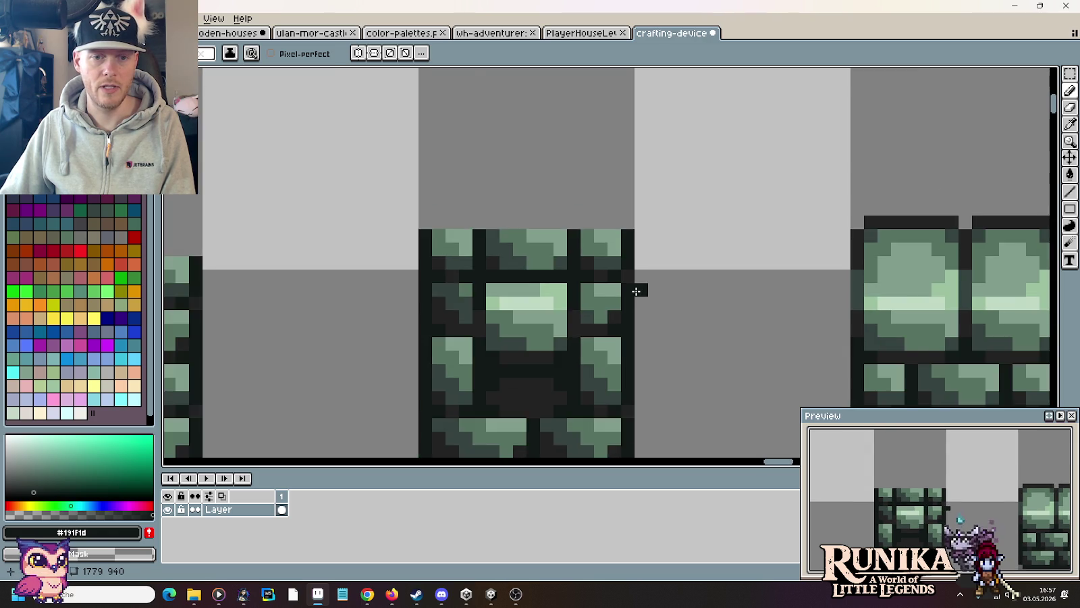
{"action": "scroll", "coordinate": [636, 291], "scroll_direction": "down", "scroll_amount": 1}
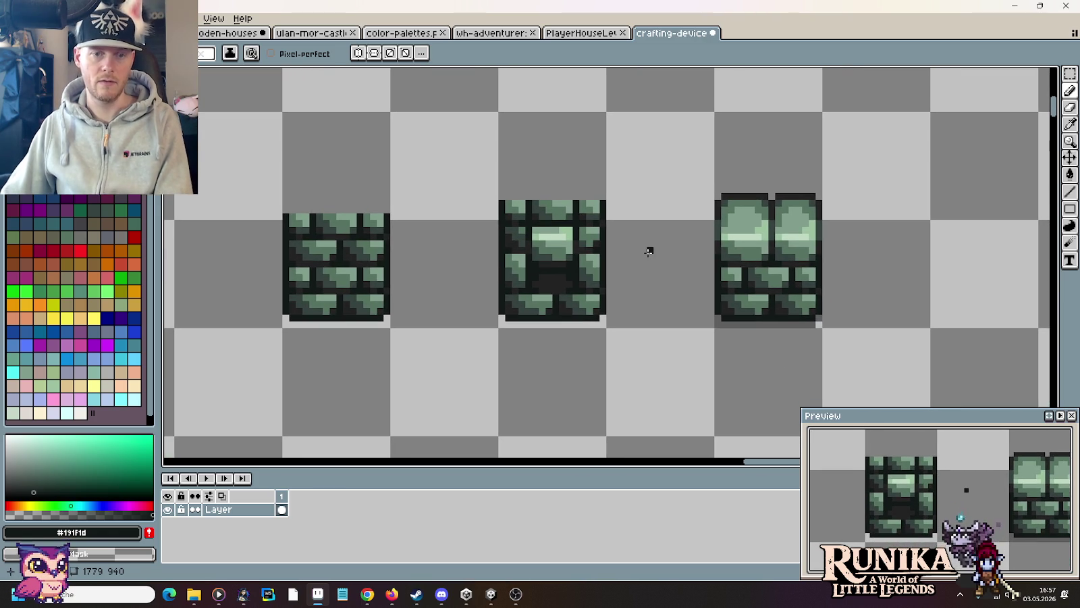
{"action": "scroll", "coordinate": [642, 245], "scroll_direction": "up", "scroll_amount": 1}
{"action": "scroll", "coordinate": [692, 260], "scroll_direction": "left", "scroll_amount": 2}
{"action": "scroll", "coordinate": [612, 236], "scroll_direction": "up", "scroll_amount": 1}
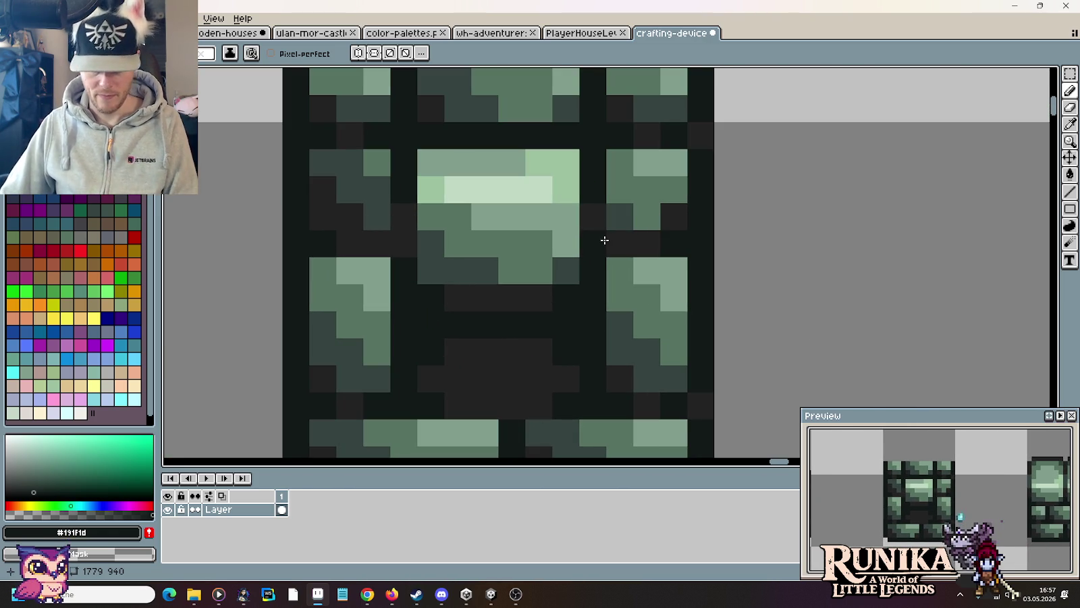
Step: Shift the central light stone slab pixels sideways to widen it
{"action": "key", "text": "m"}
{"action": "left_click", "coordinate": [458, 323]}
{"action": "mouse_move", "coordinate": [458, 323]}
{"action": "left_mouse_down"}
{"action": "mouse_move", "coordinate": [485, 316]}
{"action": "mouse_move", "coordinate": [395, 128]}
{"action": "left_mouse_up"}
{"action": "left_click_drag", "start_coordinate": [445, 191], "coordinate": [422, 194]}
{"action": "left_click", "coordinate": [565, 270]}
{"action": "mouse_move", "coordinate": [485, 324]}
{"action": "left_mouse_down"}
{"action": "mouse_move", "coordinate": [552, 150]}
{"action": "mouse_move", "coordinate": [607, 122]}
{"action": "left_mouse_up"}
{"action": "left_click_drag", "start_coordinate": [579, 210], "coordinate": [593, 205]}
{"action": "left_click", "coordinate": [728, 270]}
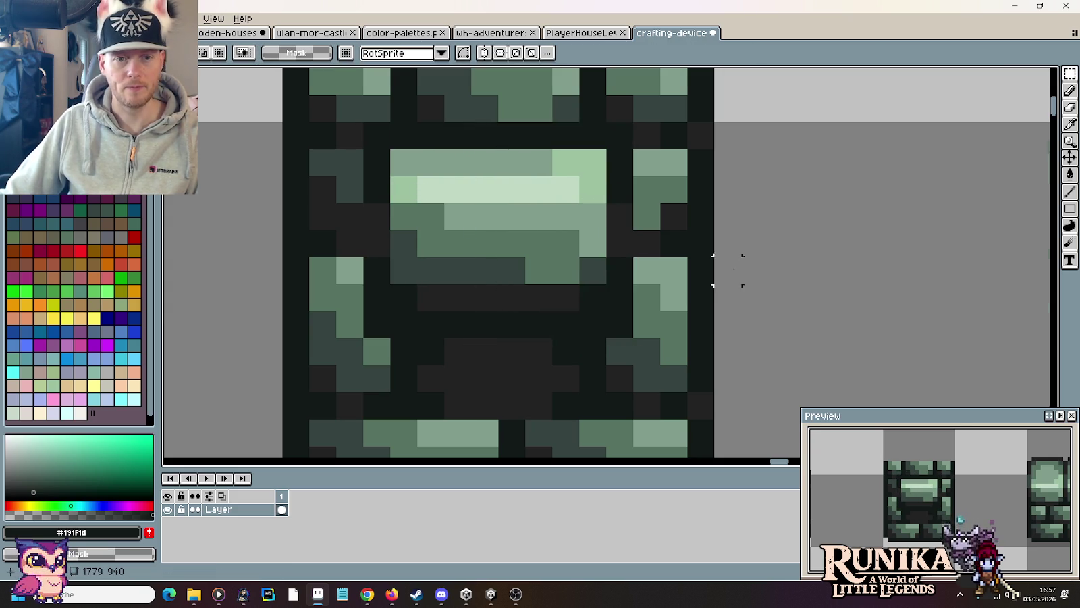
Step: Select the dark row beneath the slab, then clear the selection
{"action": "scroll", "coordinate": [728, 270], "scroll_direction": "down", "scroll_amount": 5}
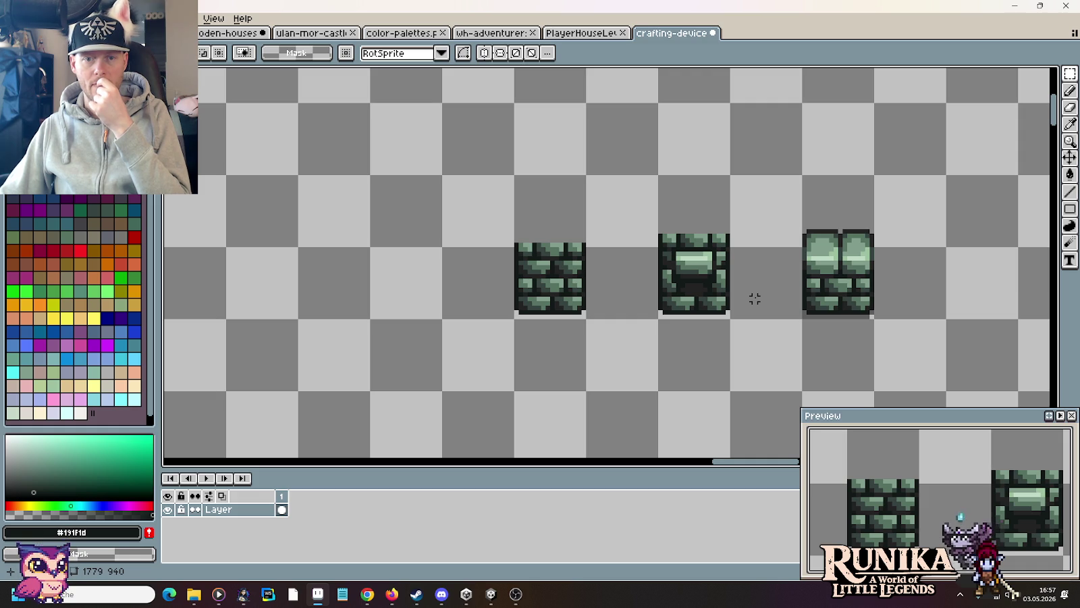
{"action": "scroll", "coordinate": [755, 299], "scroll_direction": "up", "scroll_amount": 1}
{"action": "scroll", "coordinate": [712, 275], "scroll_direction": "up", "scroll_amount": 1}
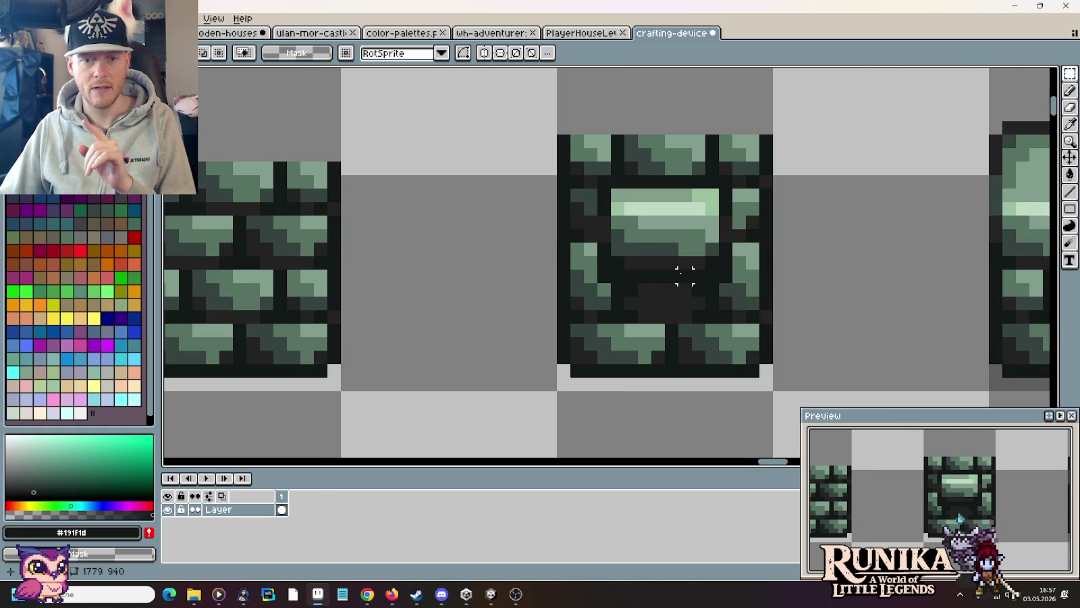
{"action": "left_click_drag", "start_coordinate": [604, 274], "coordinate": [736, 279]}
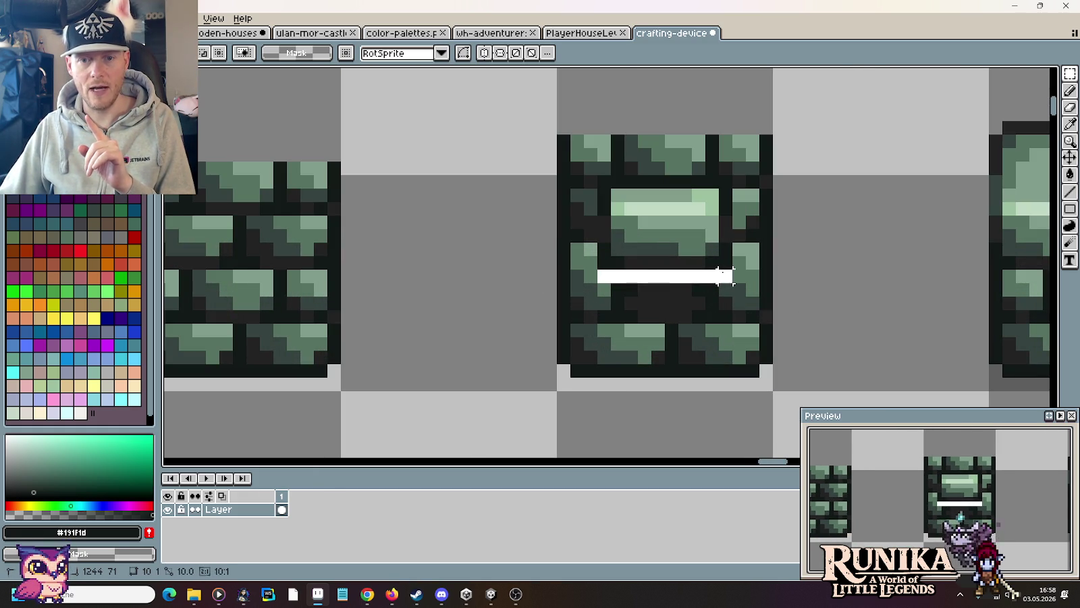
{"action": "left_click", "coordinate": [807, 311]}
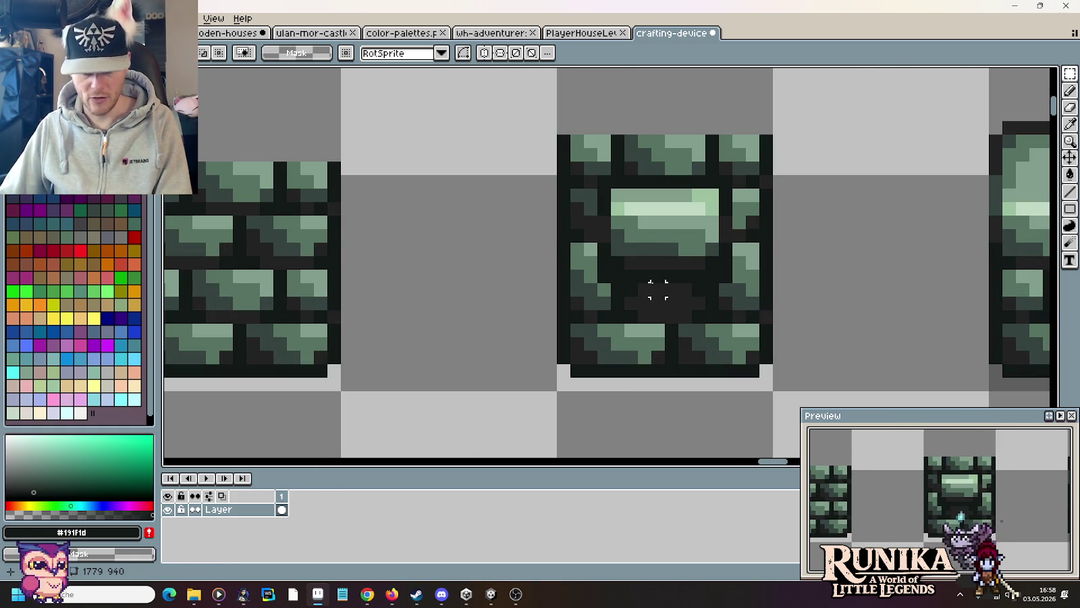
Step: Repaint the side bricks with sampled mid, darker and lighter green shades
{"action": "key", "text": "i"}
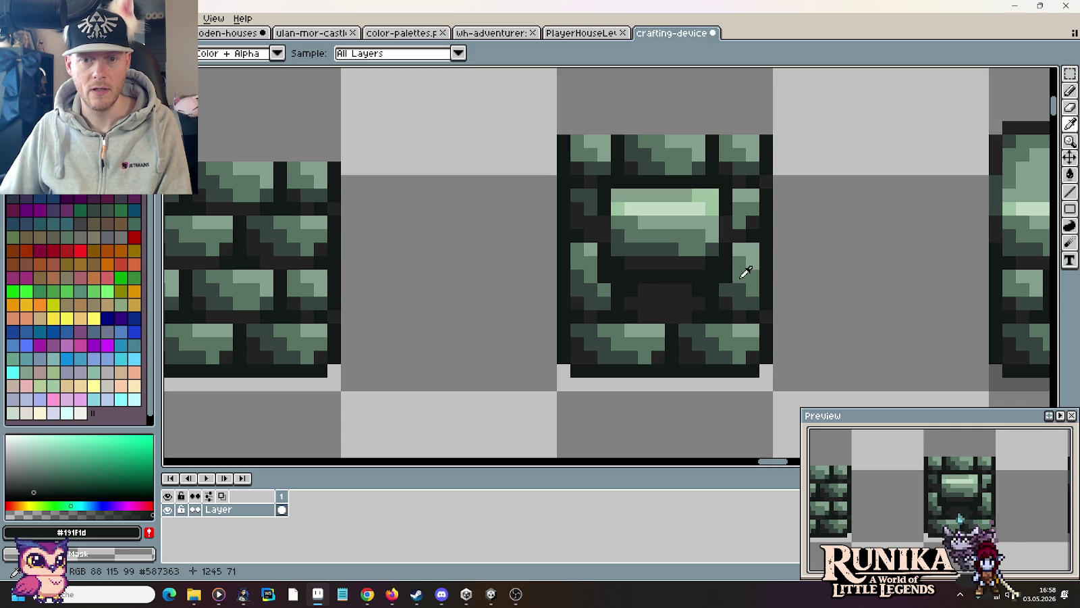
{"action": "left_click", "coordinate": [743, 274]}
{"action": "key", "text": "b"}
{"action": "left_click", "coordinate": [724, 281], "text": "alt"}
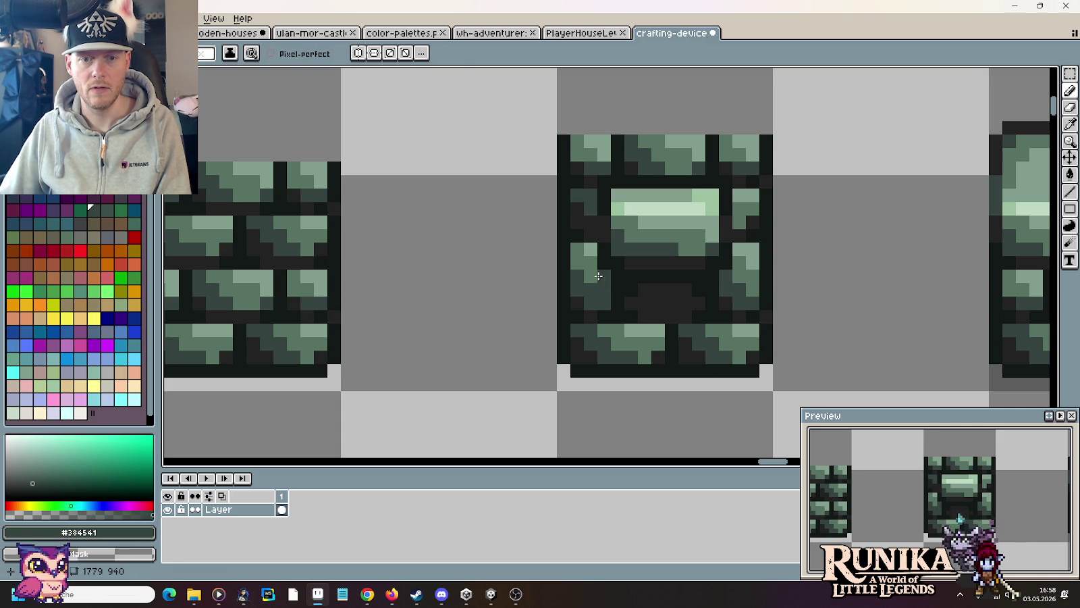
{"action": "left_click", "coordinate": [578, 255], "text": "alt"}
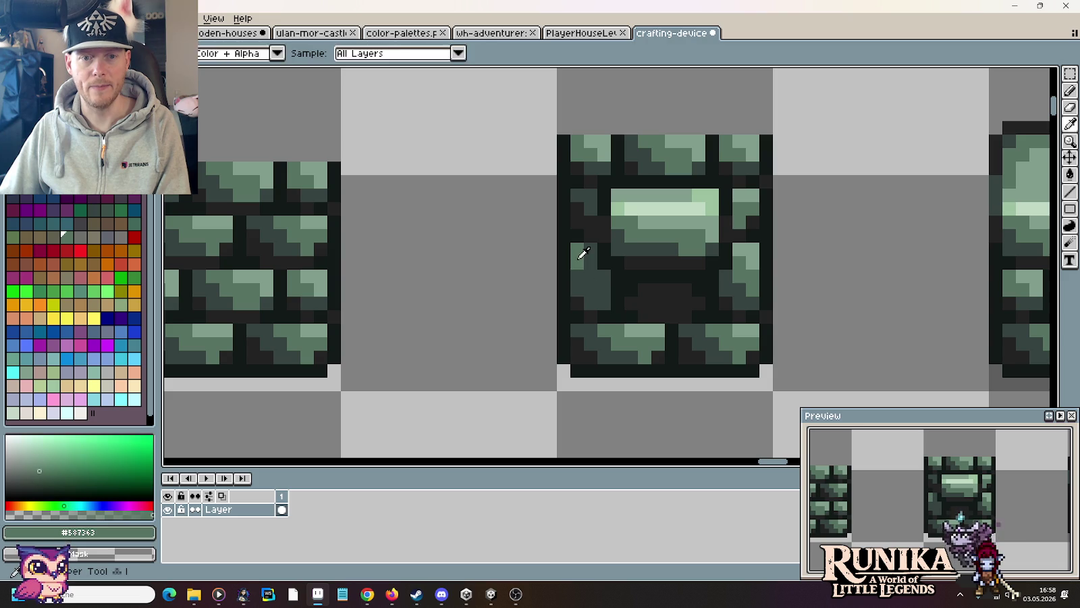
{"action": "scroll", "coordinate": [700, 329], "scroll_direction": "down", "scroll_amount": 4}
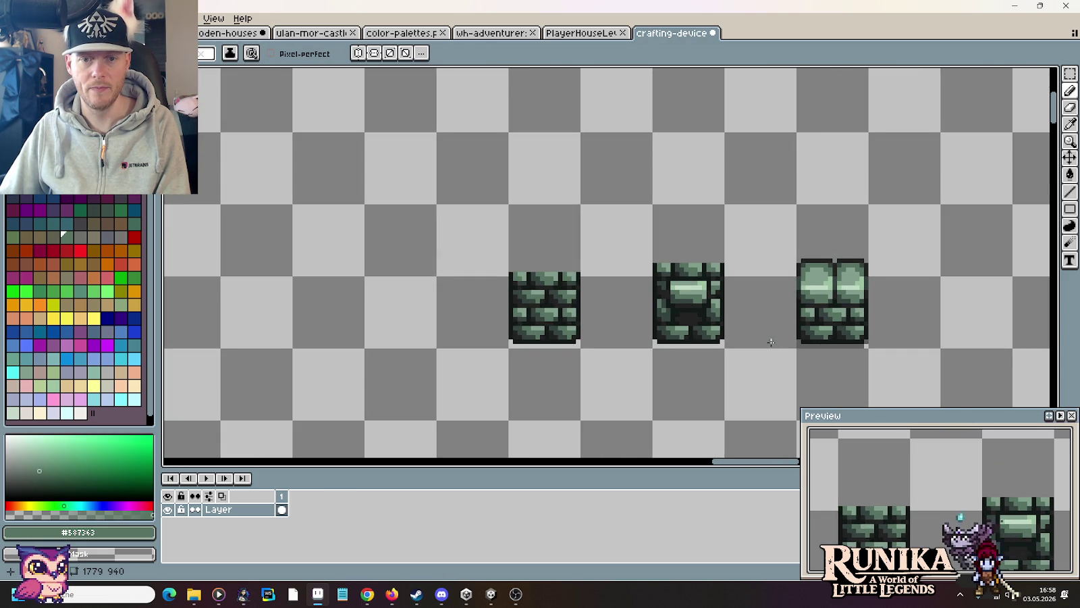
Step: Recolour pixels along the brick edges with the darker green shade
{"action": "left_click_drag", "start_coordinate": [771, 343], "coordinate": [682, 287]}
{"action": "scroll", "coordinate": [623, 276], "scroll_direction": "up", "scroll_amount": 2}
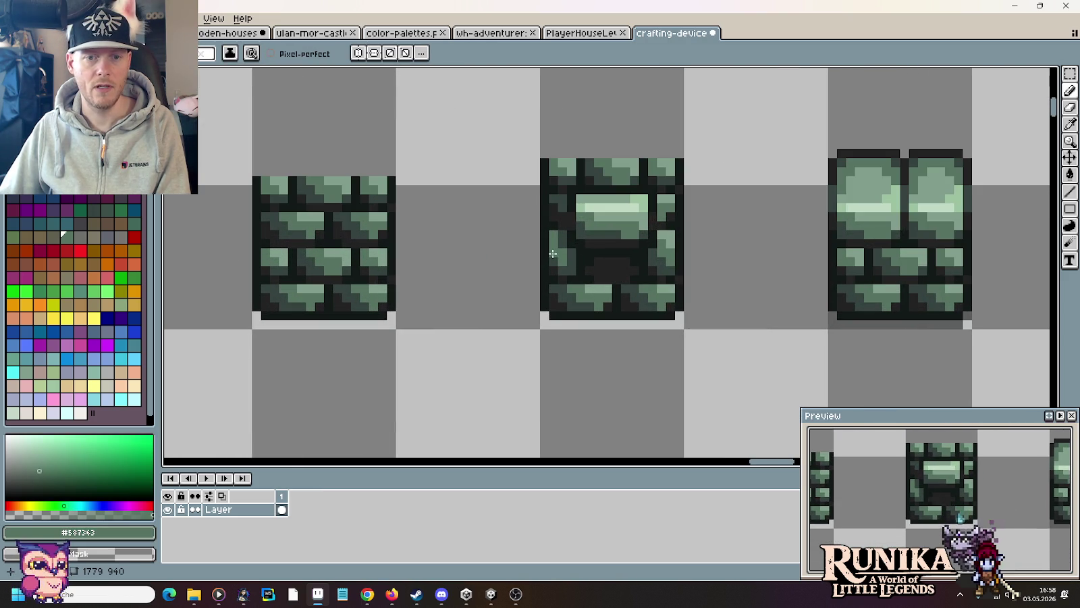
{"action": "left_click", "coordinate": [567, 254], "text": "alt"}
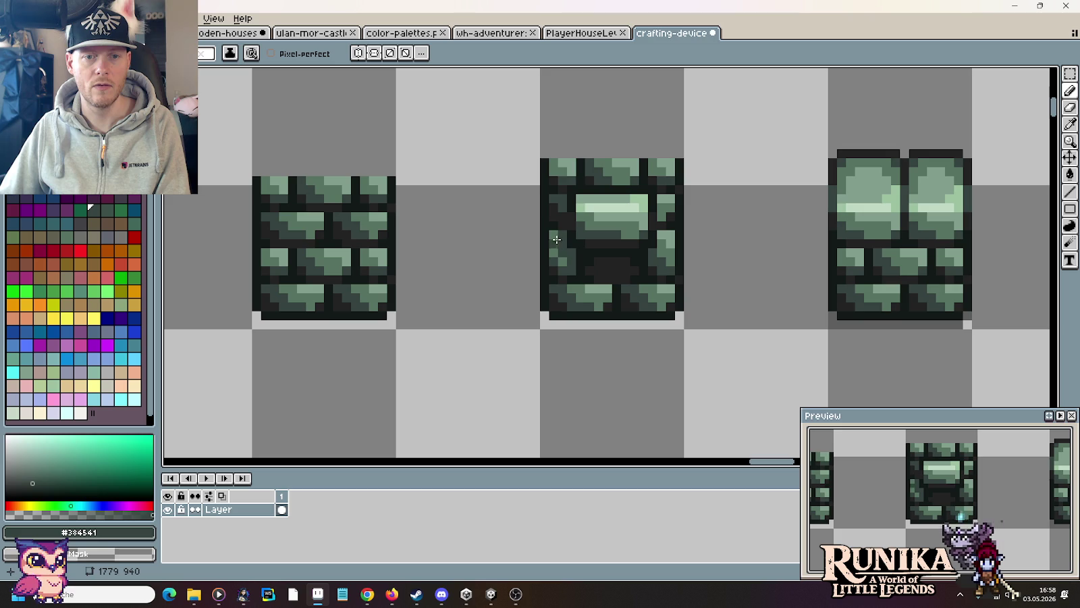
{"action": "scroll", "coordinate": [581, 262], "scroll_direction": "down", "scroll_amount": 2}
{"action": "scroll", "coordinate": [617, 291], "scroll_direction": "down", "scroll_amount": 2}
{"action": "scroll", "coordinate": [655, 320], "scroll_direction": "up", "scroll_amount": 1}
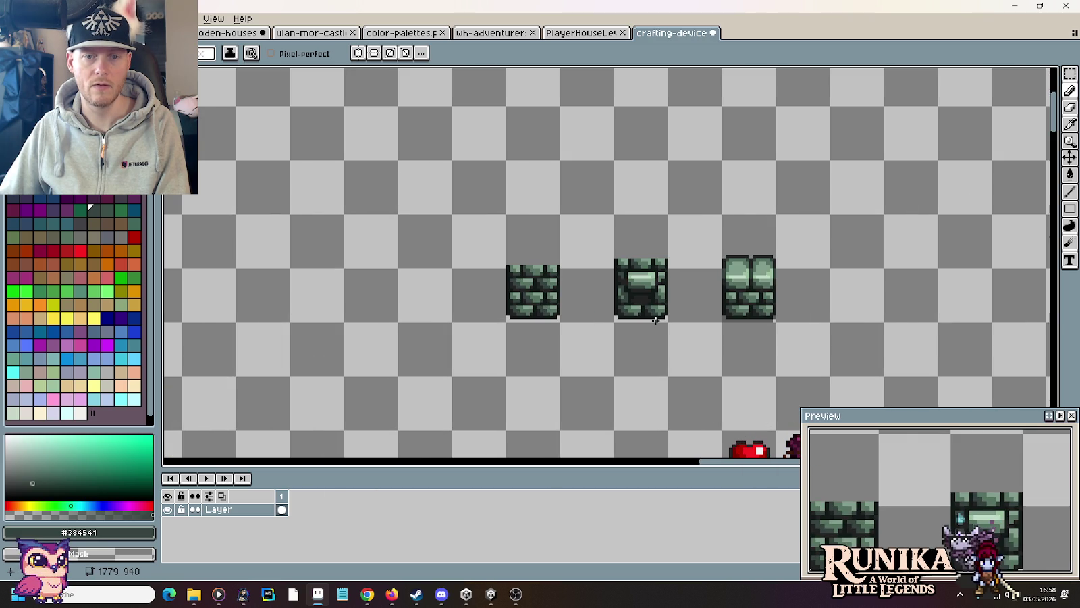
{"action": "scroll", "coordinate": [661, 289], "scroll_direction": "up", "scroll_amount": 2}
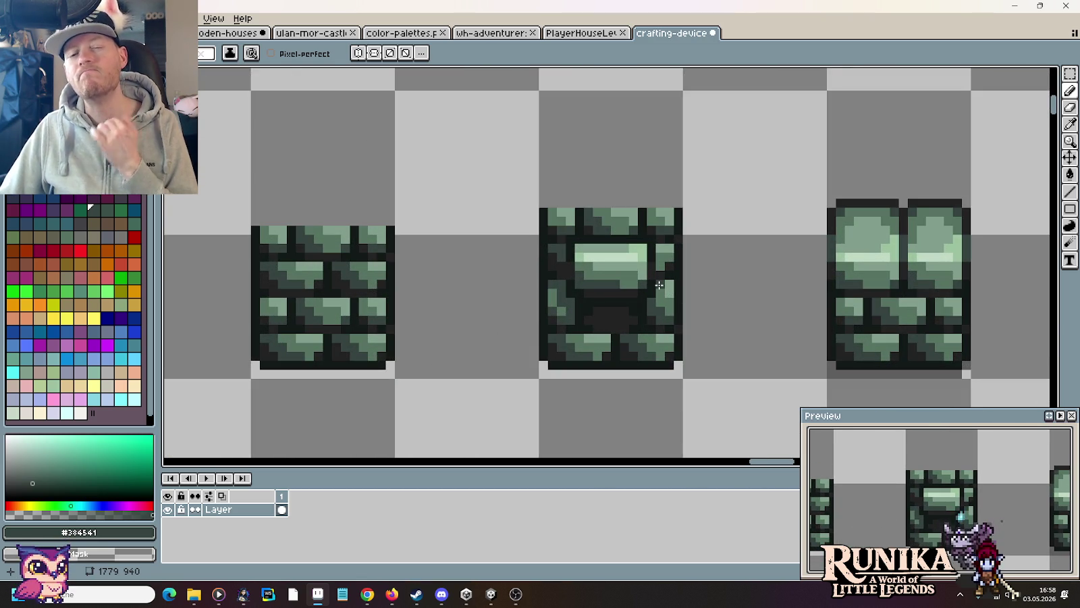
{"action": "scroll", "coordinate": [699, 238], "scroll_direction": "up", "scroll_amount": 2}
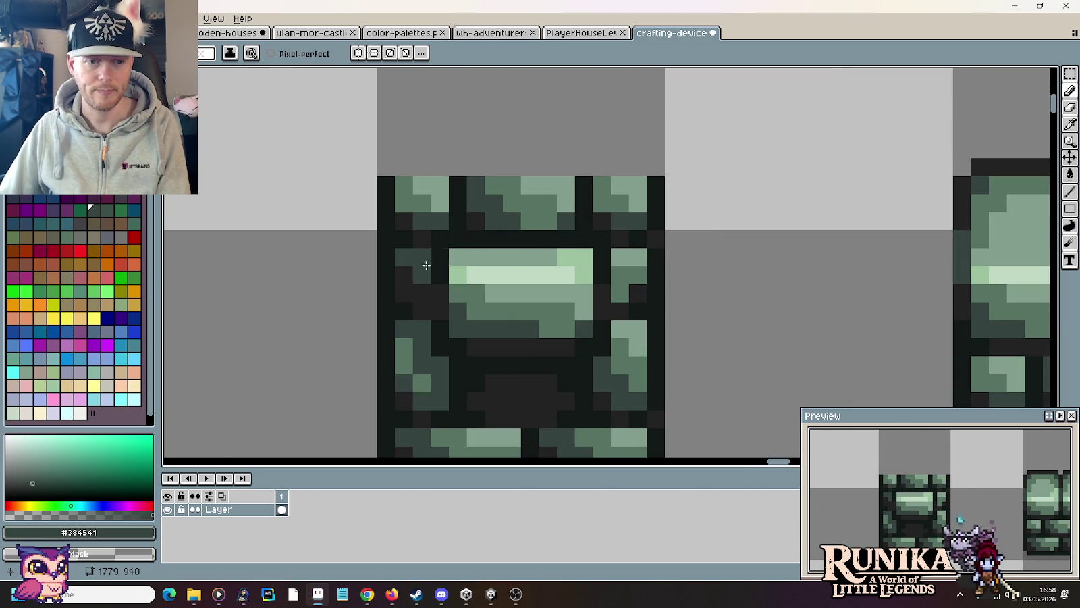
{"action": "left_click", "coordinate": [620, 257]}
{"action": "left_click", "coordinate": [476, 257]}
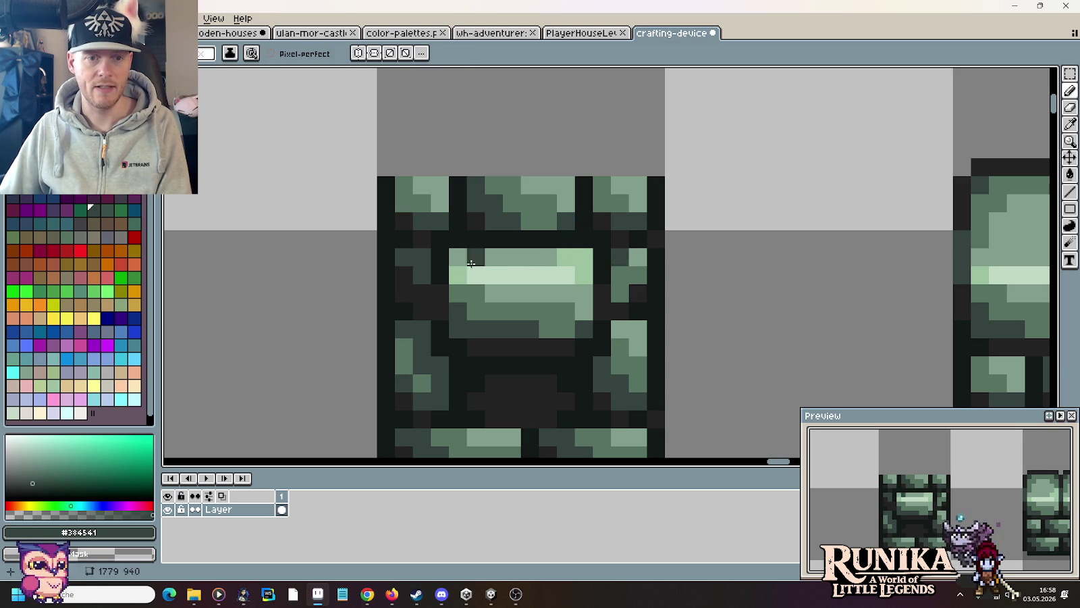
{"action": "key", "text": "i"}
{"action": "left_click", "coordinate": [446, 274]}
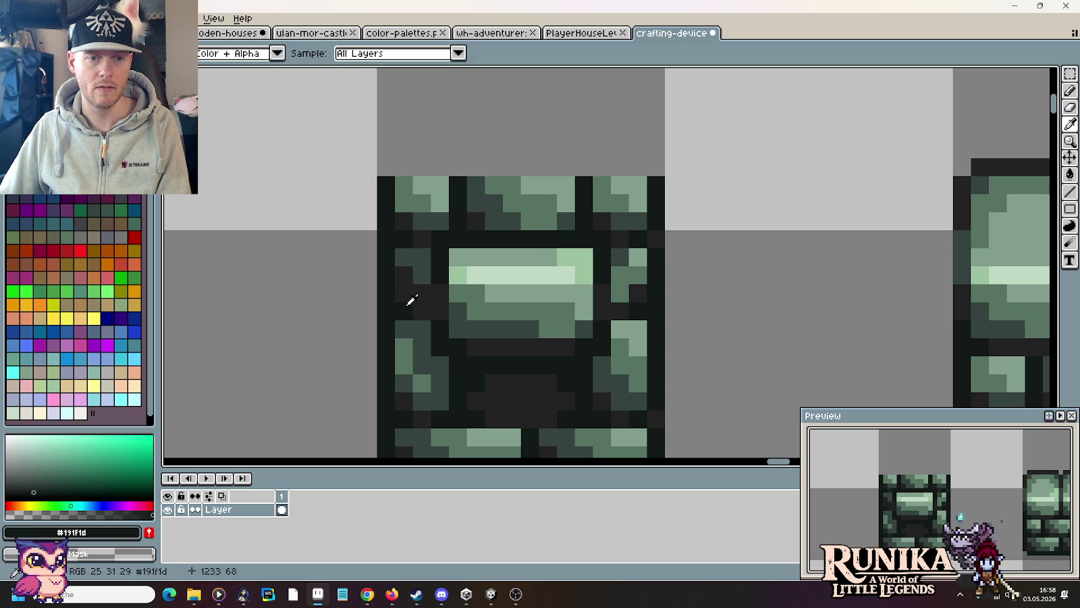
{"action": "key", "text": "b"}
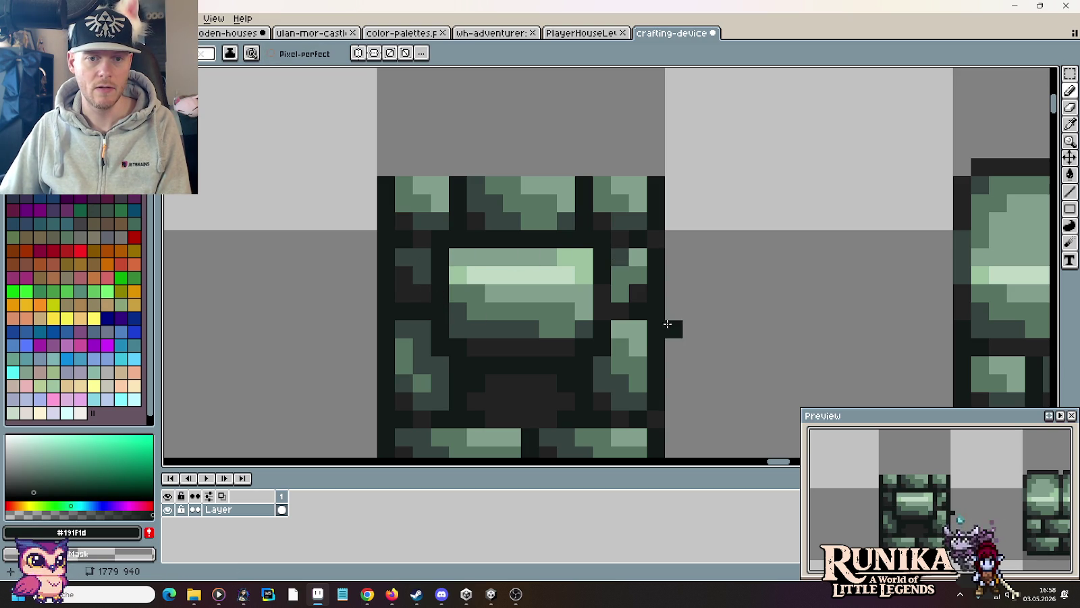
Step: Repaint a row of the furnace opening in the dark grey opening colour
{"action": "scroll", "coordinate": [668, 312], "scroll_direction": "down", "scroll_amount": 5}
{"action": "scroll", "coordinate": [730, 334], "scroll_direction": "down", "scroll_amount": 1}
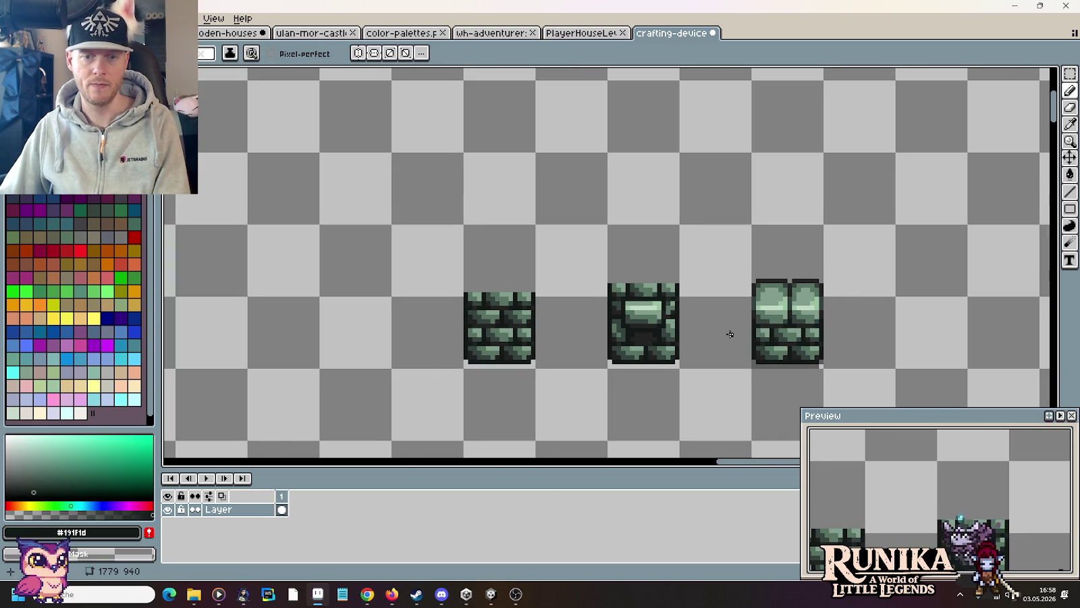
{"action": "scroll", "coordinate": [608, 270], "scroll_direction": "up", "scroll_amount": 3}
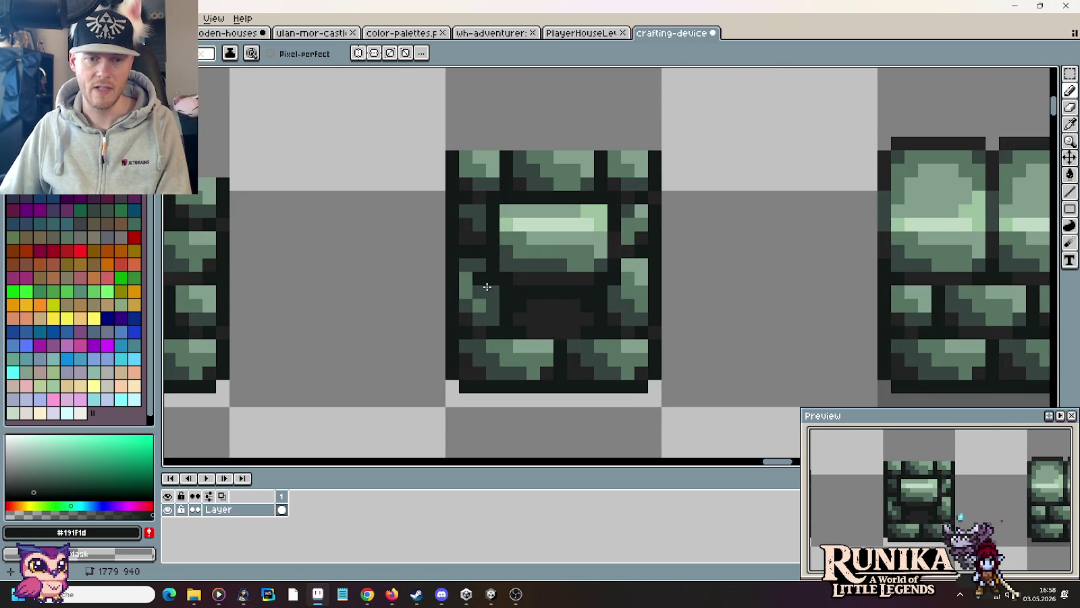
{"action": "left_click", "coordinate": [490, 279], "text": "alt"}
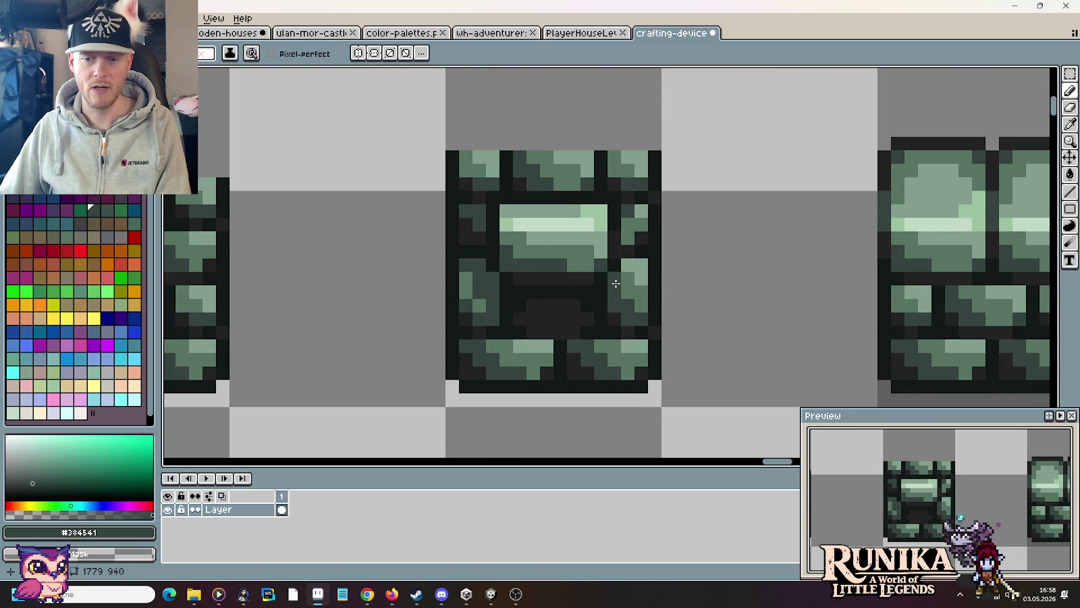
{"action": "left_click", "coordinate": [531, 282], "text": "alt"}
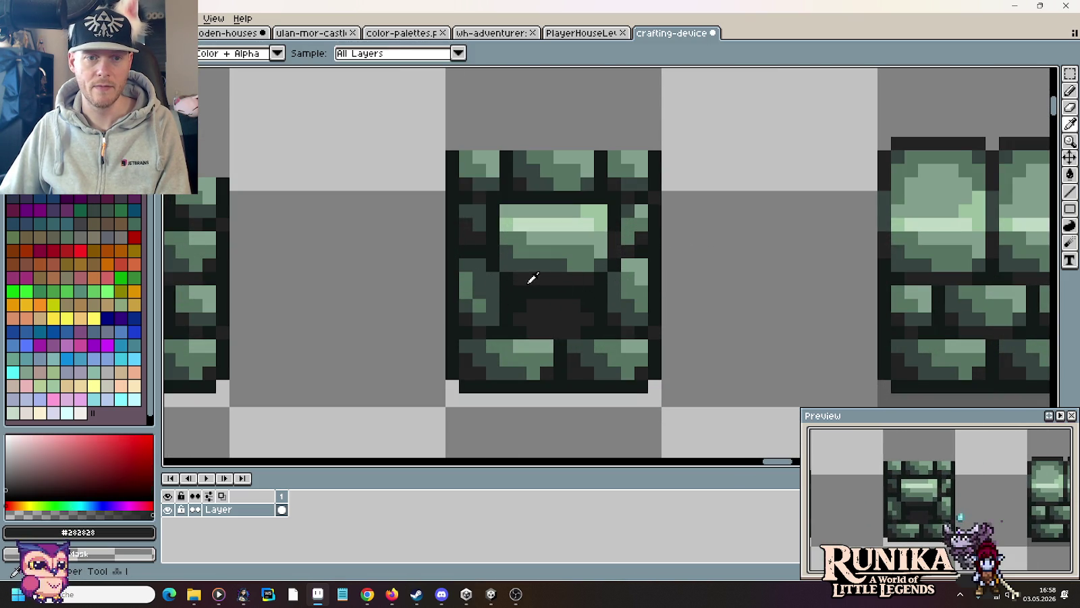
{"action": "left_click", "coordinate": [603, 279], "text": "alt"}
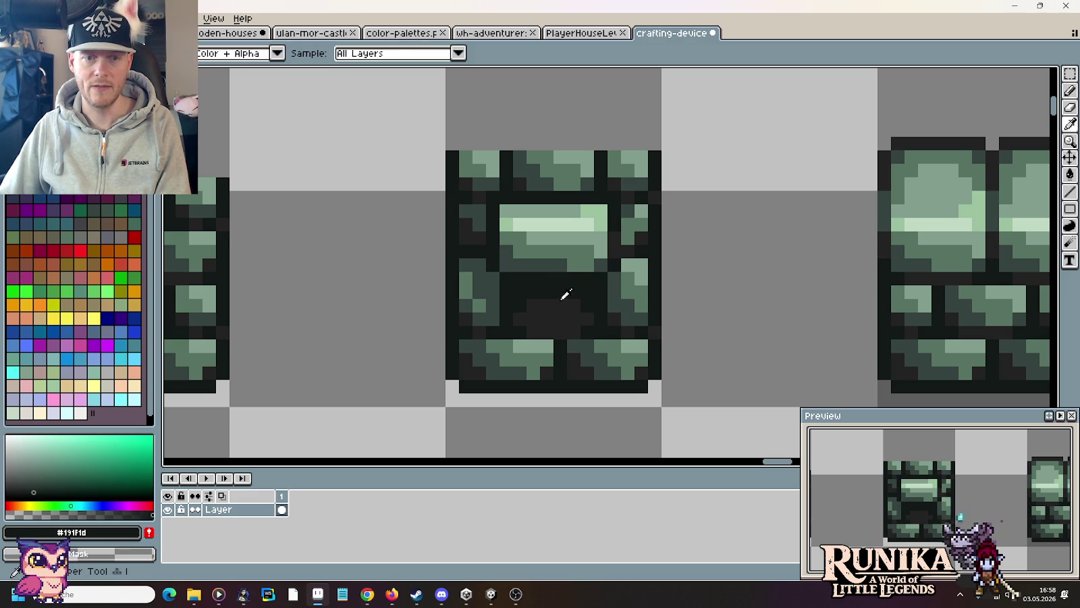
{"action": "left_click", "coordinate": [519, 279], "text": "alt"}
{"action": "left_click_drag", "start_coordinate": [529, 277], "coordinate": [598, 279]}
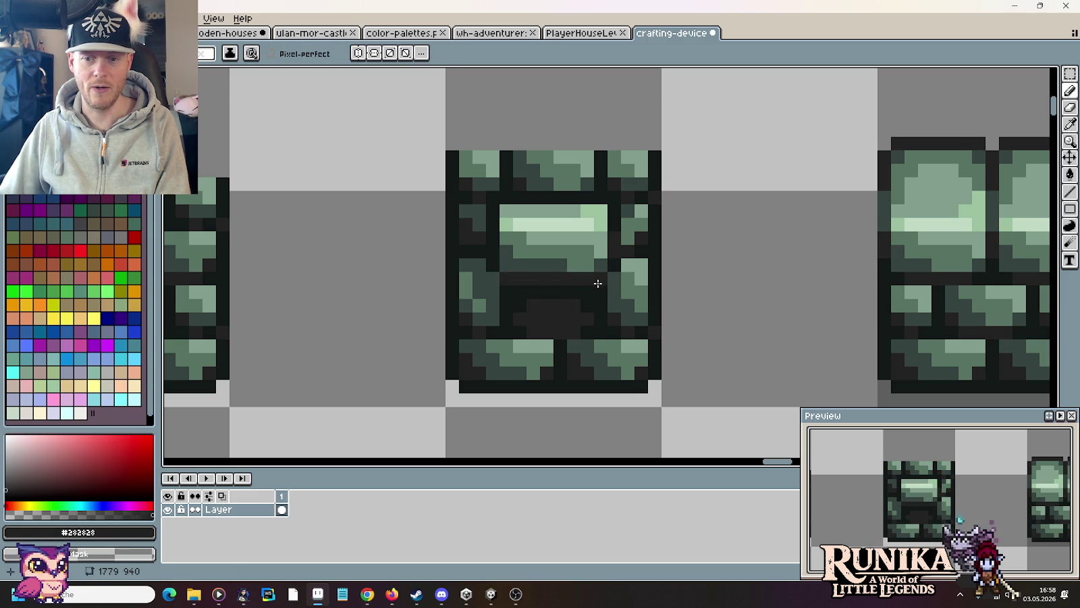
{"action": "left_click", "coordinate": [602, 281], "text": "alt"}
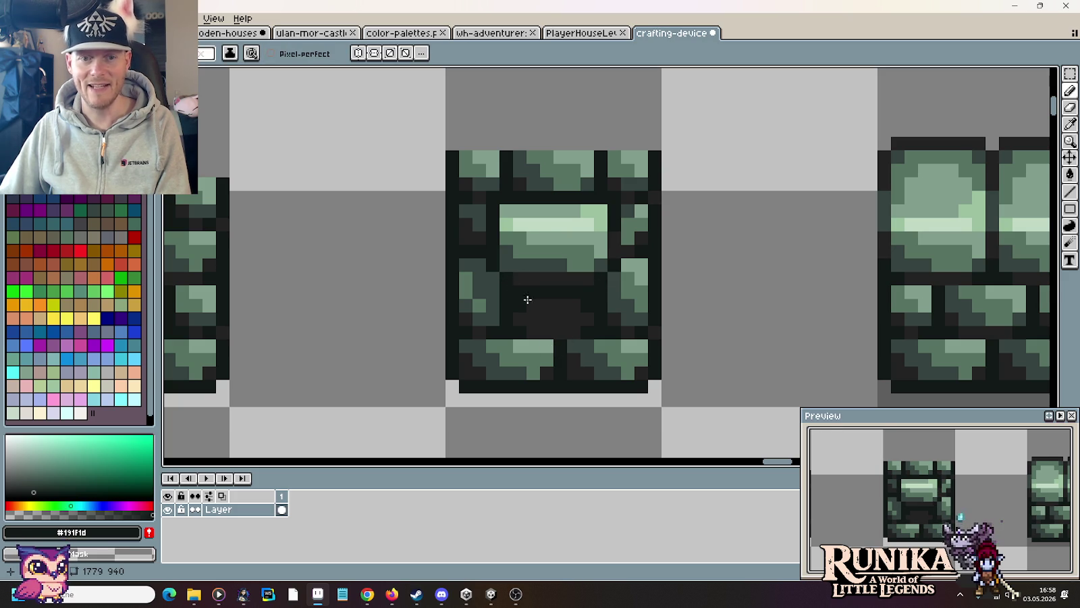
Step: Darken the lighter lower rows of the central stone with its mid green
{"action": "scroll", "coordinate": [527, 299], "scroll_direction": "down", "scroll_amount": 3}
{"action": "scroll", "coordinate": [601, 341], "scroll_direction": "down", "scroll_amount": 1}
{"action": "scroll", "coordinate": [591, 343], "scroll_direction": "up", "scroll_amount": 1}
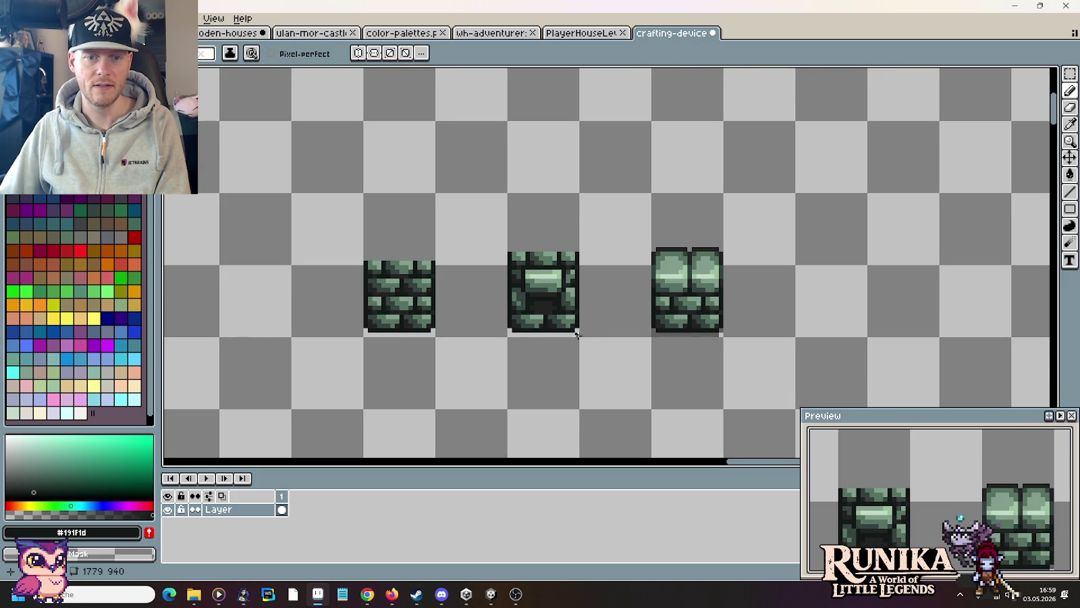
{"action": "scroll", "coordinate": [558, 307], "scroll_direction": "up", "scroll_amount": 3}
{"action": "scroll", "coordinate": [558, 304], "scroll_direction": "up", "scroll_amount": 1}
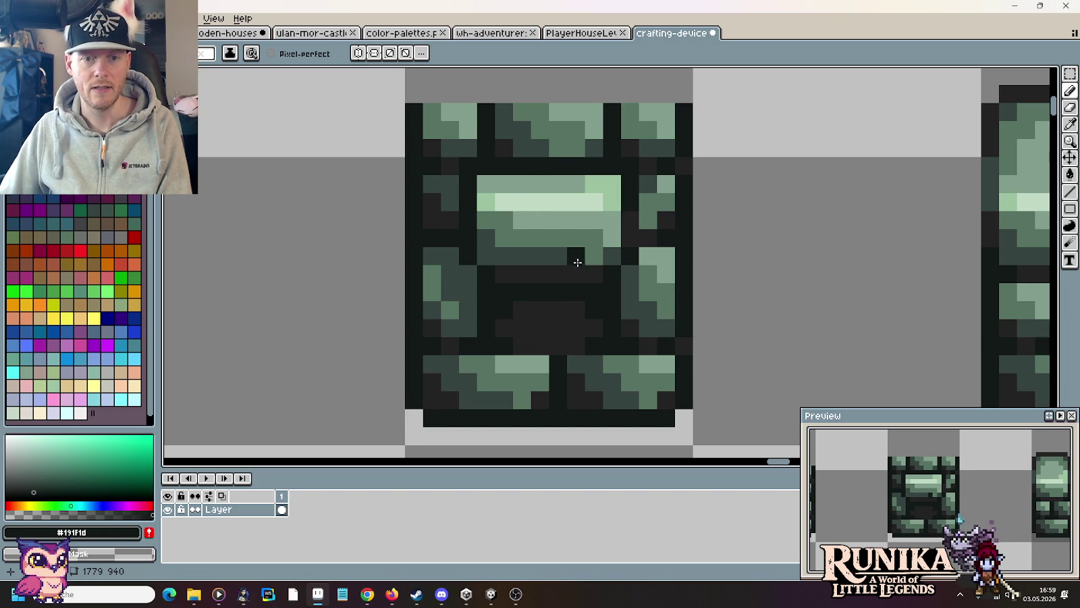
{"action": "key", "text": "i"}
{"action": "left_click", "coordinate": [580, 230]}
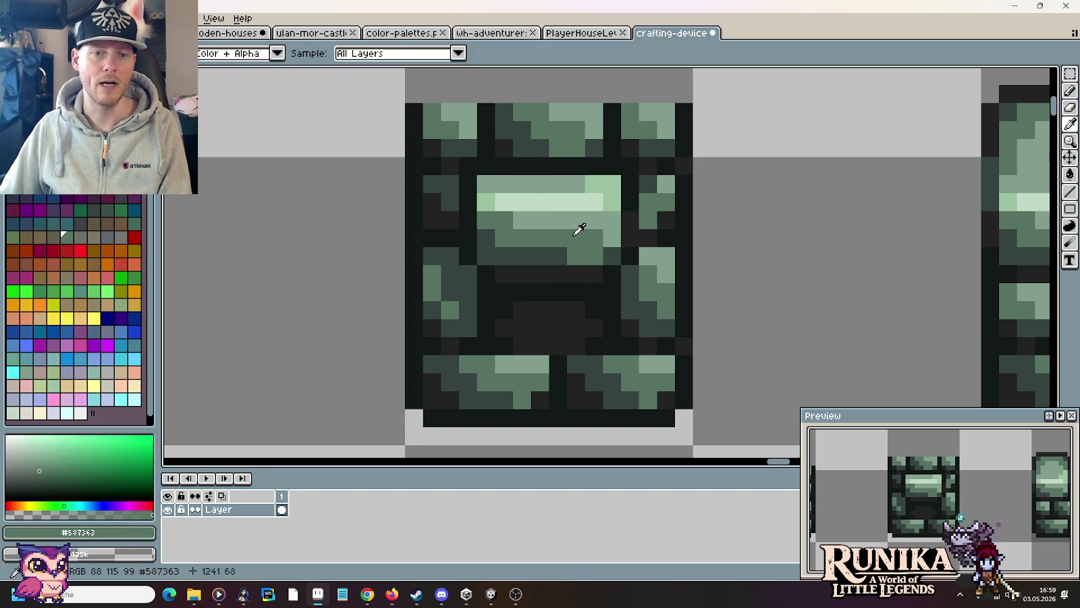
{"action": "key", "text": "b"}
{"action": "left_click_drag", "start_coordinate": [534, 220], "coordinate": [612, 235]}
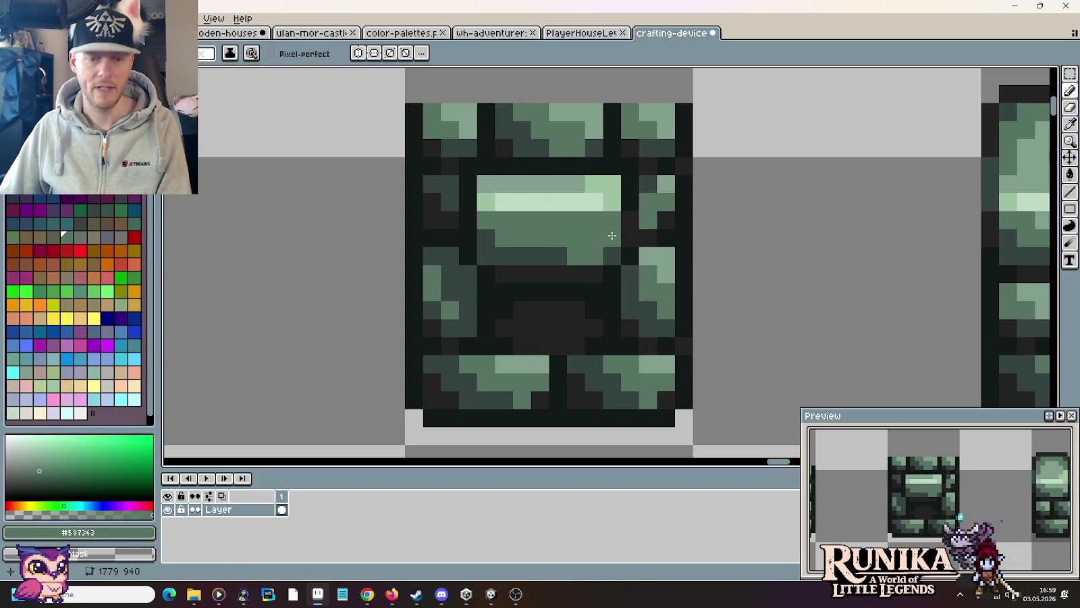
Step: Move the dark band beneath the central stone up one pixel
{"action": "key", "text": "m"}
{"action": "left_click_drag", "start_coordinate": [630, 292], "coordinate": [457, 226]}
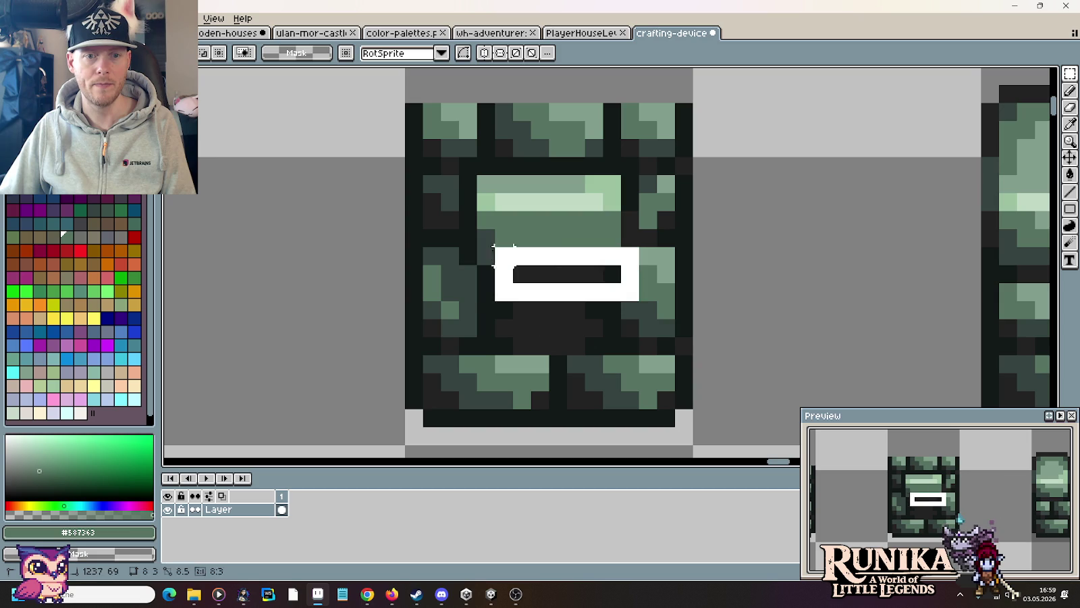
{"action": "left_click_drag", "start_coordinate": [518, 263], "coordinate": [509, 251]}
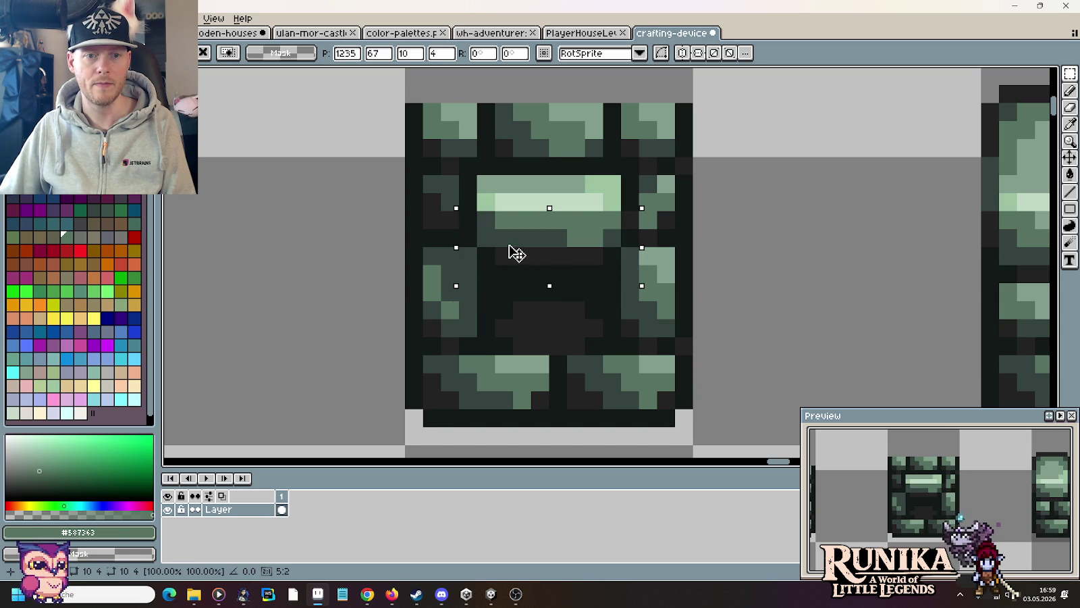
{"action": "key", "text": "ctrl+d"}
{"action": "key", "text": "i"}
{"action": "left_click", "coordinate": [628, 252]}
{"action": "key", "text": "b"}
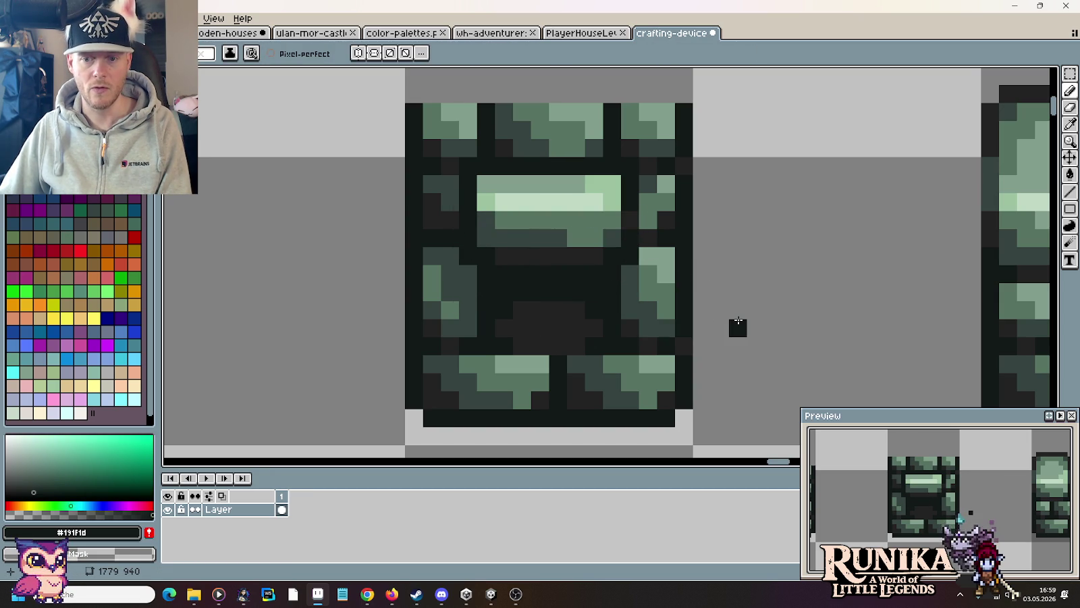
{"action": "scroll", "coordinate": [738, 322], "scroll_direction": "down", "scroll_amount": 1}
{"action": "scroll", "coordinate": [724, 310], "scroll_direction": "down", "scroll_amount": 5}
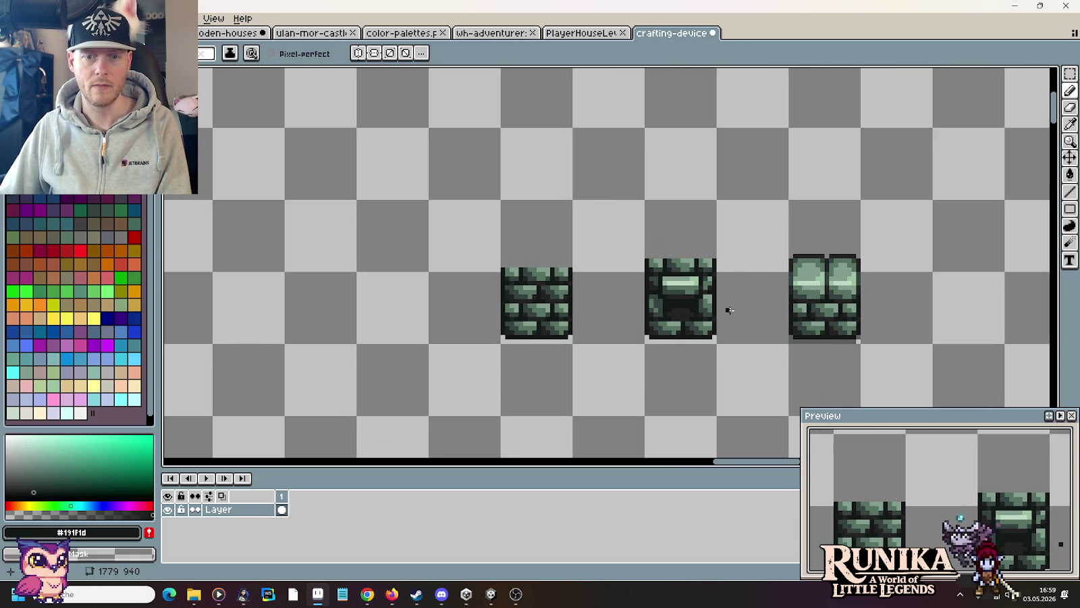
{"action": "left_click_drag", "start_coordinate": [731, 310], "coordinate": [668, 282]}
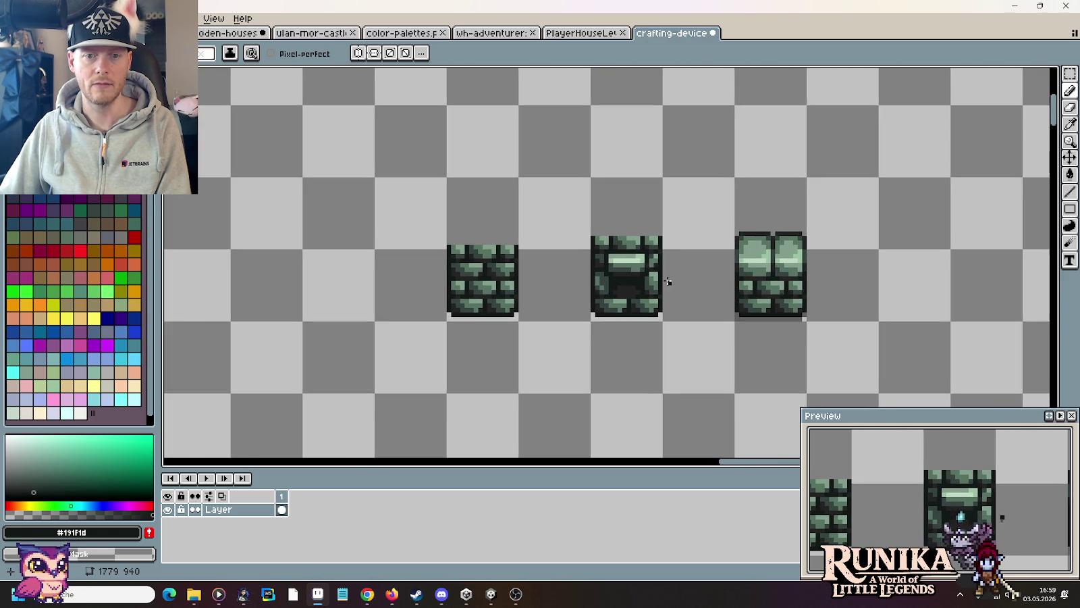
Step: Paint a few dark grey pixels into the middle tile's furnace opening
{"action": "scroll", "coordinate": [614, 279], "scroll_direction": "up", "scroll_amount": 4}
{"action": "left_click", "coordinate": [562, 306], "text": "alt"}
{"action": "left_click", "coordinate": [574, 275]}
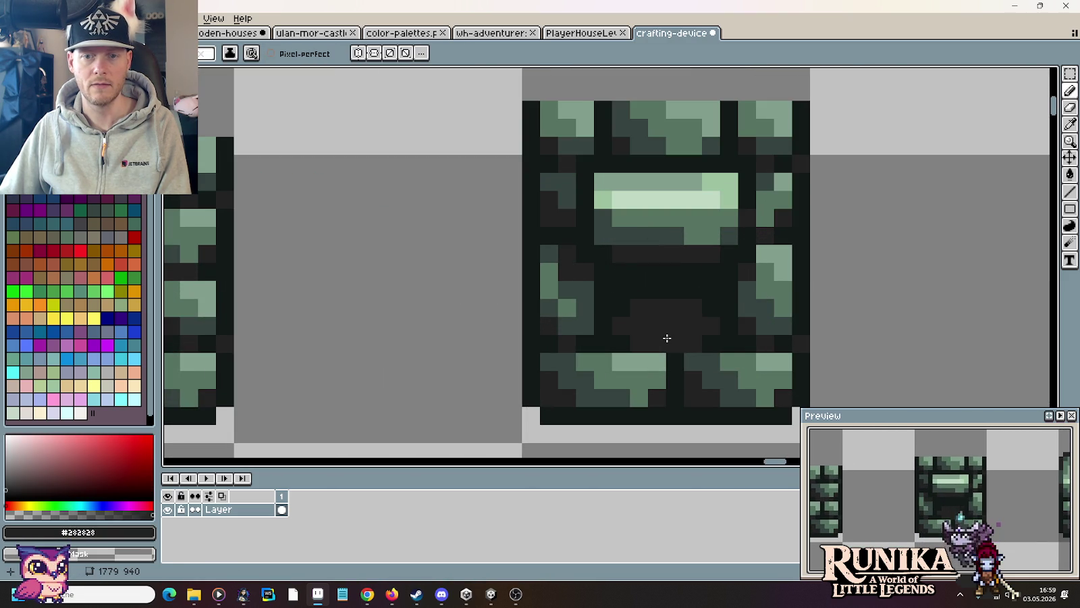
{"action": "scroll", "coordinate": [667, 338], "scroll_direction": "down", "scroll_amount": 5}
{"action": "scroll", "coordinate": [683, 324], "scroll_direction": "up", "scroll_amount": 4}
{"action": "scroll", "coordinate": [682, 320], "scroll_direction": "up", "scroll_amount": 3}
{"action": "left_click", "coordinate": [503, 246]}
{"action": "left_click", "coordinate": [507, 291], "text": "alt"}
{"action": "scroll", "coordinate": [714, 319], "scroll_direction": "down", "scroll_amount": 3}
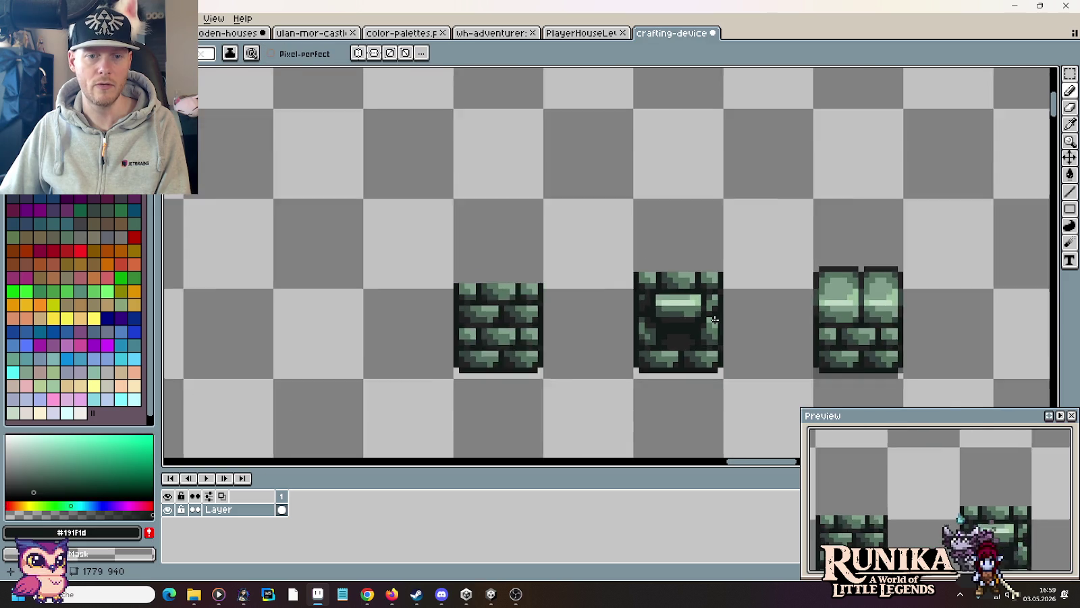
{"action": "scroll", "coordinate": [714, 320], "scroll_direction": "down", "scroll_amount": 1}
{"action": "left_click_drag", "start_coordinate": [733, 329], "coordinate": [668, 292]}
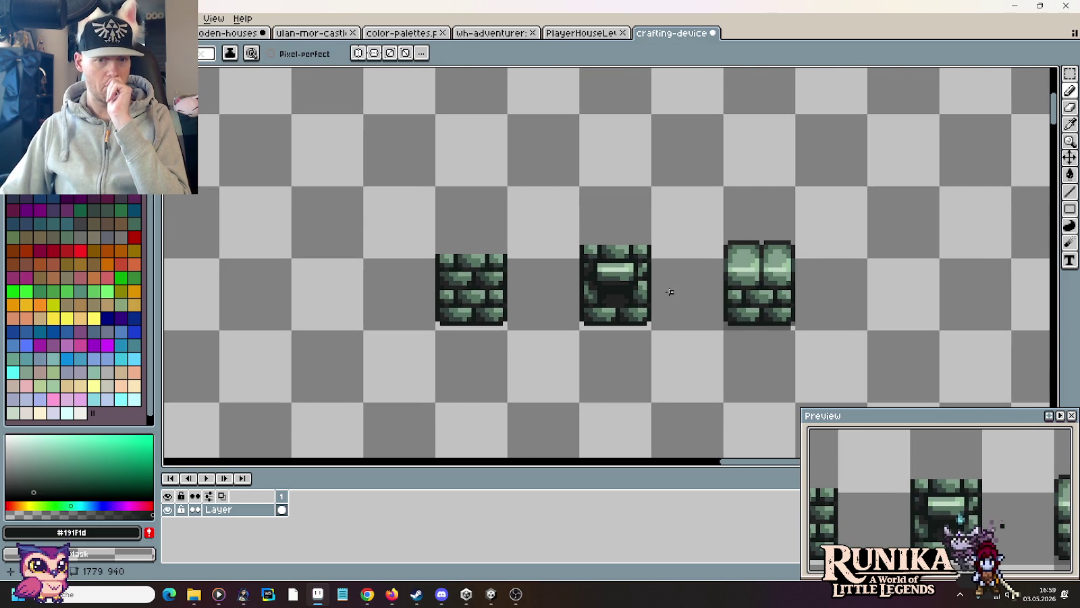
{"action": "scroll", "coordinate": [670, 292], "scroll_direction": "down", "scroll_amount": 1}
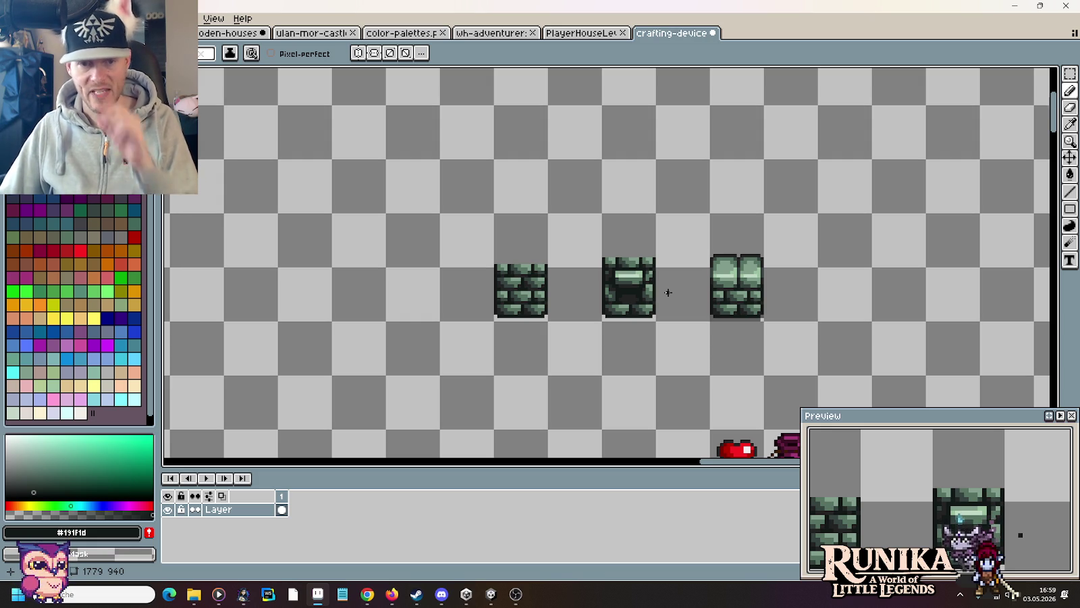
Step: Select the tile's top section, nudge it down and back up, then deselect
{"action": "key", "text": "m"}
{"action": "scroll", "coordinate": [669, 292], "scroll_direction": "up", "scroll_amount": 2}
{"action": "scroll", "coordinate": [730, 297], "scroll_direction": "up", "scroll_amount": 3}
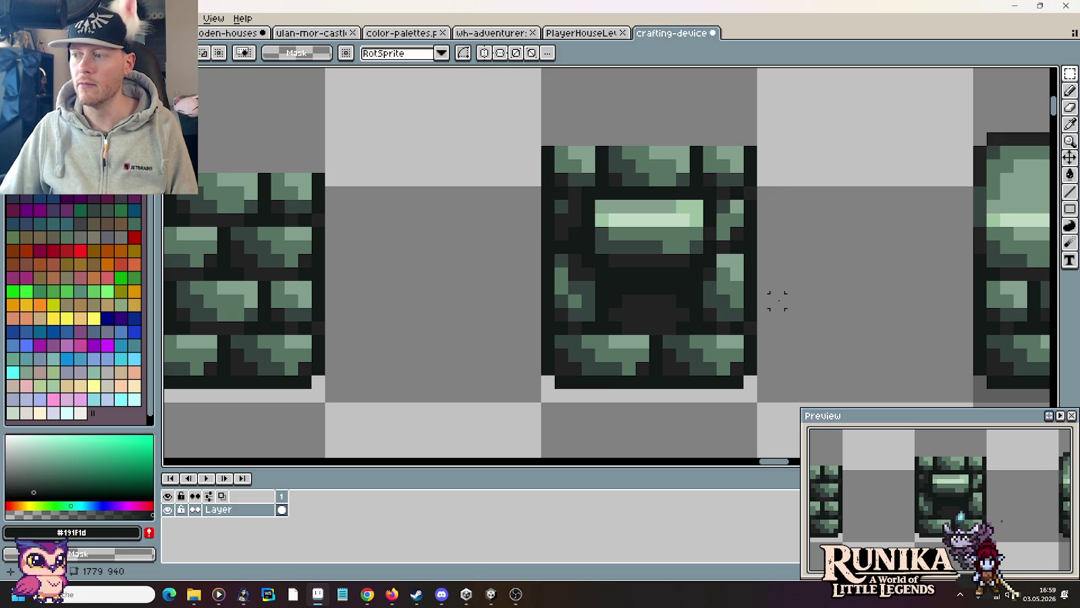
{"action": "left_click_drag", "start_coordinate": [484, 89], "coordinate": [841, 284]}
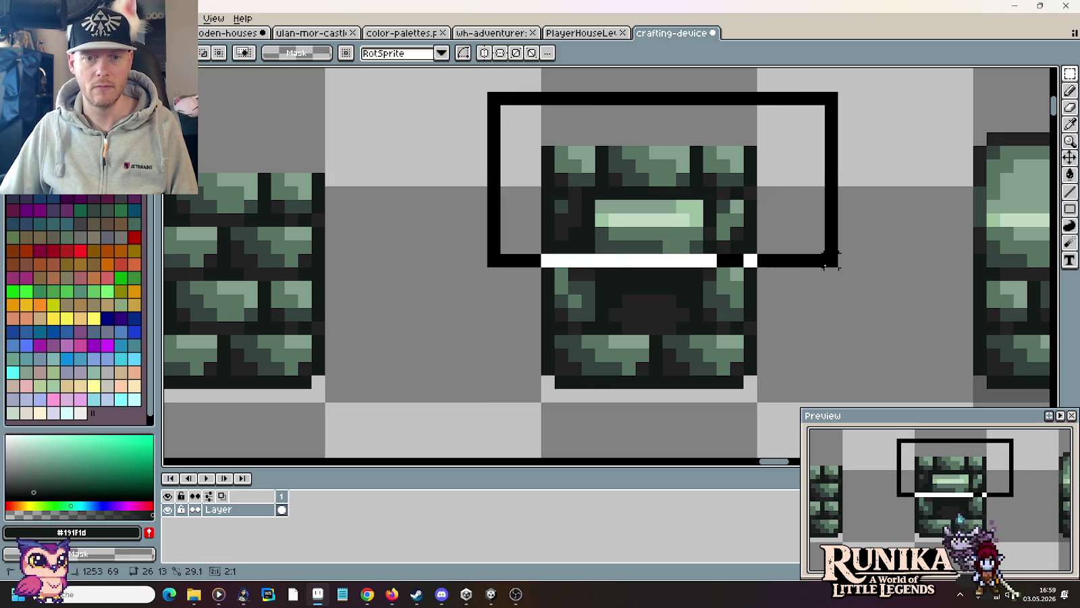
{"action": "key", "text": "Down"}
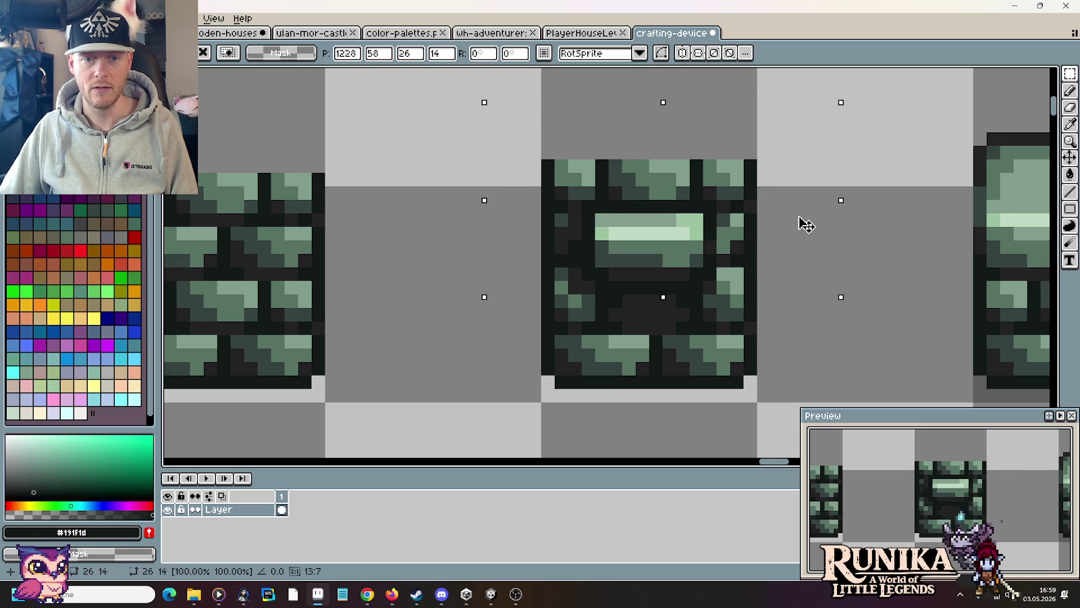
{"action": "key", "text": "Up"}
{"action": "key", "text": "Left"}
{"action": "key", "text": "Right"}
{"action": "key", "text": "ctrl+d"}
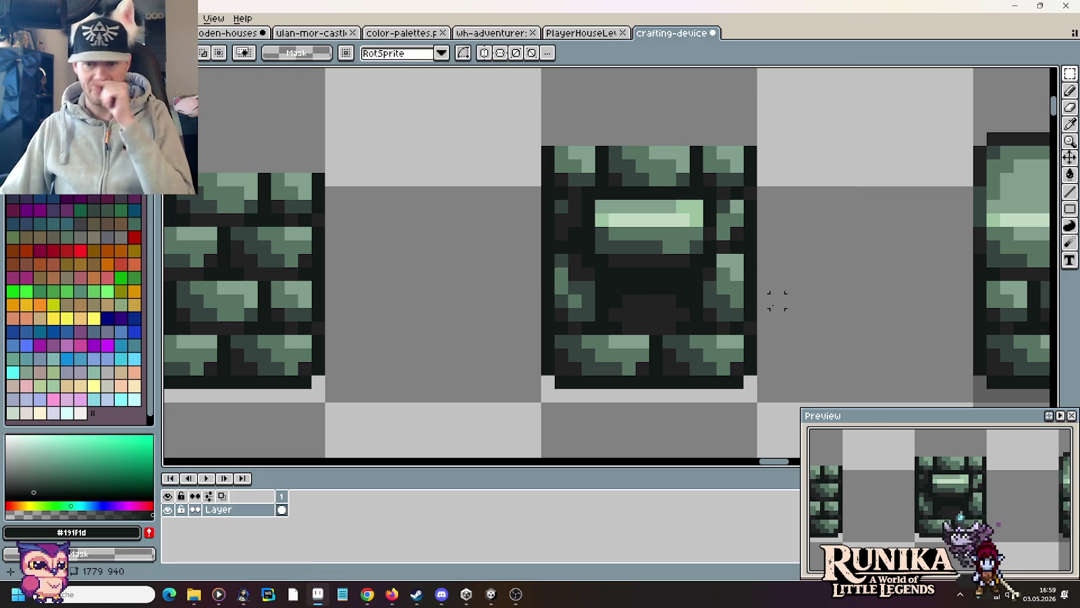
{"action": "scroll", "coordinate": [763, 300], "scroll_direction": "down", "scroll_amount": 1}
{"action": "scroll", "coordinate": [775, 304], "scroll_direction": "down", "scroll_amount": 1}
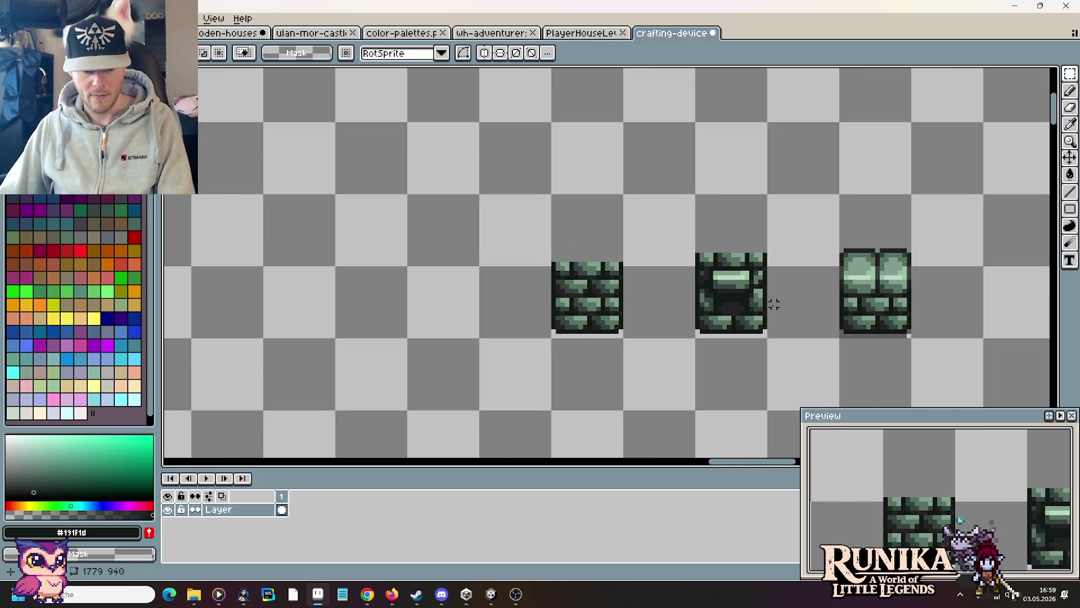
{"action": "scroll", "coordinate": [774, 304], "scroll_direction": "up", "scroll_amount": 2}
{"action": "scroll", "coordinate": [733, 284], "scroll_direction": "up", "scroll_amount": 1}
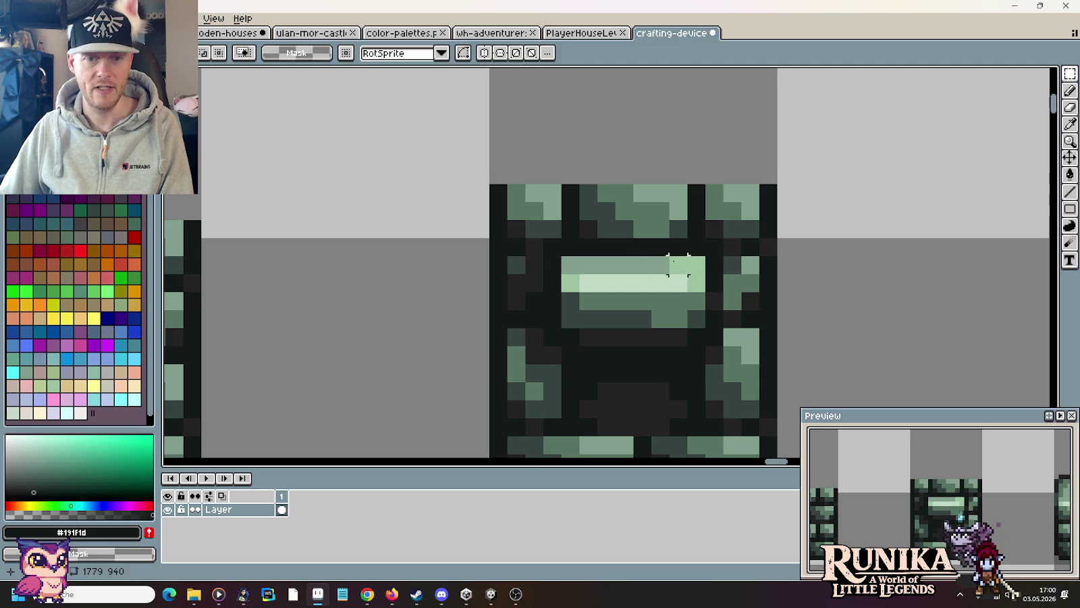
Step: Repaint the lintel's top row in the light green #809c8b
{"action": "left_click", "coordinate": [605, 299], "text": "alt"}
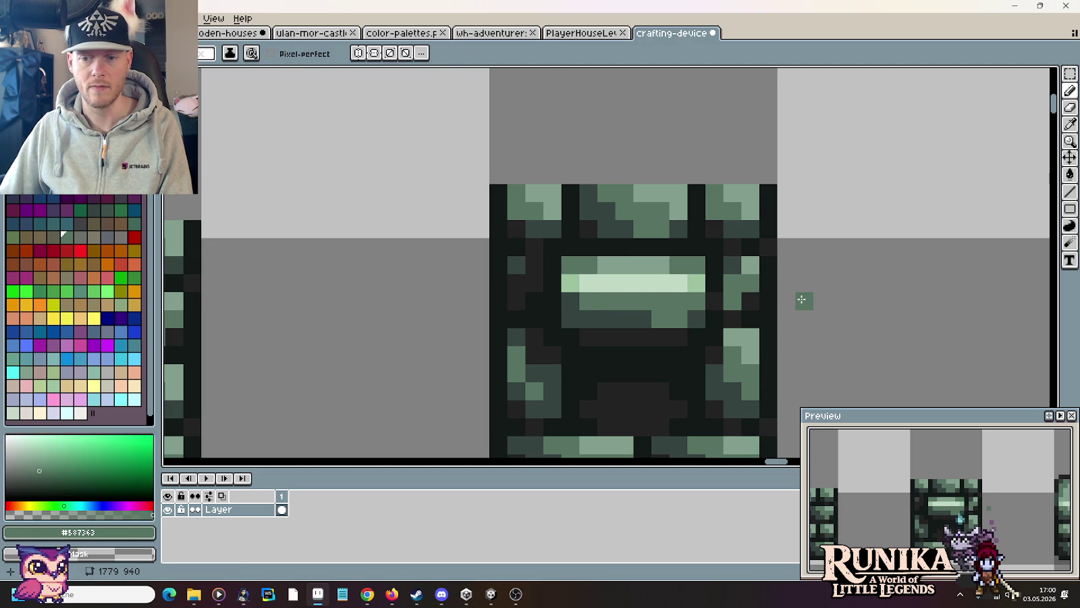
{"action": "left_click", "coordinate": [721, 247], "text": "alt"}
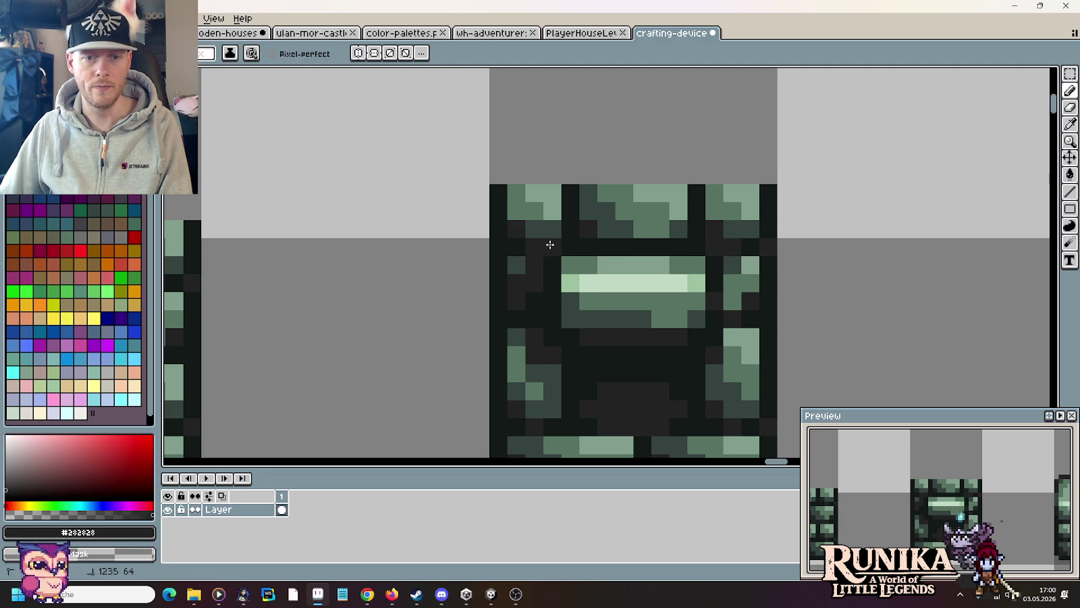
{"action": "key", "text": "i"}
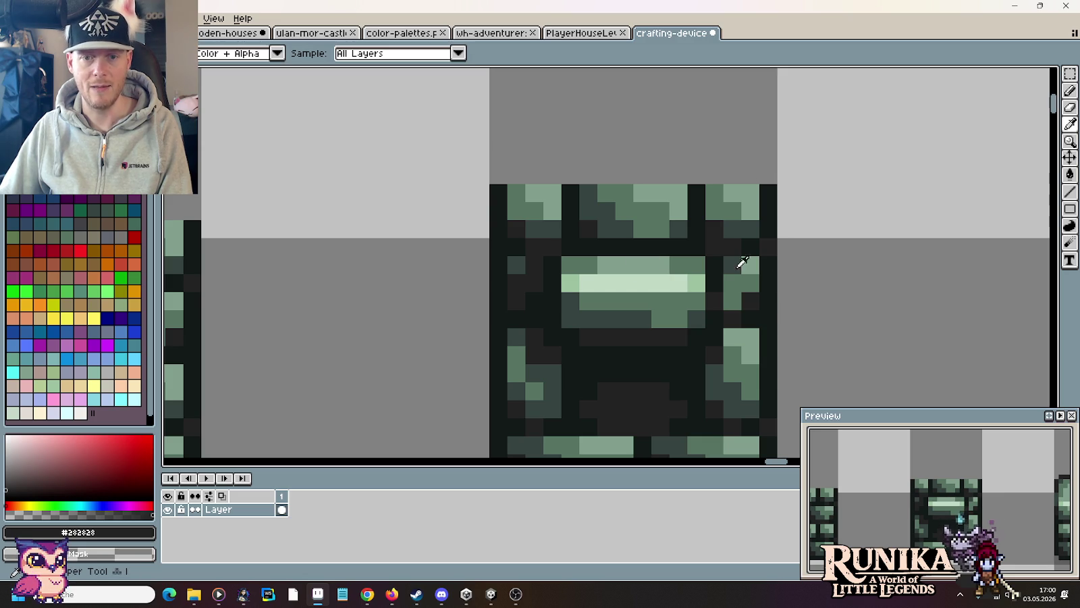
{"action": "left_click", "coordinate": [705, 309]}
{"action": "key", "text": "b"}
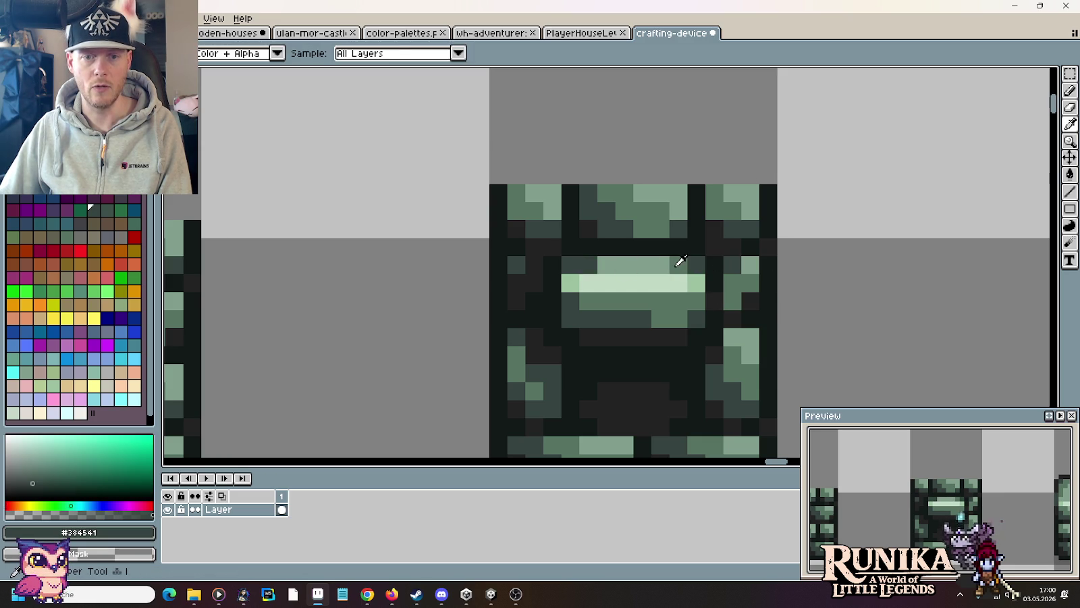
{"action": "left_click", "coordinate": [678, 262], "text": "alt"}
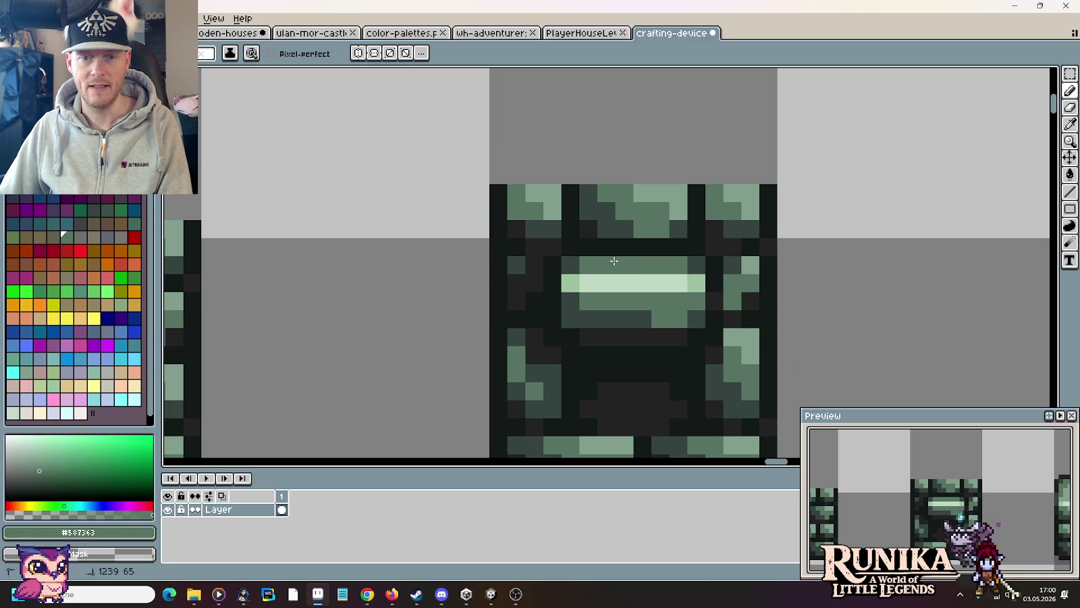
{"action": "key", "text": "i"}
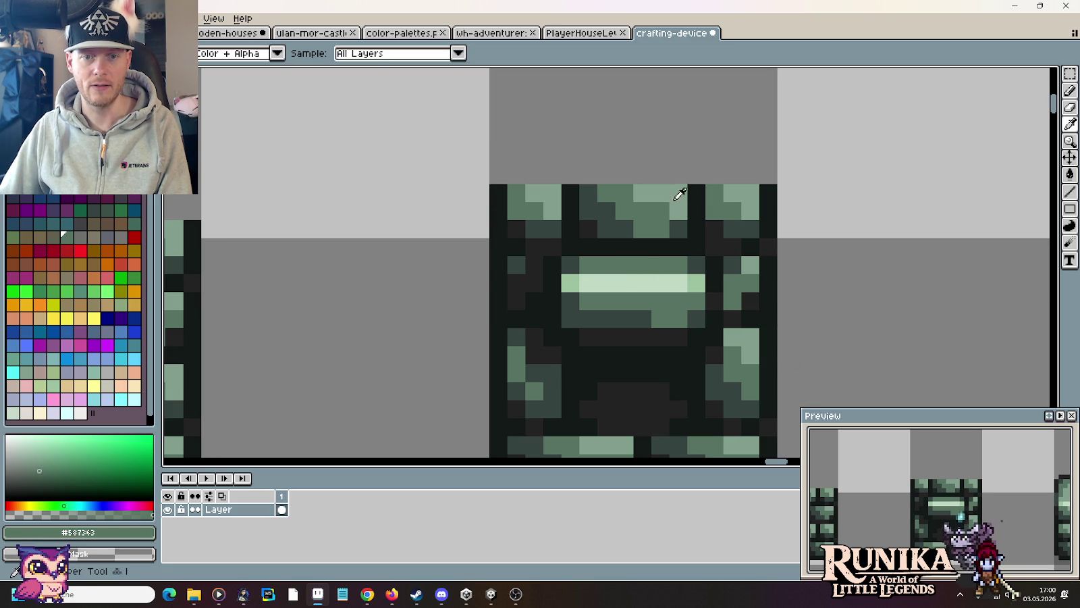
{"action": "left_click", "coordinate": [677, 193]}
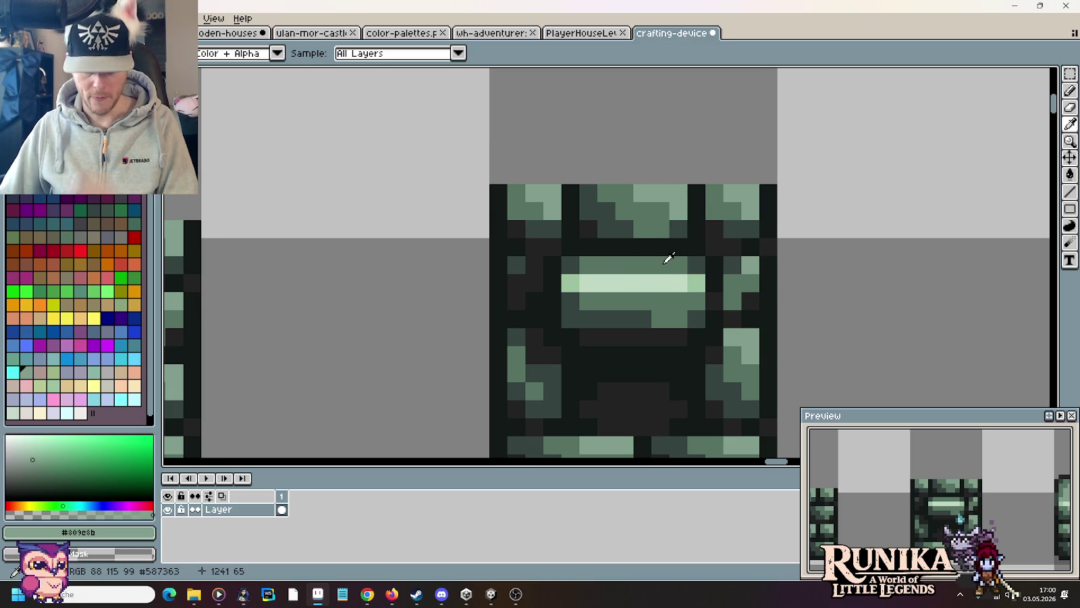
{"action": "key", "text": "b"}
{"action": "left_click_drag", "start_coordinate": [685, 265], "coordinate": [596, 264]}
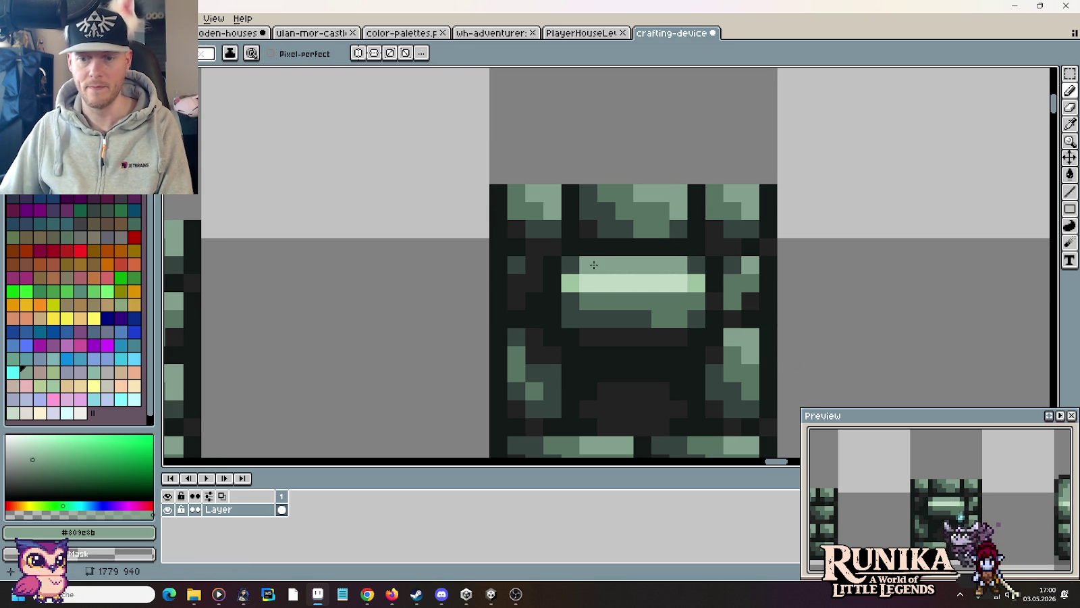
Step: Sample mid green #587363 and outline #191f1d, then switch to the furnace reference search
{"action": "left_click", "coordinate": [620, 297], "text": "alt"}
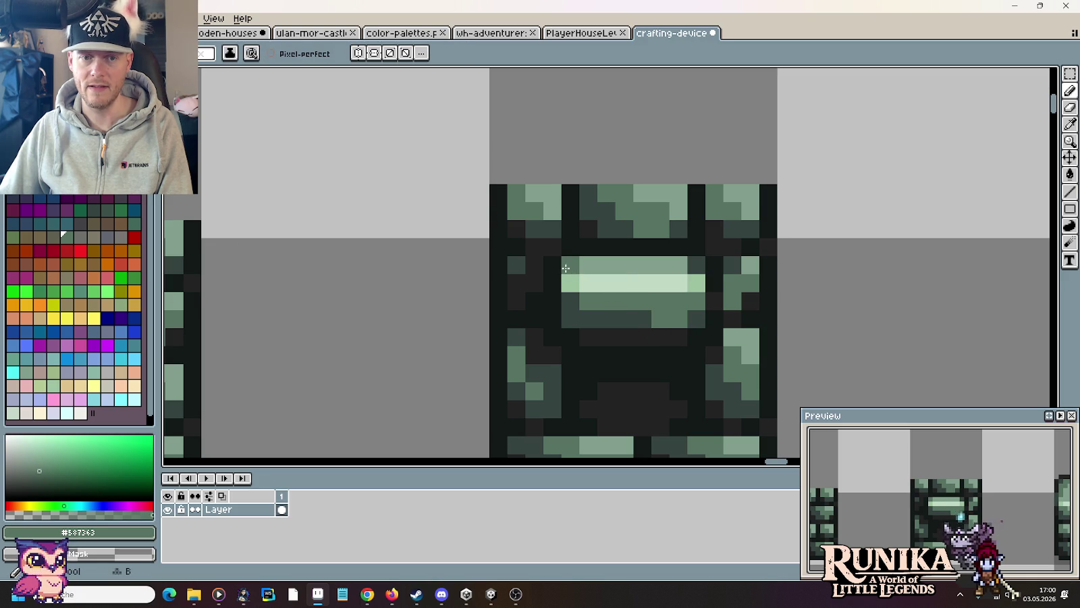
{"action": "scroll", "coordinate": [610, 366], "scroll_direction": "down", "scroll_amount": 5}
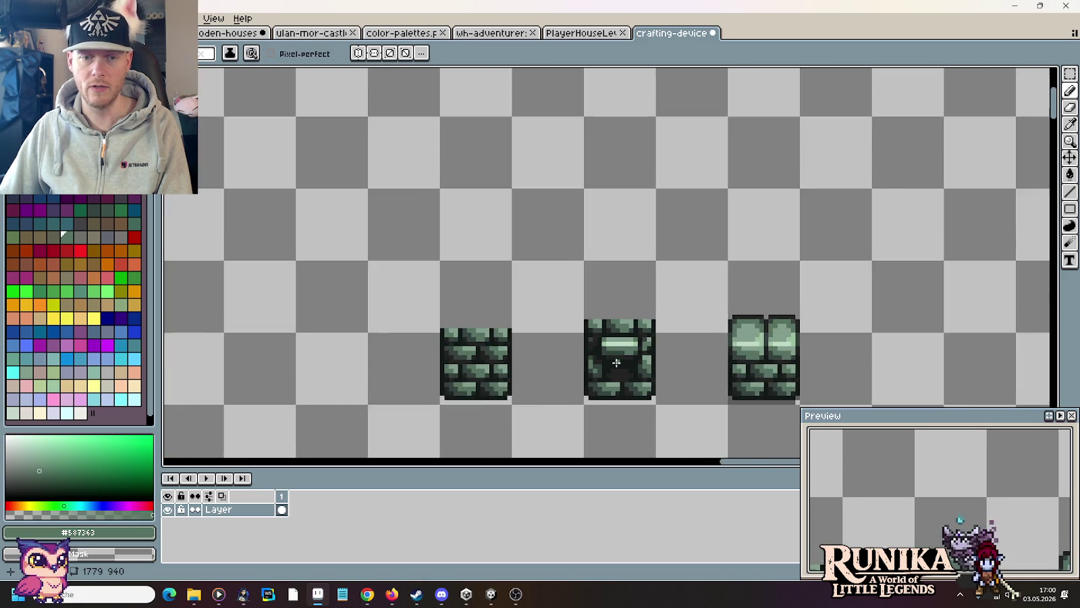
{"action": "scroll", "coordinate": [594, 304], "scroll_direction": "up", "scroll_amount": 3}
{"action": "scroll", "coordinate": [589, 289], "scroll_direction": "up", "scroll_amount": 2}
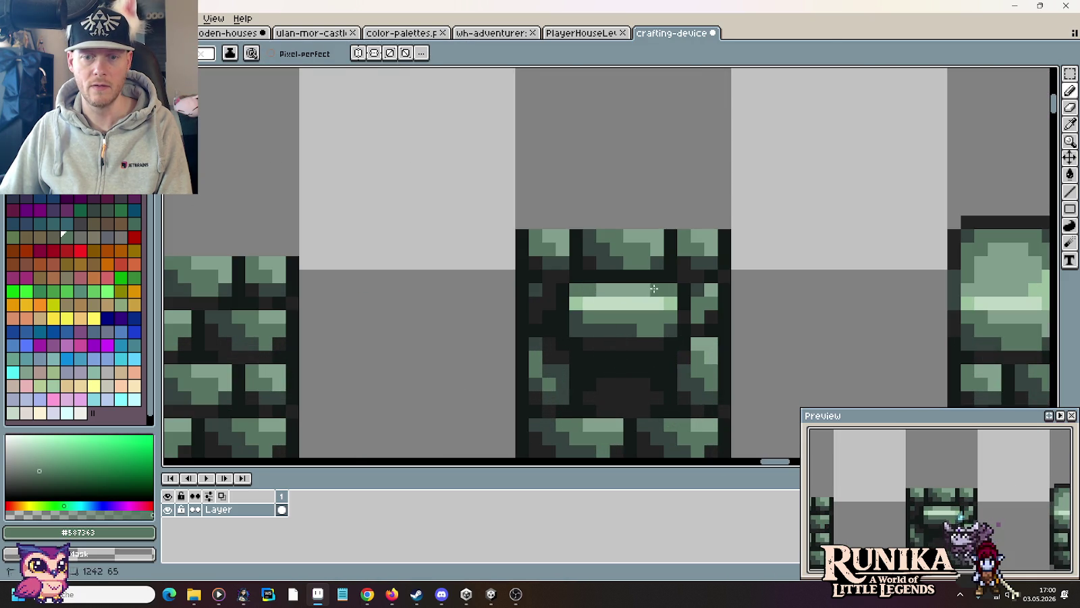
{"action": "scroll", "coordinate": [749, 353], "scroll_direction": "down", "scroll_amount": 5}
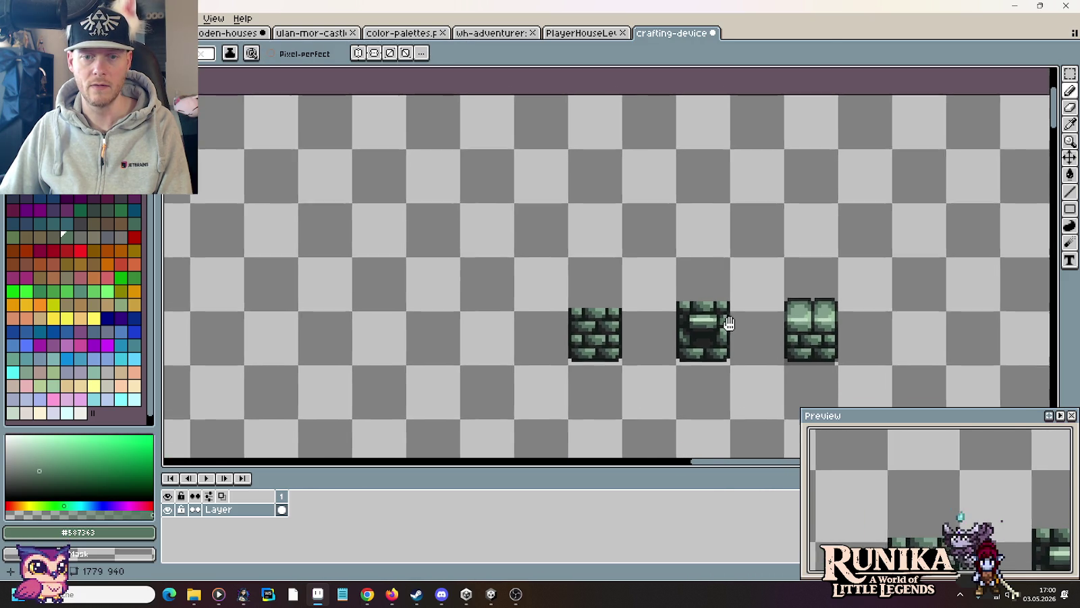
{"action": "scroll", "coordinate": [687, 313], "scroll_direction": "up", "scroll_amount": 2}
{"action": "scroll", "coordinate": [651, 309], "scroll_direction": "up", "scroll_amount": 3}
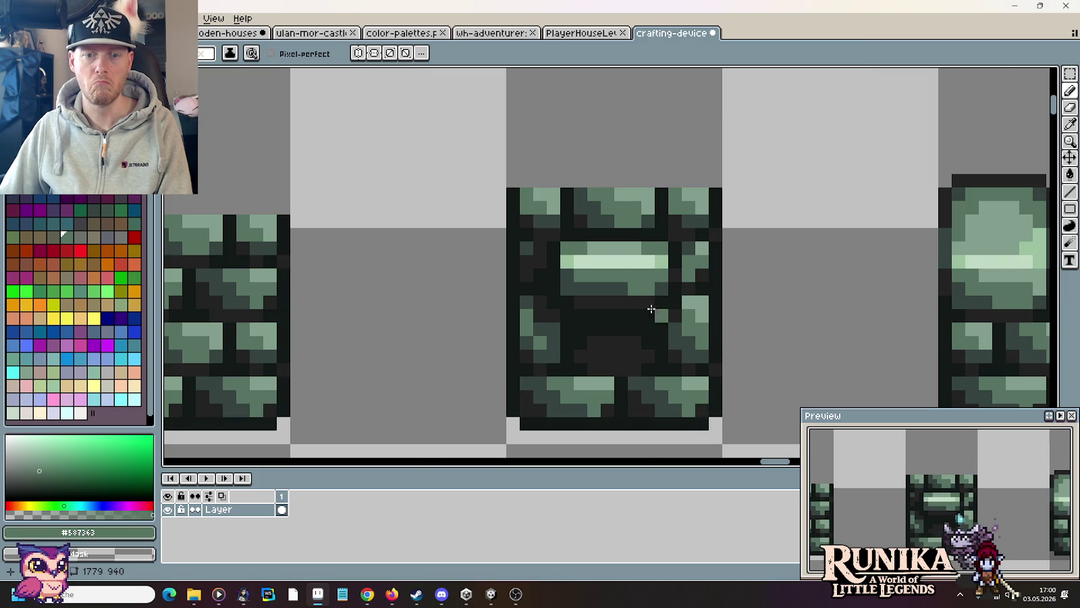
{"action": "left_click", "coordinate": [565, 292], "text": "alt"}
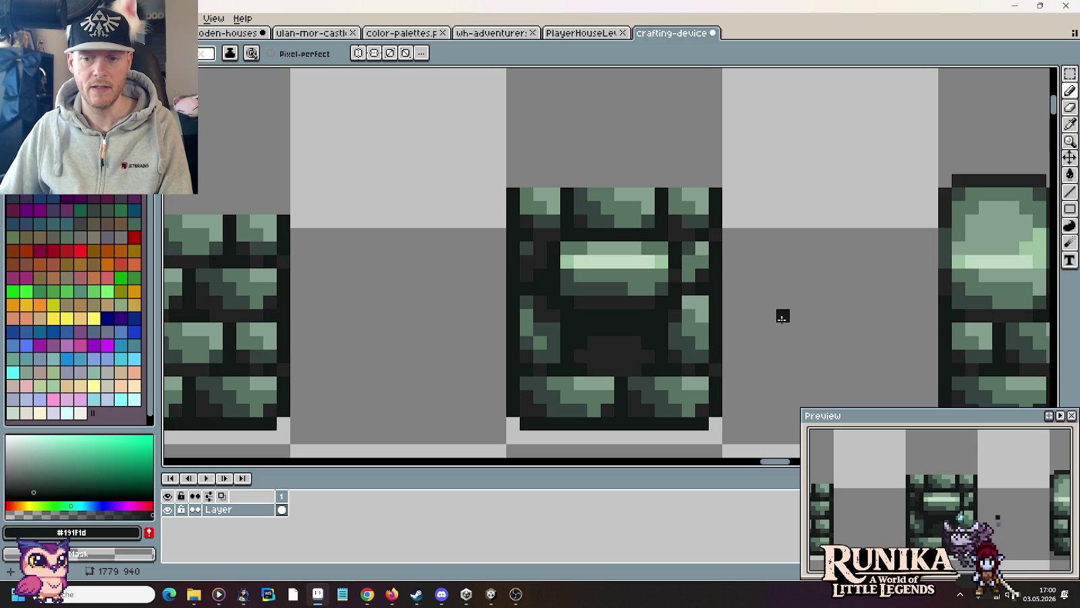
{"action": "scroll", "coordinate": [783, 317], "scroll_direction": "down", "scroll_amount": 9}
{"action": "scroll", "coordinate": [785, 322], "scroll_direction": "up", "scroll_amount": 4}
{"action": "left_click_drag", "start_coordinate": [780, 307], "coordinate": [748, 306]}
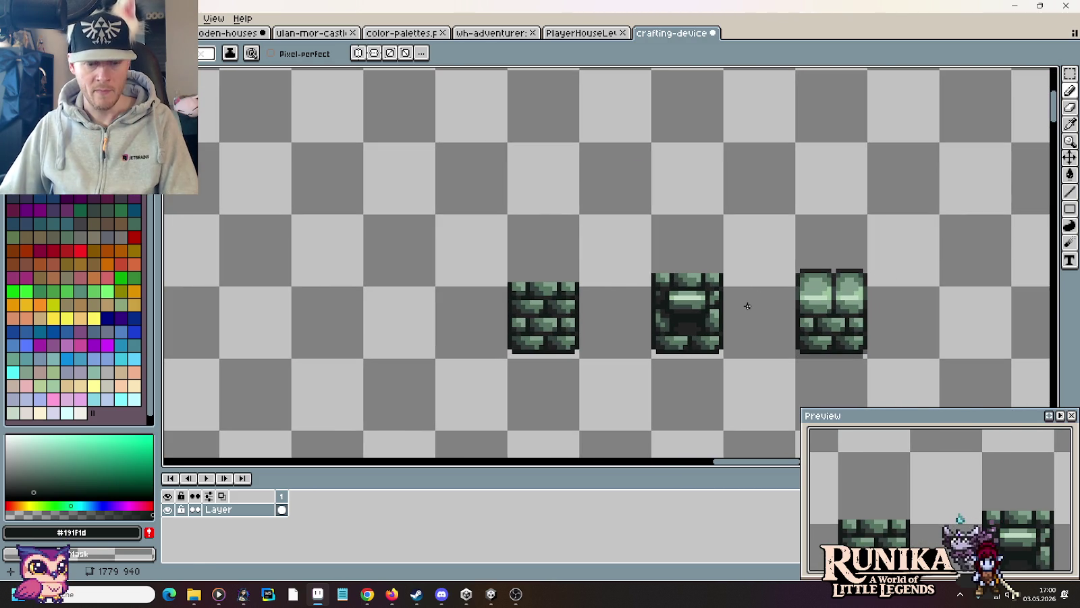
{"action": "key", "text": "alt"}
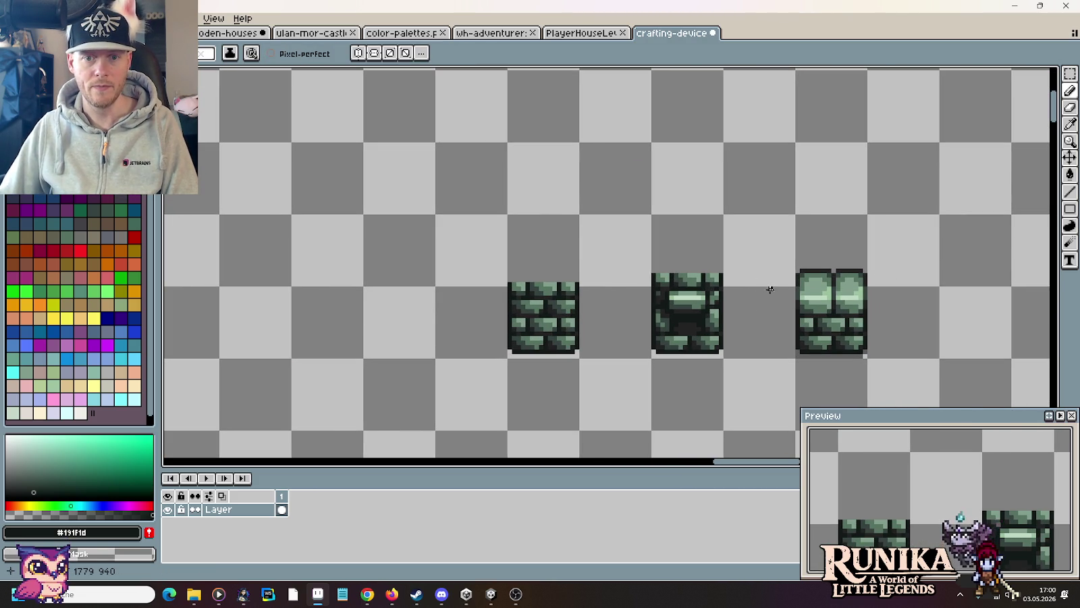
{"action": "key", "text": "alt+Tab"}
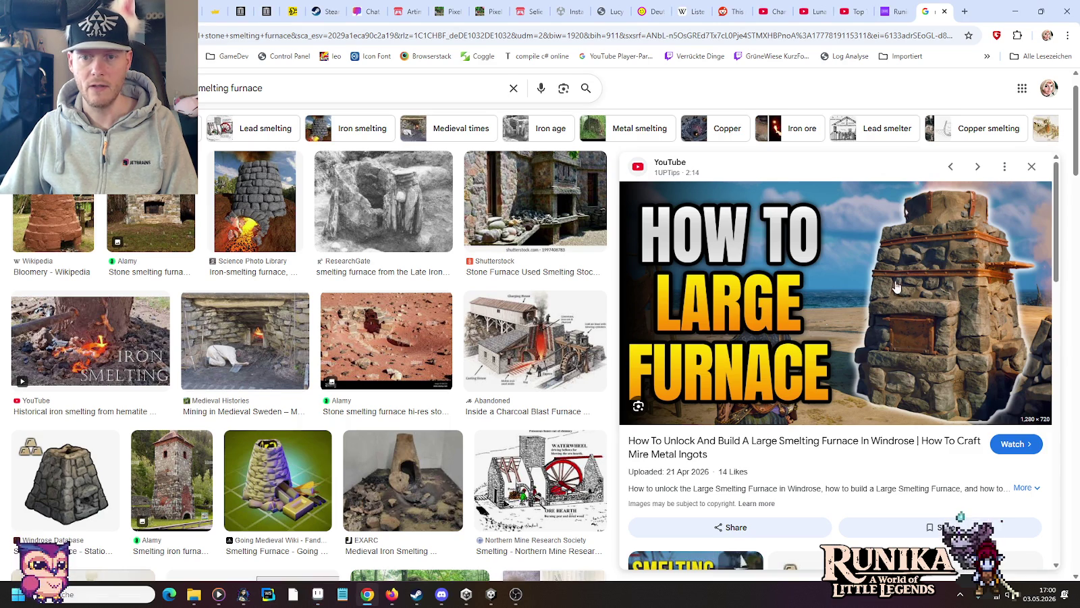
{"action": "left_click", "coordinate": [66, 481]}
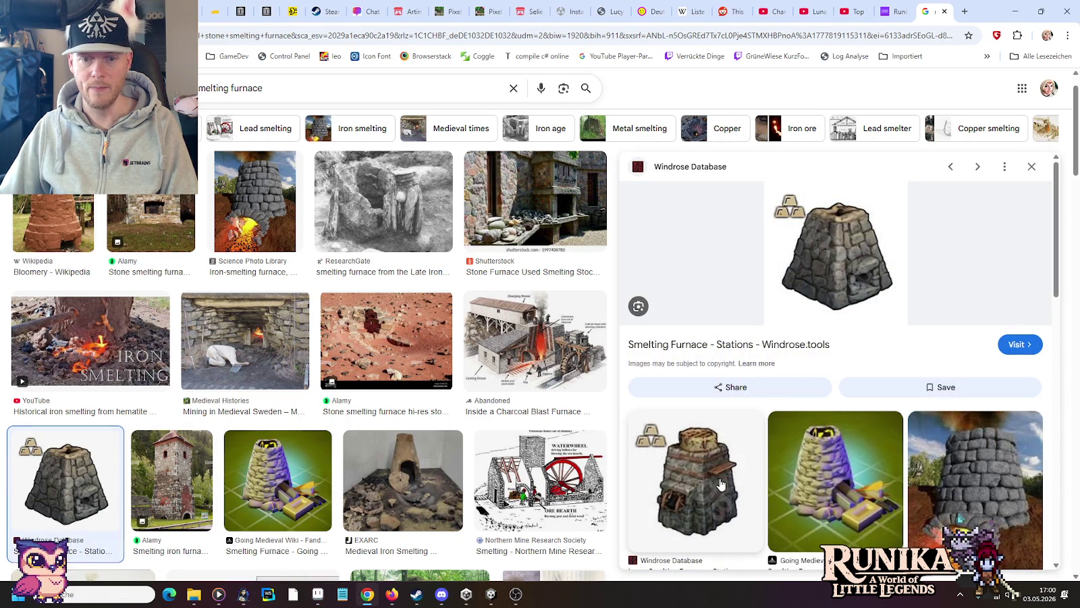
{"action": "key", "text": "alt+Tab"}
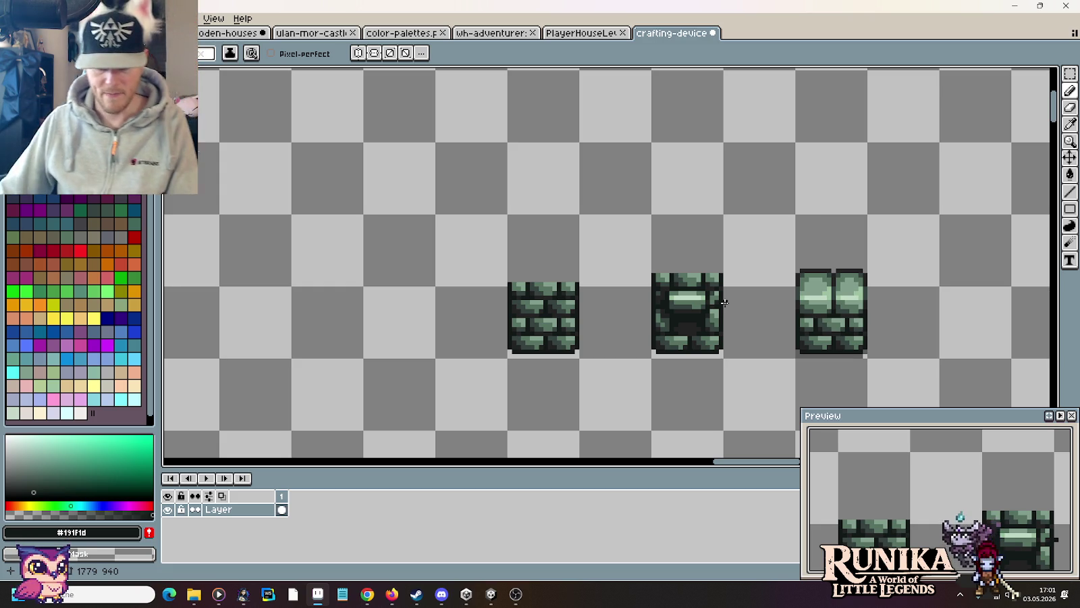
{"action": "scroll", "coordinate": [738, 252], "scroll_direction": "up", "scroll_amount": 1}
Step: Copy a brick row from the left tile onto the top of the middle tile
{"action": "left_click_drag", "start_coordinate": [779, 328], "coordinate": [758, 259]}
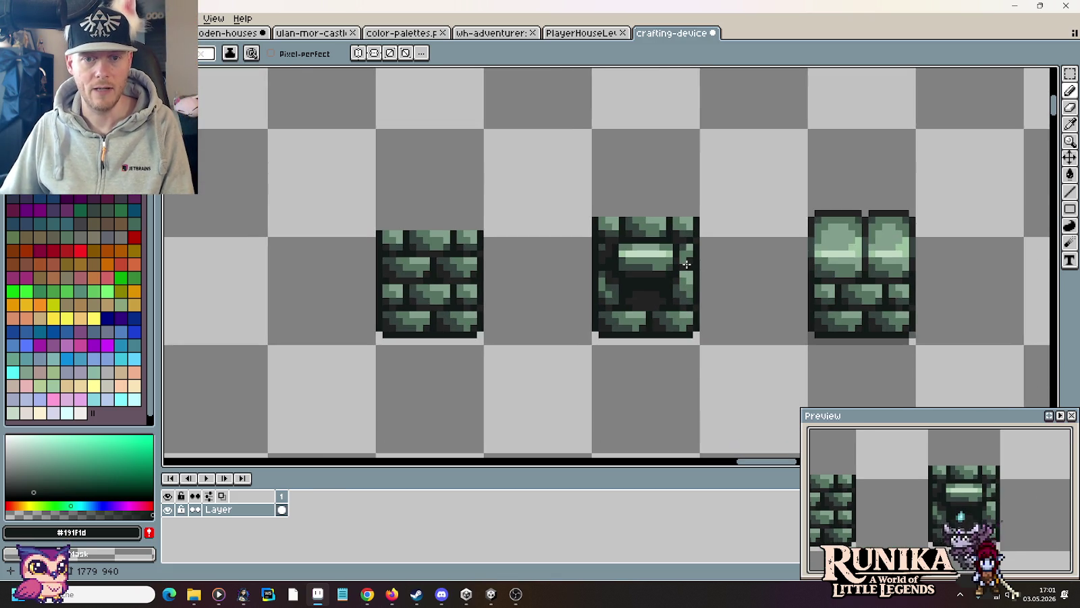
{"action": "scroll", "coordinate": [755, 285], "scroll_direction": "up", "scroll_amount": 1}
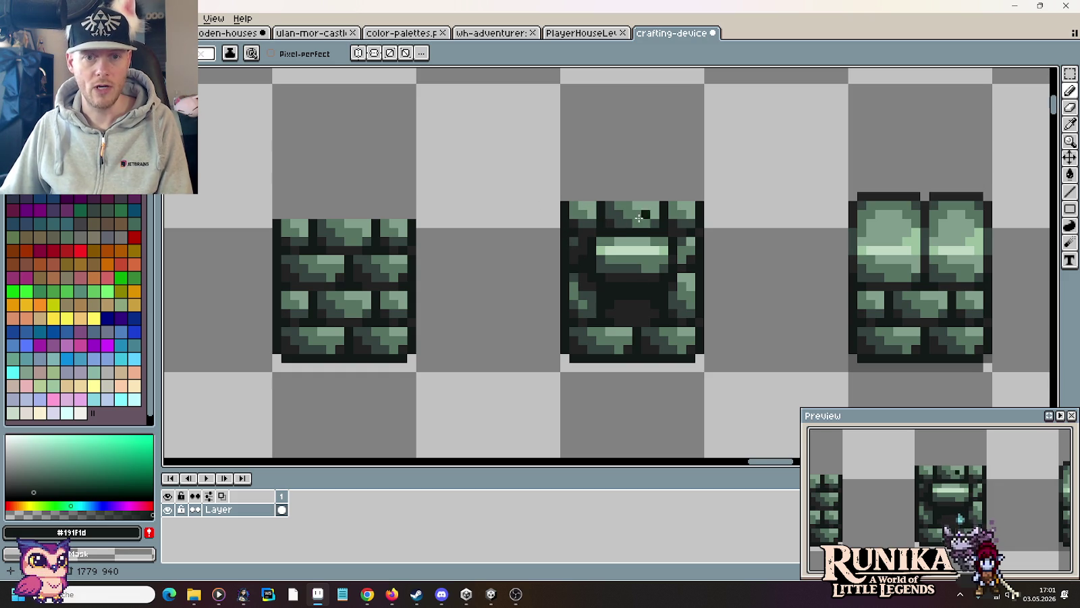
{"action": "key", "text": "m"}
{"action": "left_click_drag", "start_coordinate": [268, 249], "coordinate": [429, 281]}
{"action": "key", "text": "Right"}
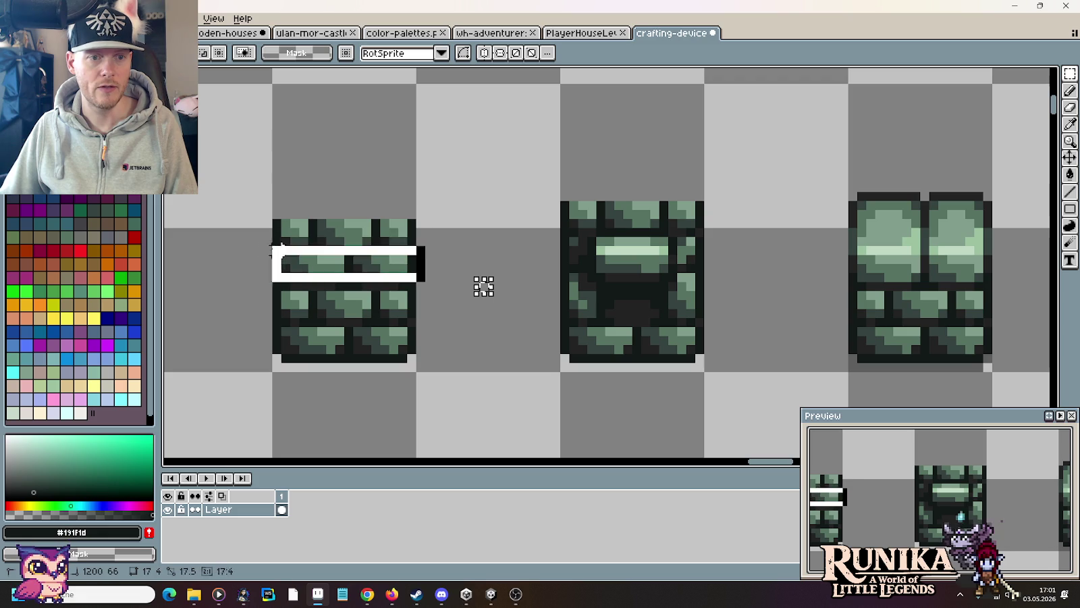
{"action": "mouse_move", "coordinate": [333, 265]}
{"action": "left_mouse_down"}
{"action": "mouse_move", "coordinate": [644, 206]}
{"action": "mouse_move", "coordinate": [645, 220]}
{"action": "left_mouse_up"}
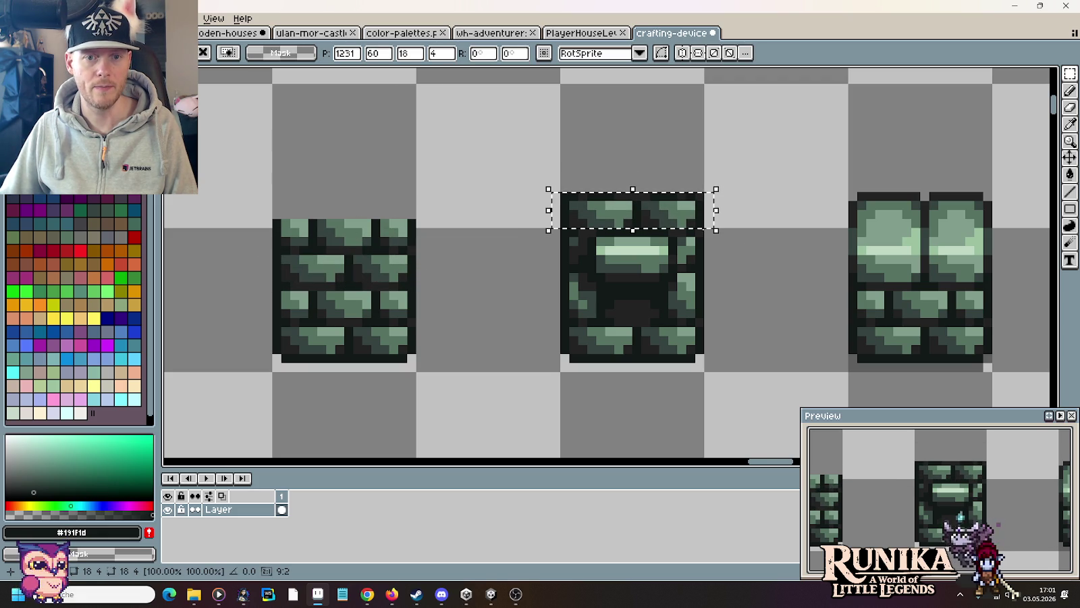
{"action": "left_click", "coordinate": [772, 250]}
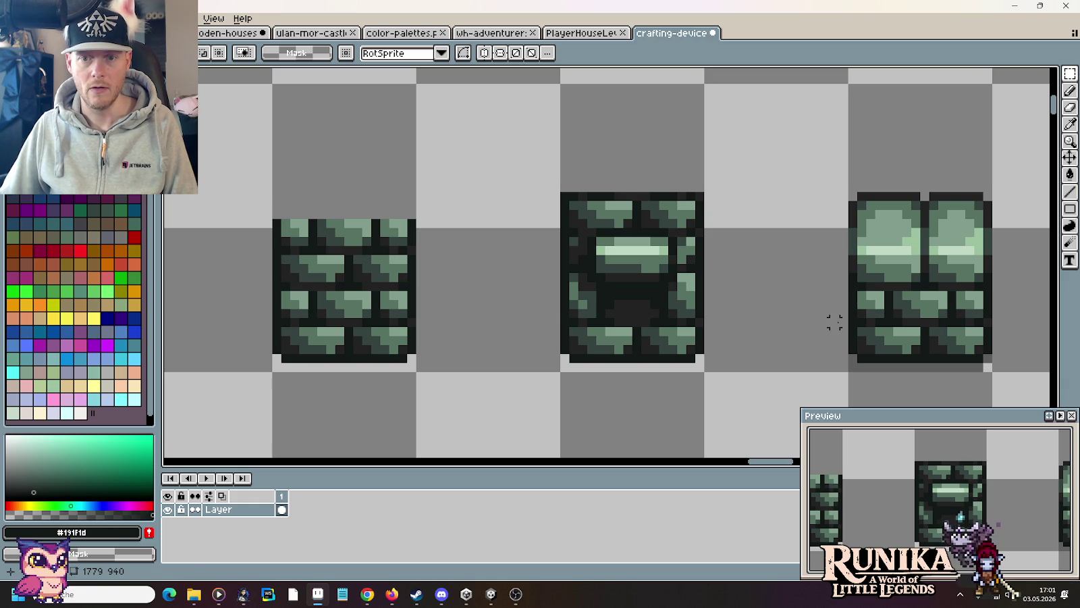
Step: Copy the right tile's rounded stone top onto the middle furnace column
{"action": "mouse_move", "coordinate": [834, 323]}
{"action": "left_mouse_down"}
{"action": "mouse_move", "coordinate": [978, 221]}
{"action": "mouse_move", "coordinate": [991, 182]}
{"action": "left_mouse_up"}
{"action": "mouse_move", "coordinate": [948, 243]}
{"action": "left_mouse_down"}
{"action": "mouse_move", "coordinate": [641, 106]}
{"action": "mouse_move", "coordinate": [662, 109]}
{"action": "left_mouse_up"}
{"action": "left_click", "coordinate": [807, 217]}
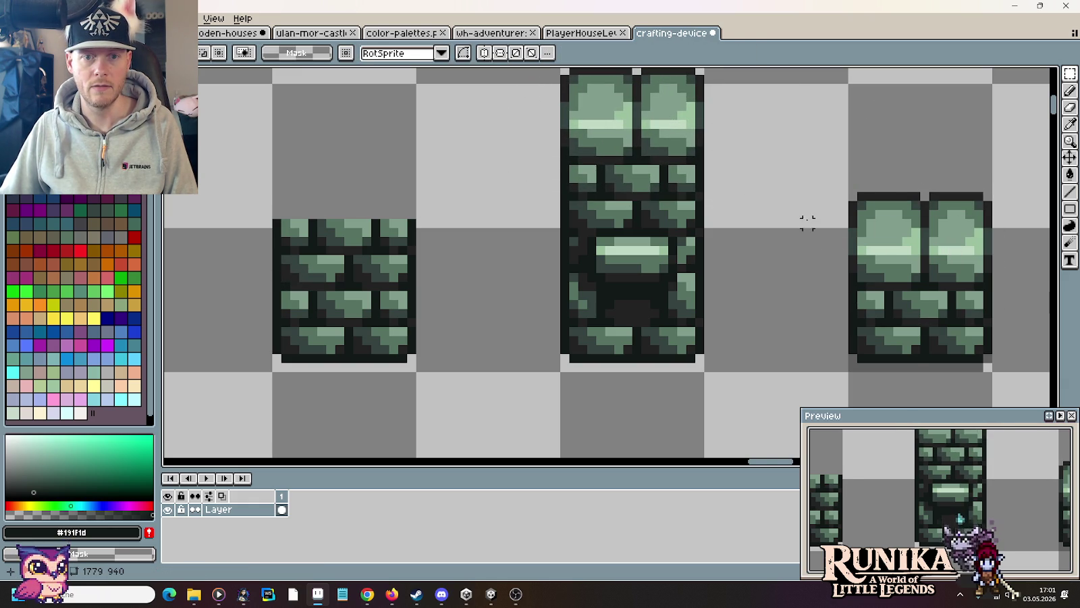
{"action": "scroll", "coordinate": [808, 217], "scroll_direction": "down", "scroll_amount": 2}
{"action": "left_click_drag", "start_coordinate": [807, 217], "coordinate": [763, 251]}
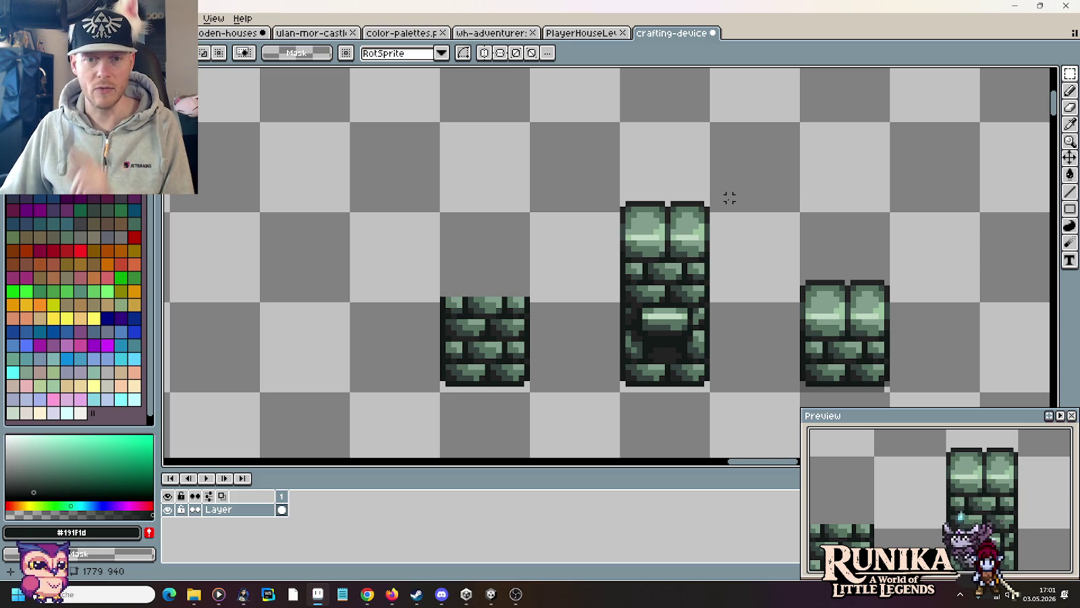
Step: Inspect the taller column, then lift a copy of its two top bricks up and right
{"action": "scroll", "coordinate": [722, 226], "scroll_direction": "up", "scroll_amount": 1}
{"action": "scroll", "coordinate": [702, 227], "scroll_direction": "up", "scroll_amount": 2}
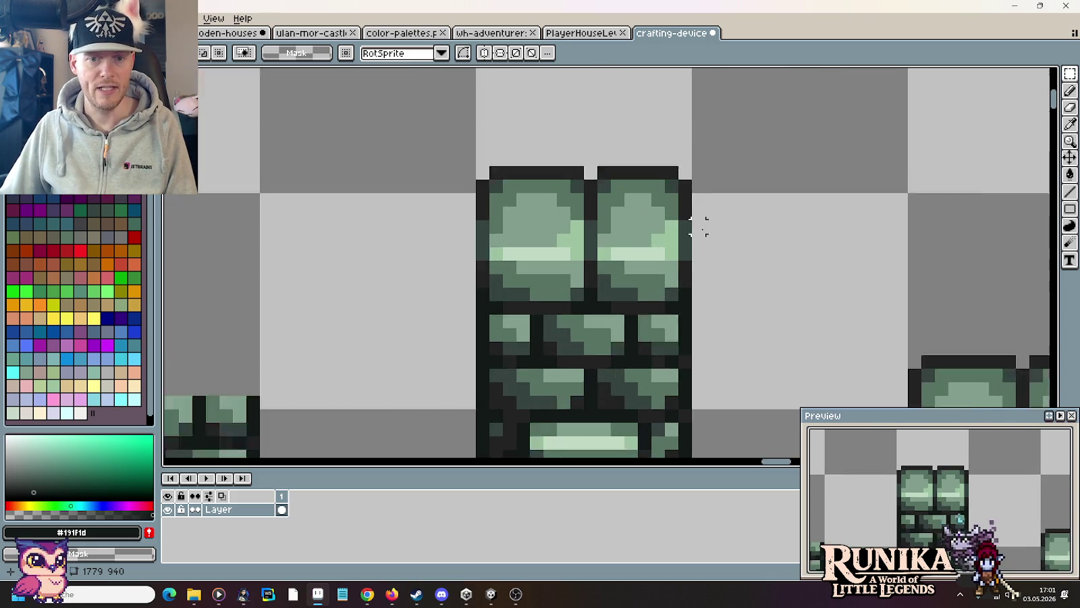
{"action": "scroll", "coordinate": [709, 216], "scroll_direction": "down", "scroll_amount": 2}
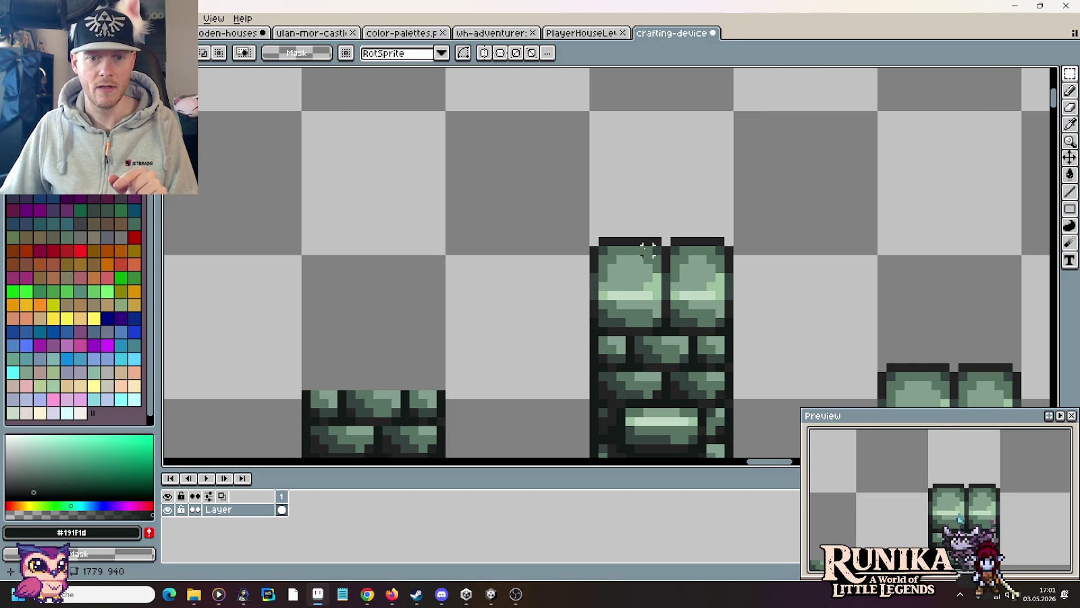
{"action": "scroll", "coordinate": [639, 249], "scroll_direction": "up", "scroll_amount": 2}
{"action": "left_click_drag", "start_coordinate": [793, 304], "coordinate": [746, 252]}
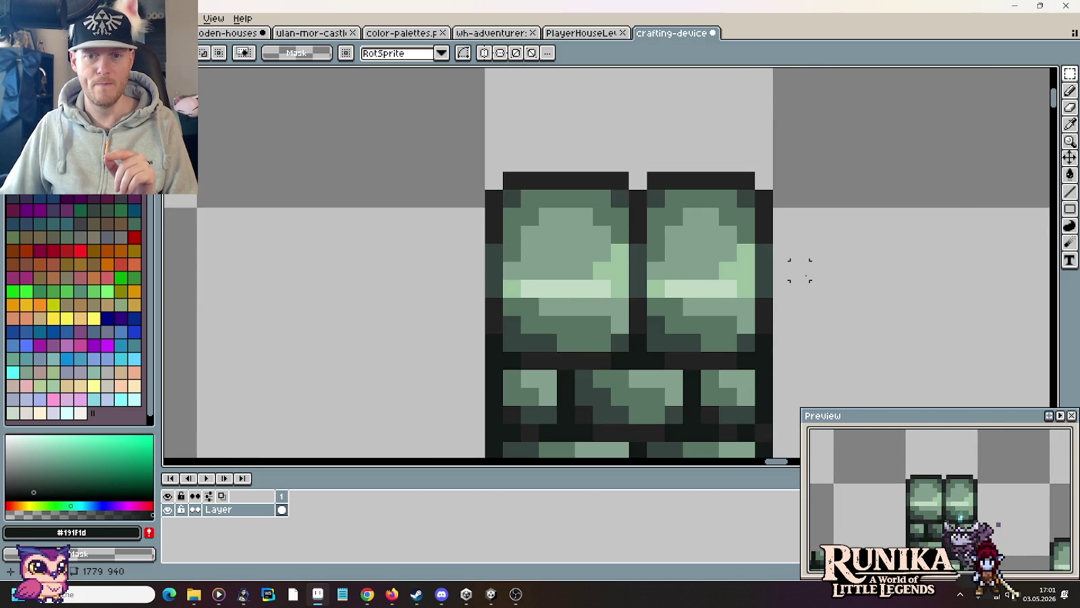
{"action": "scroll", "coordinate": [797, 267], "scroll_direction": "down", "scroll_amount": 2}
{"action": "mouse_move", "coordinate": [808, 272]}
{"action": "left_mouse_down"}
{"action": "mouse_move", "coordinate": [707, 325]}
{"action": "mouse_move", "coordinate": [538, 273]}
{"action": "left_mouse_up"}
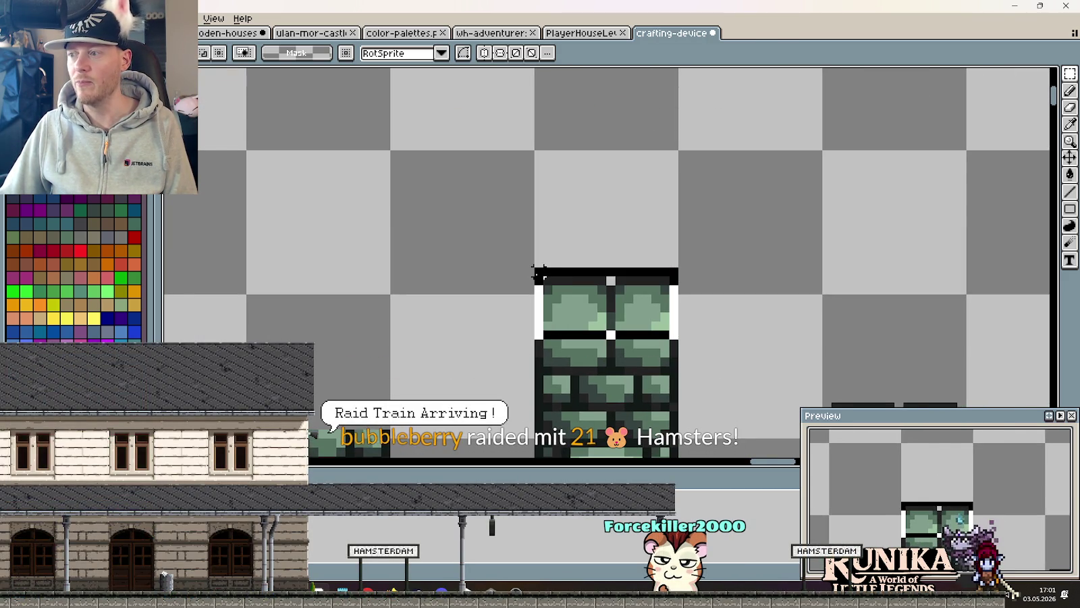
{"action": "left_click_drag", "start_coordinate": [561, 309], "coordinate": [736, 276]}
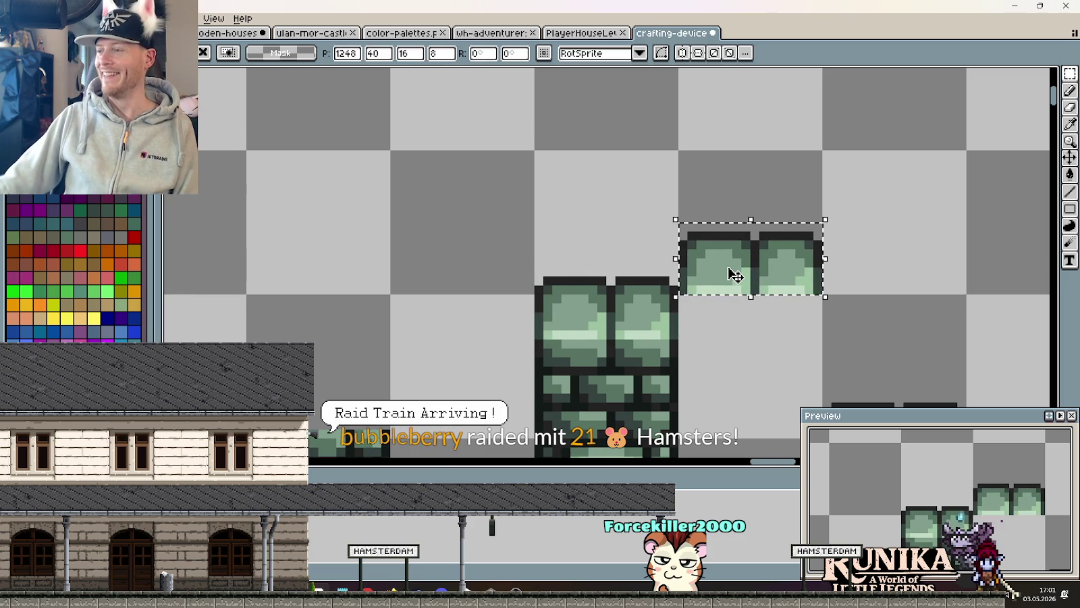
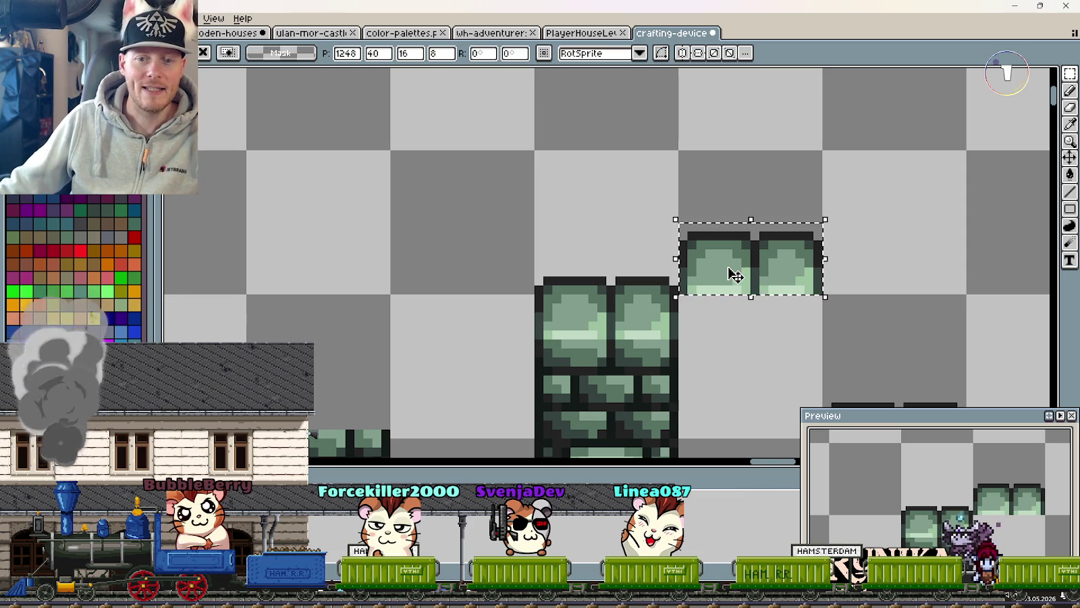
Step: Commit the cap piece beside the pillar, survey the other stone pieces, then switch to the house sheet
{"action": "key", "text": "ctrl+d"}
{"action": "scroll", "coordinate": [723, 393], "scroll_direction": "down", "scroll_amount": 1}
{"action": "scroll", "coordinate": [732, 392], "scroll_direction": "down", "scroll_amount": 1}
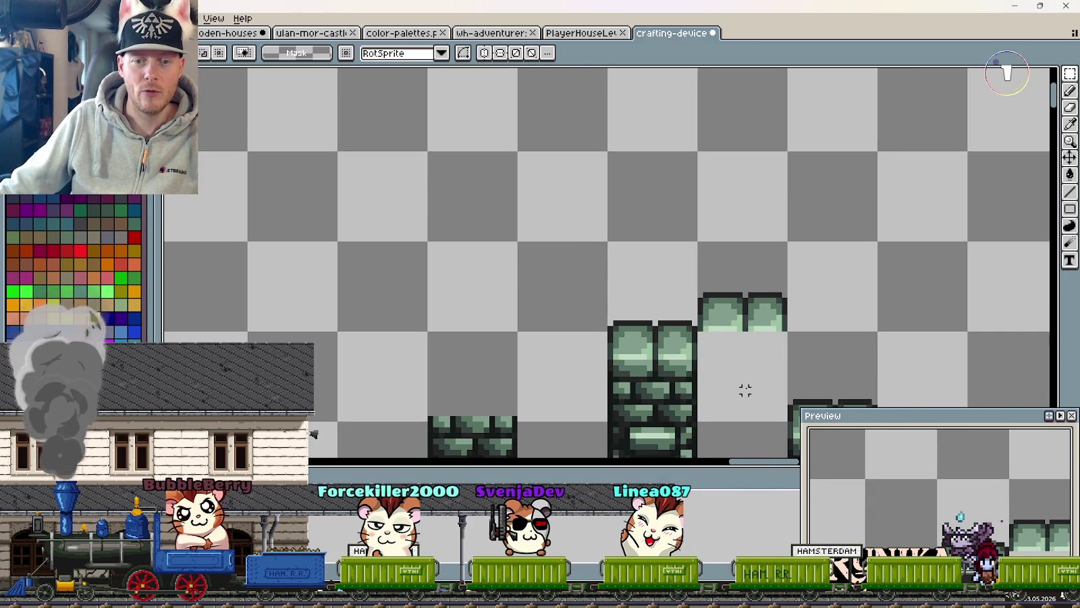
{"action": "left_click_drag", "start_coordinate": [743, 391], "coordinate": [589, 275]}
{"action": "scroll", "coordinate": [587, 273], "scroll_direction": "down", "scroll_amount": 1}
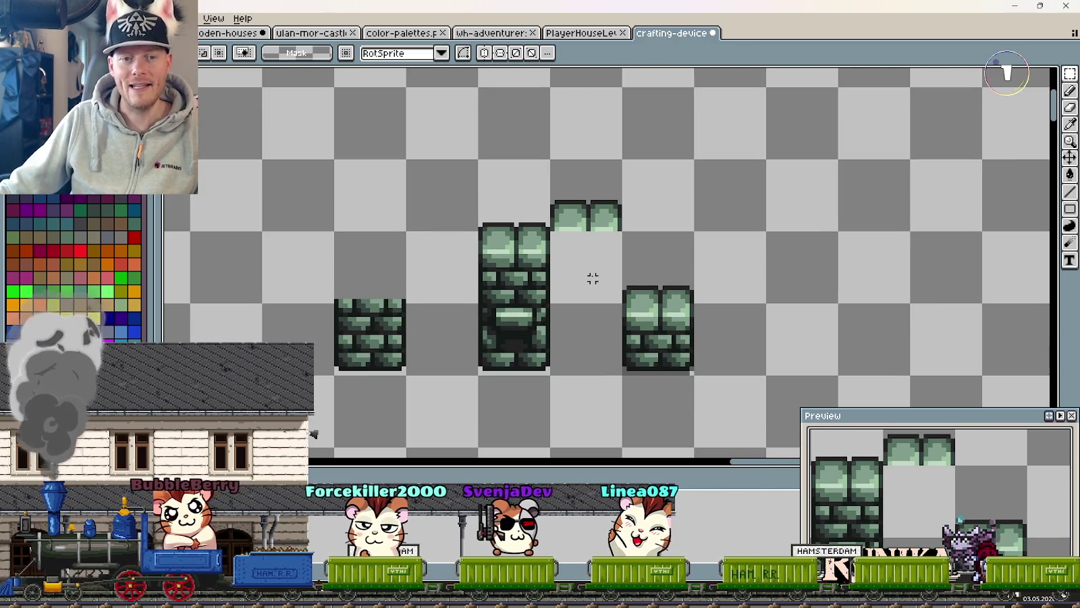
{"action": "scroll", "coordinate": [592, 277], "scroll_direction": "down", "scroll_amount": 1}
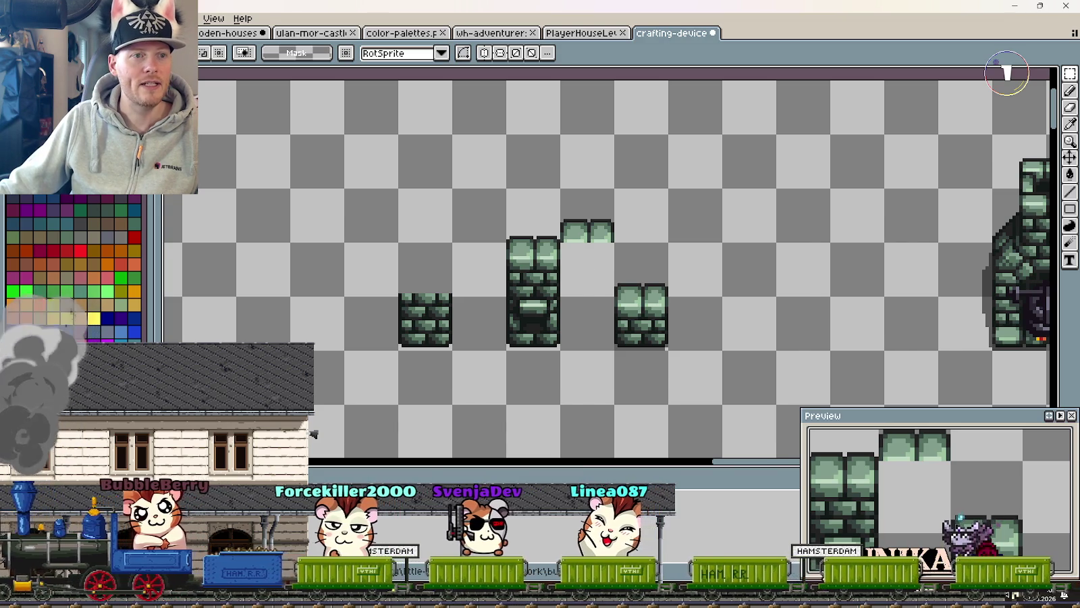
{"action": "key", "text": "ctrl+Tab"}
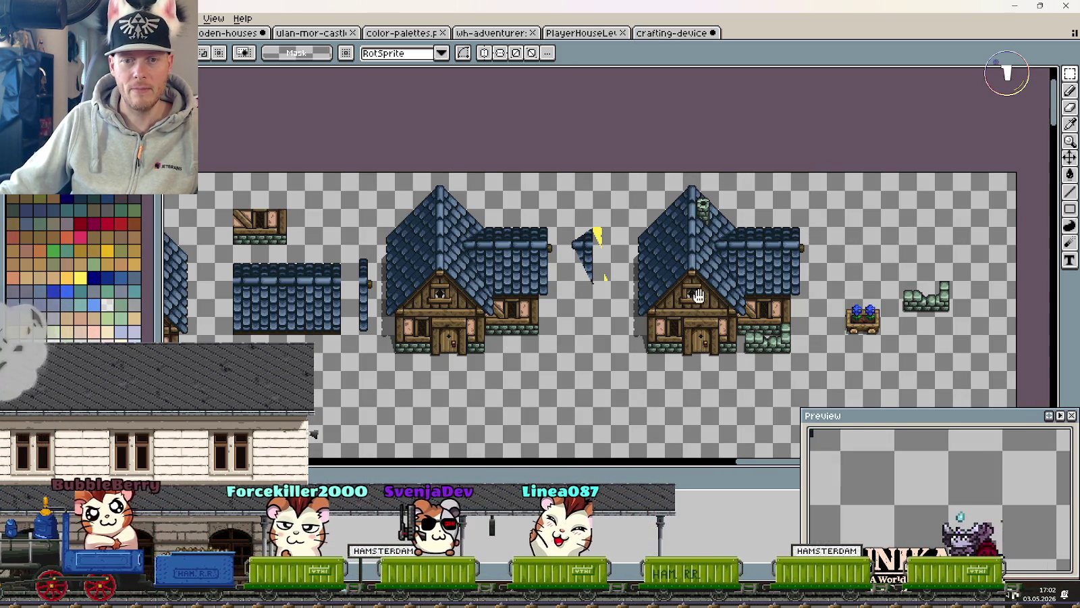
Step: Cycle to another house sprite sheet and zoom in on the house
{"action": "key", "text": "ctrl+shift+Tab"}
{"action": "scroll", "coordinate": [550, 249], "scroll_direction": "up", "scroll_amount": 2}
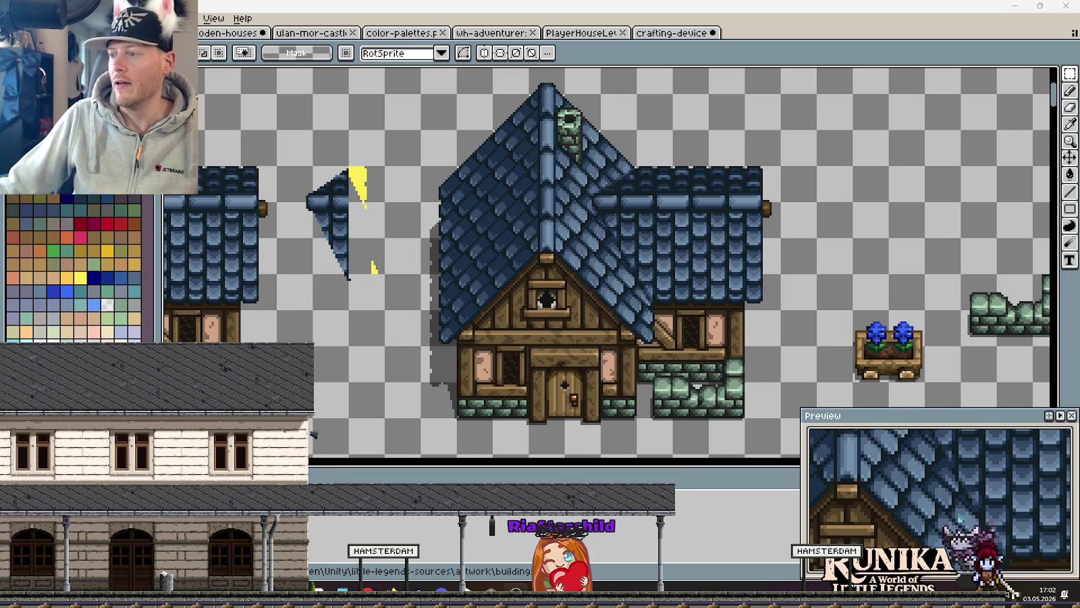
{"action": "mouse_move", "coordinate": [193, 594]}
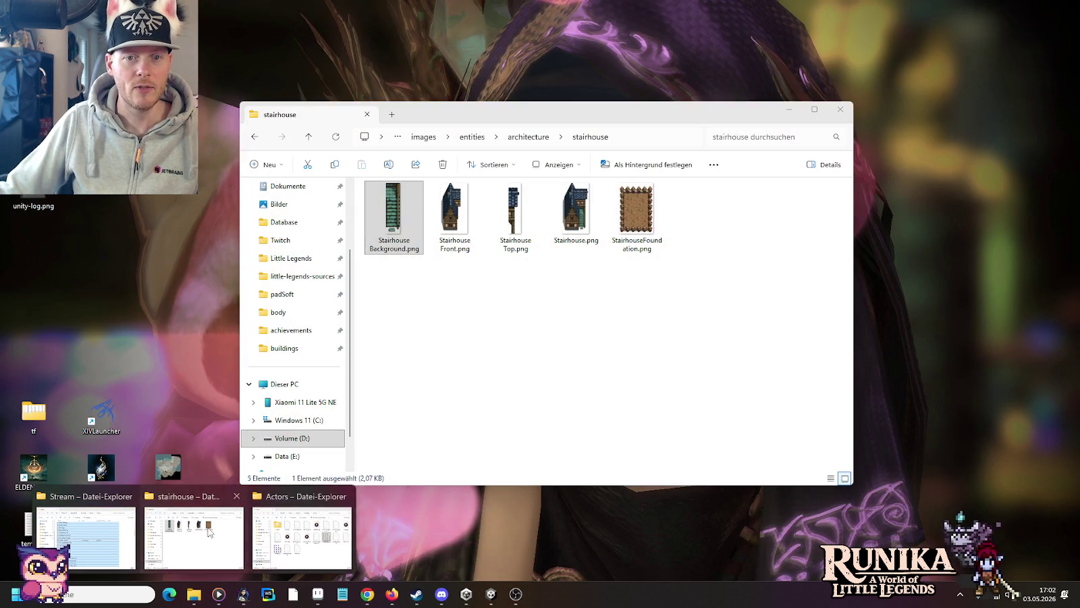
Step: Browse to little-legends-sources > artwork and open bubbleberry.png
{"action": "left_click", "coordinate": [194, 538]}
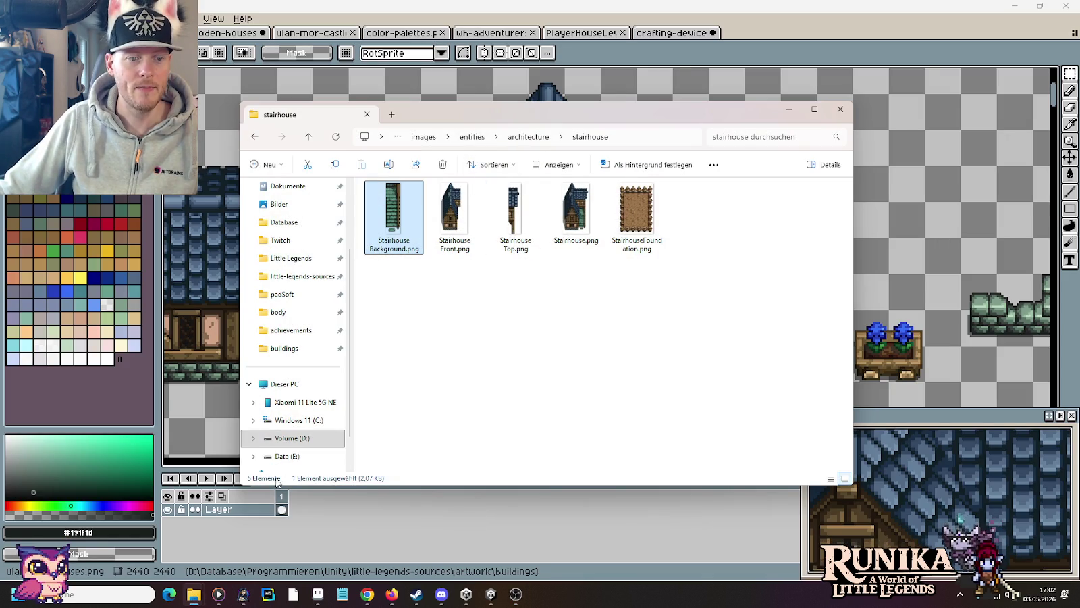
{"action": "left_click", "coordinate": [423, 136]}
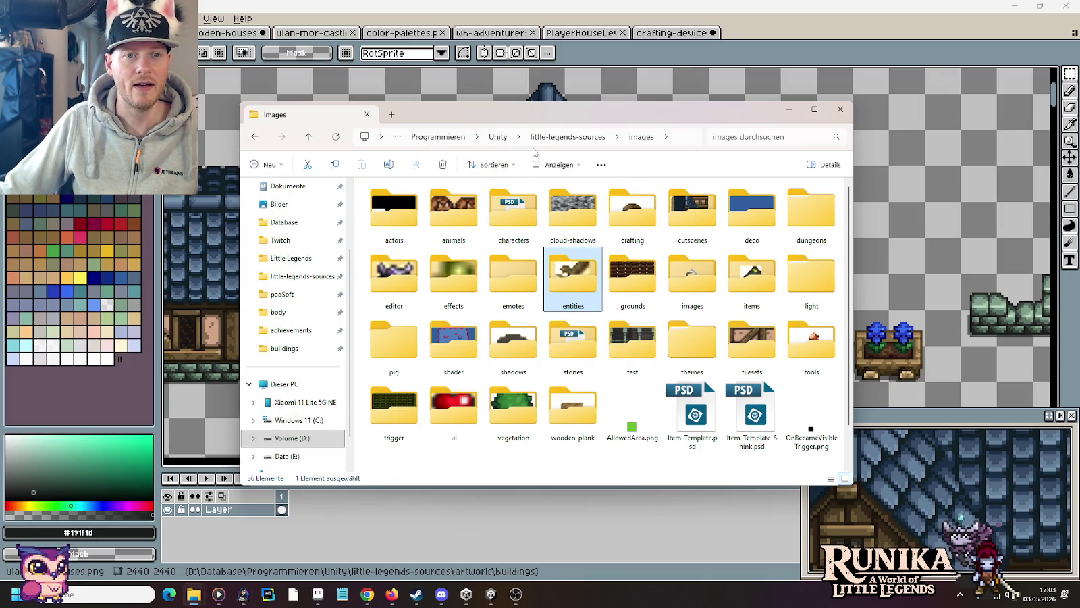
{"action": "left_click", "coordinate": [556, 136]}
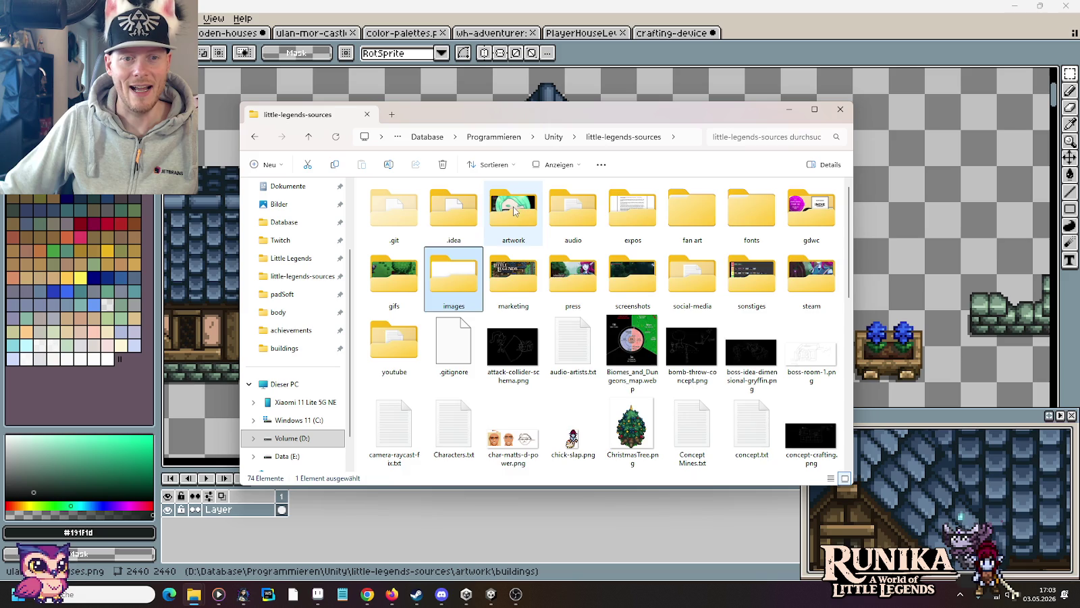
{"action": "double_click", "coordinate": [514, 210]}
{"action": "scroll", "coordinate": [514, 211], "scroll_direction": "down", "scroll_amount": 5}
{"action": "scroll", "coordinate": [516, 338], "scroll_direction": "up", "scroll_amount": 3}
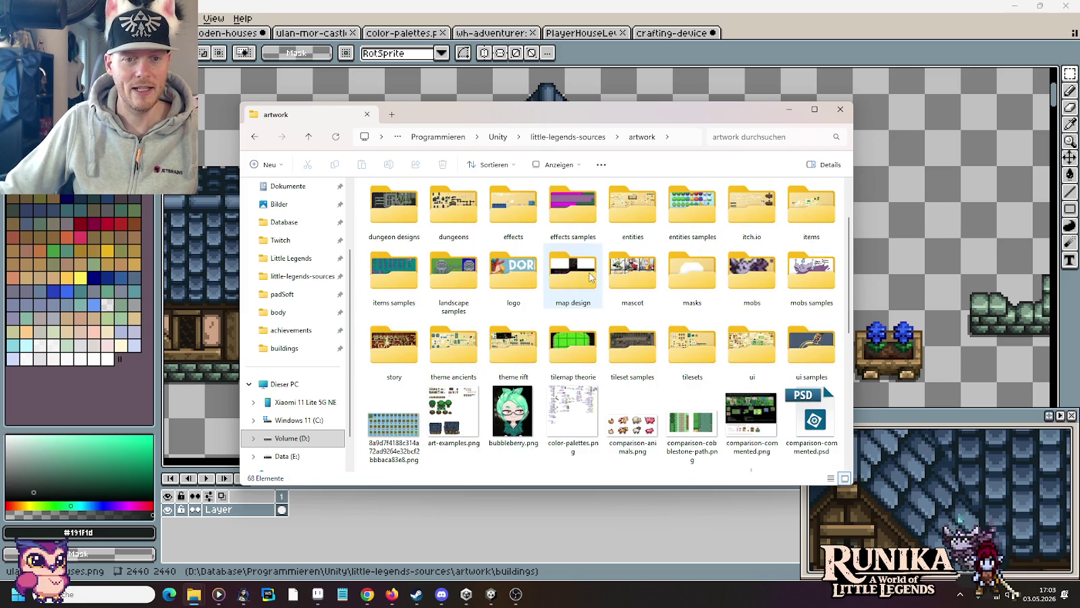
{"action": "double_click", "coordinate": [521, 410]}
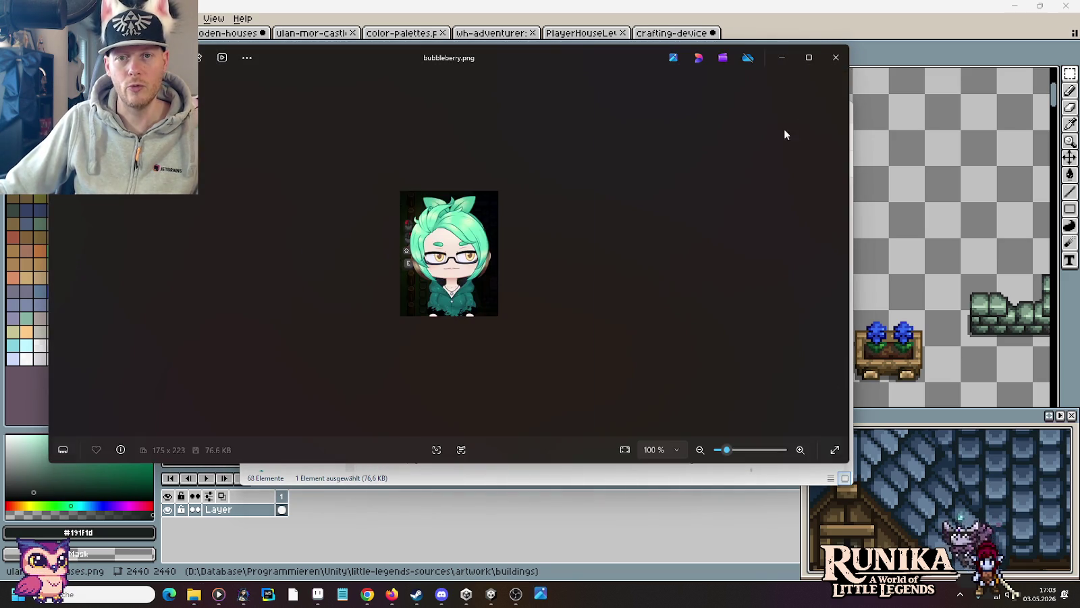
Step: View bubbleberry.png maximized and zoomed, then close it and return to Aseprite
{"action": "left_click", "coordinate": [808, 58]}
{"action": "scroll", "coordinate": [561, 258], "scroll_direction": "up", "scroll_amount": 5}
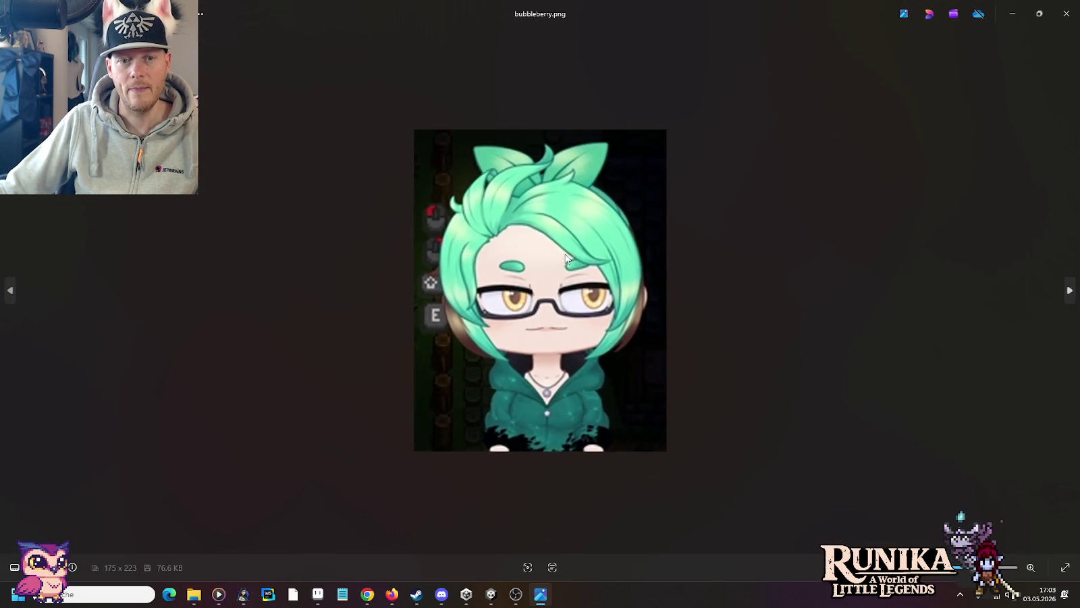
{"action": "scroll", "coordinate": [556, 196], "scroll_direction": "down", "scroll_amount": 1}
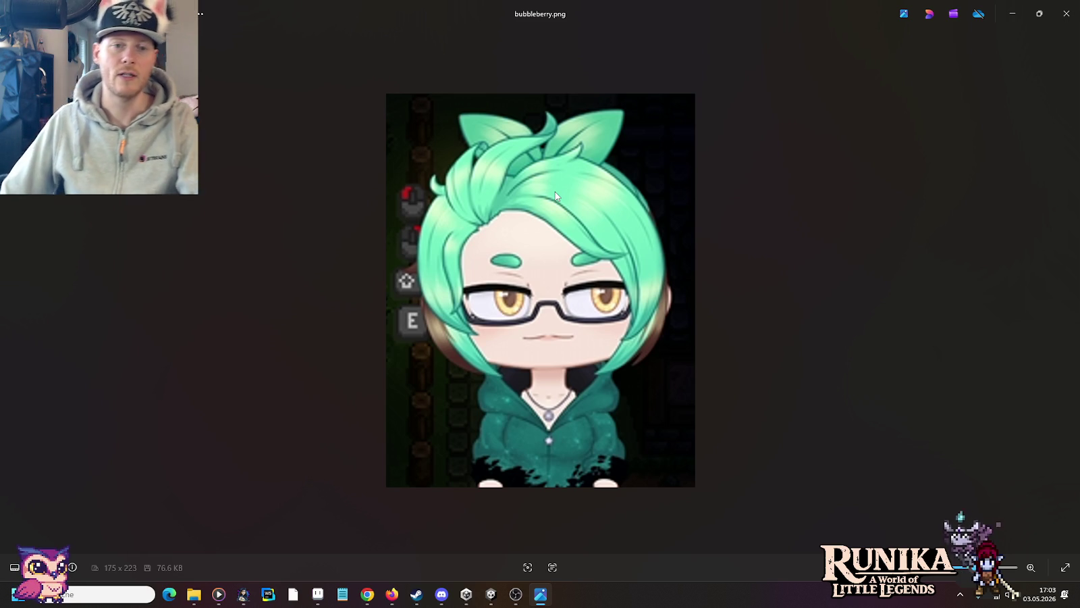
{"action": "left_click", "coordinate": [1059, 5]}
{"action": "left_click", "coordinate": [764, 54]}
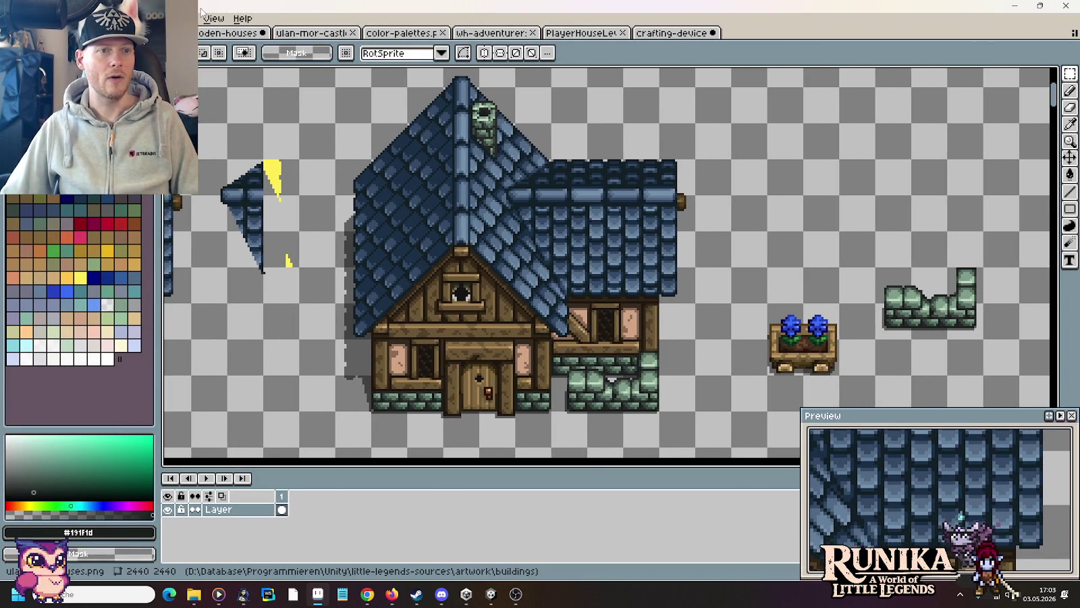
{"action": "scroll", "coordinate": [582, 287], "scroll_direction": "up", "scroll_amount": 3}
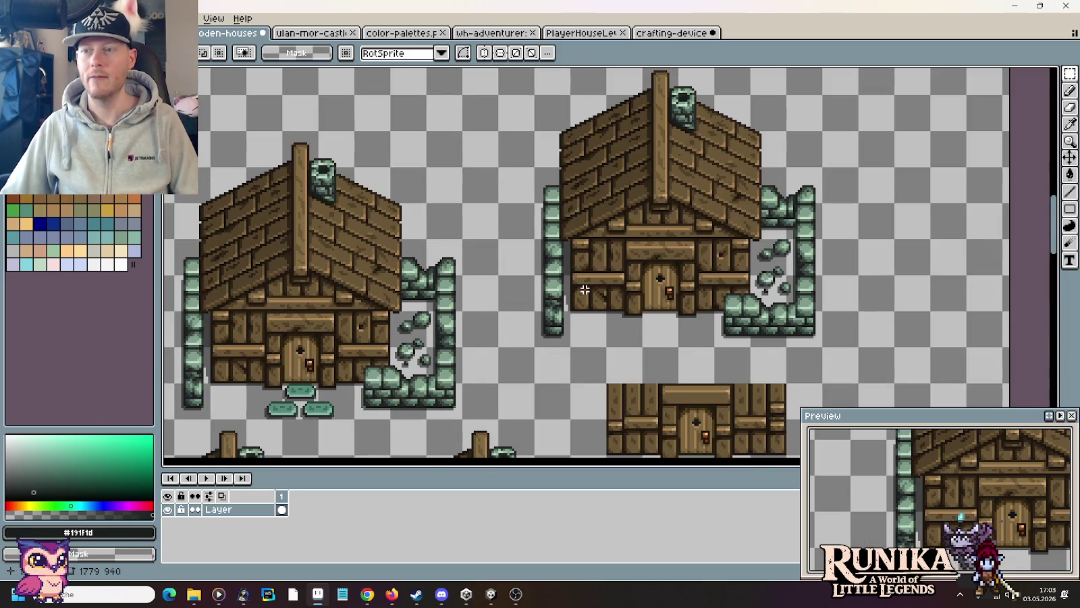
{"action": "mouse_move", "coordinate": [477, 332]}
{"action": "left_mouse_down"}
{"action": "mouse_move", "coordinate": [683, 309]}
{"action": "mouse_move", "coordinate": [709, 292]}
{"action": "left_mouse_up"}
{"action": "left_click_drag", "start_coordinate": [700, 374], "coordinate": [407, 81]}
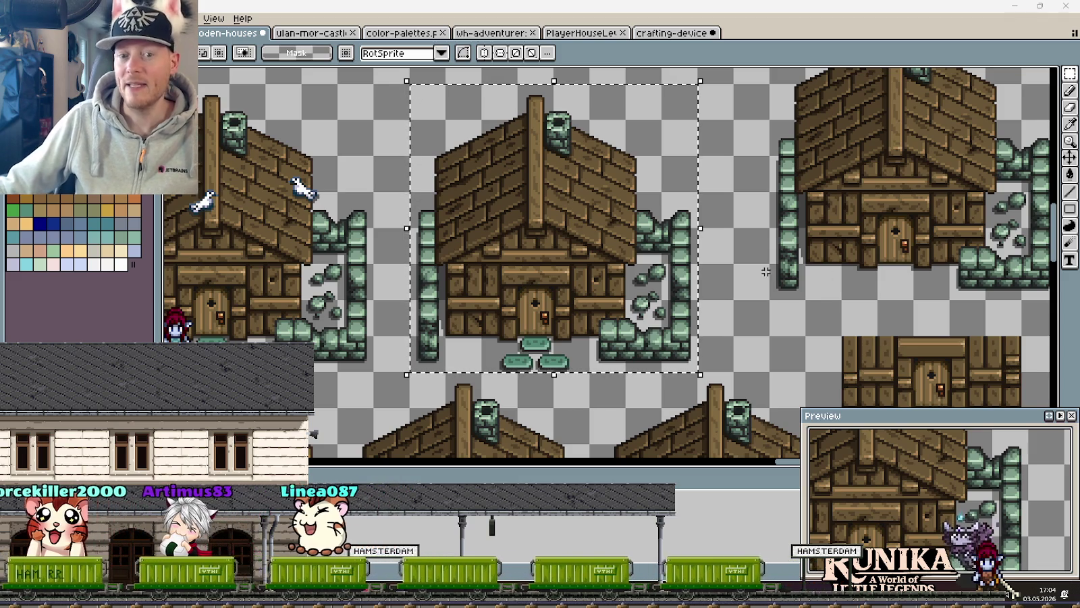
{"action": "left_click_drag", "start_coordinate": [790, 283], "coordinate": [778, 314]}
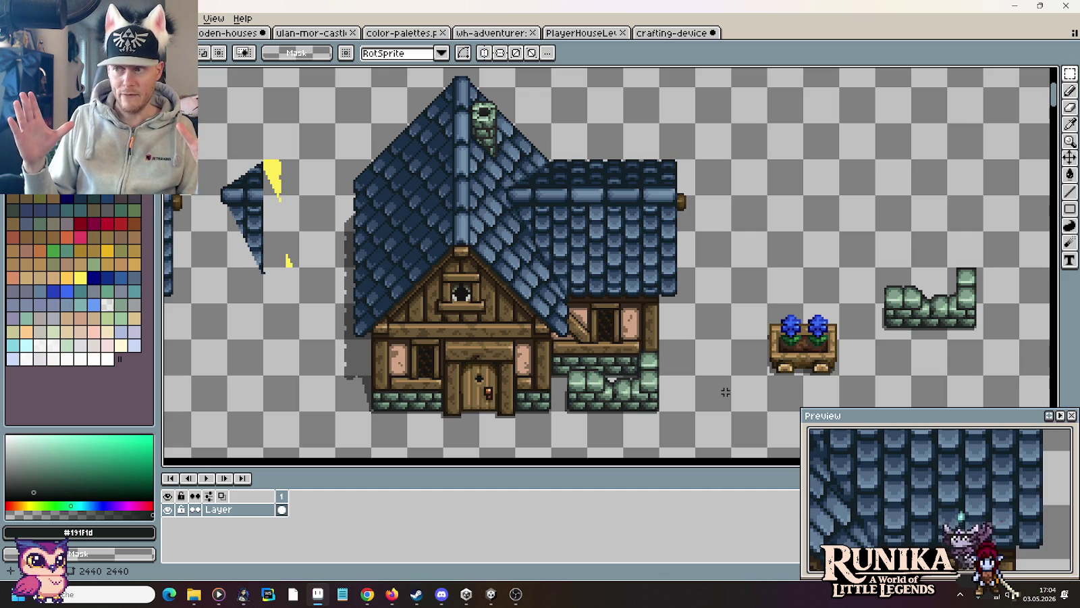
Step: Measure the blue-roofed house's wall and roof with marquee selections, then return to the crafting-device sprite
{"action": "left_click_drag", "start_coordinate": [553, 373], "coordinate": [369, 413]}
{"action": "left_click", "coordinate": [671, 396]}
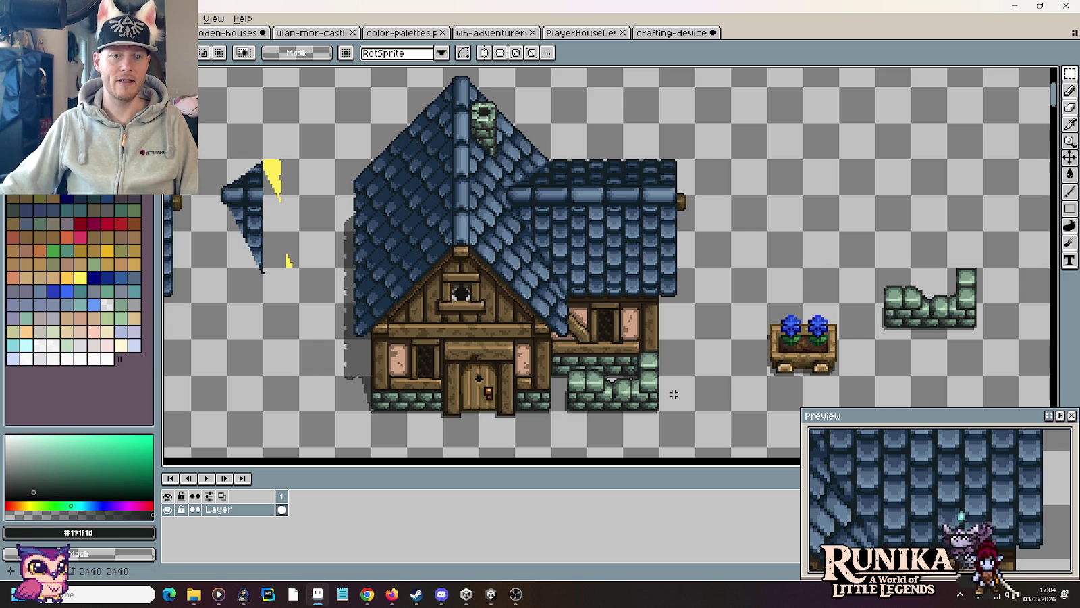
{"action": "left_click_drag", "start_coordinate": [385, 310], "coordinate": [525, 134]}
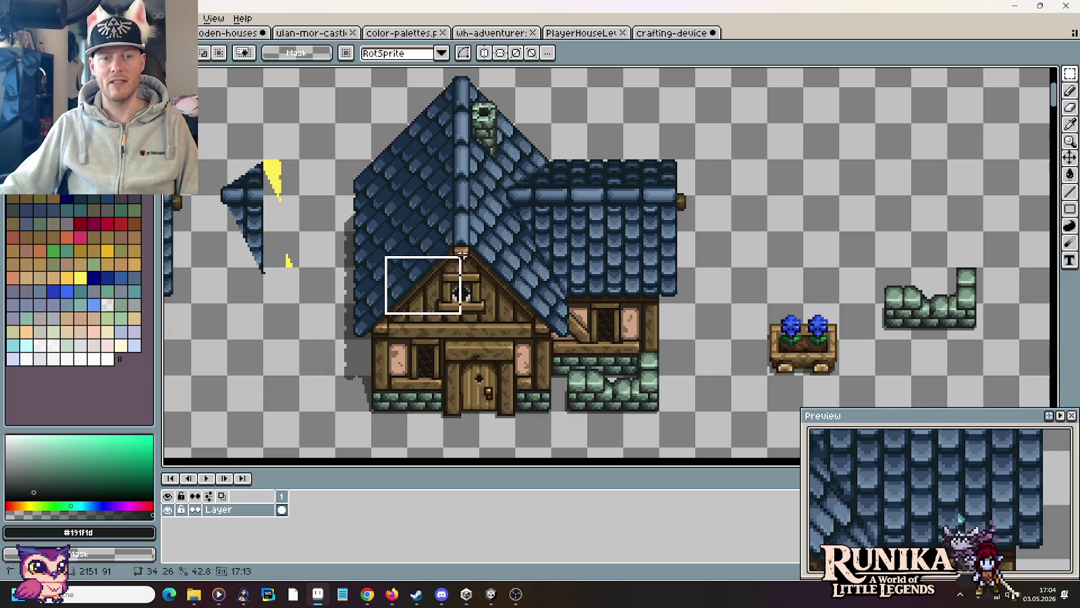
{"action": "left_click", "coordinate": [696, 336]}
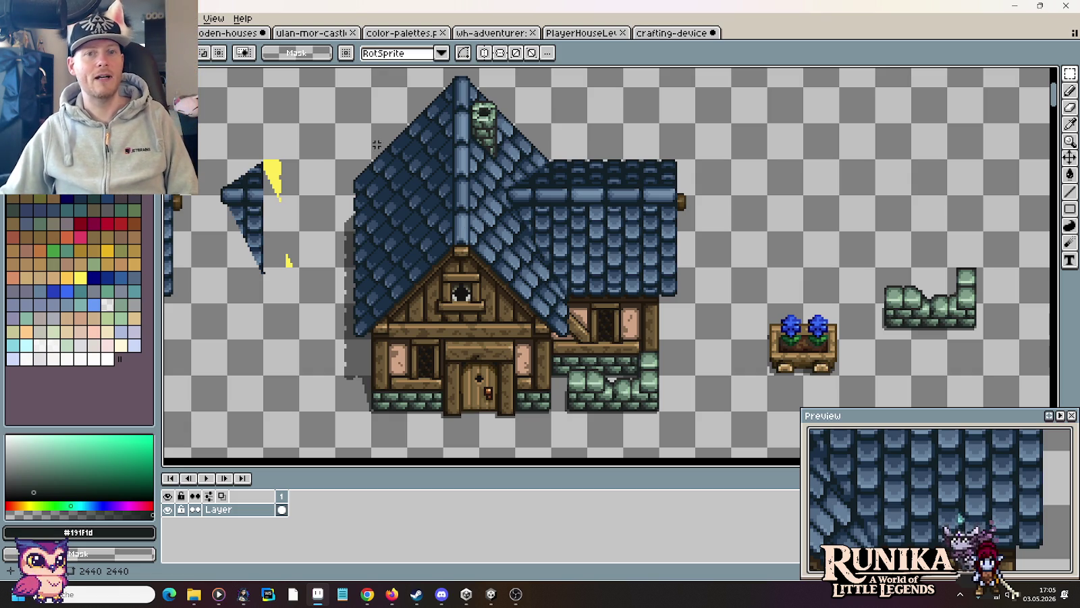
{"action": "left_click", "coordinate": [667, 34]}
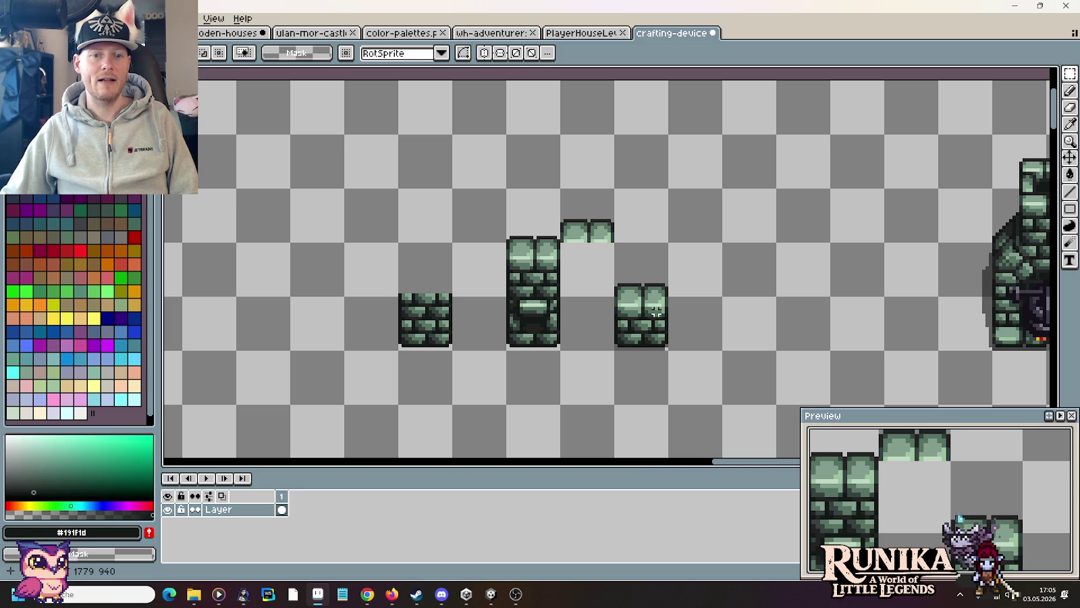
{"action": "left_click_drag", "start_coordinate": [740, 312], "coordinate": [648, 295]}
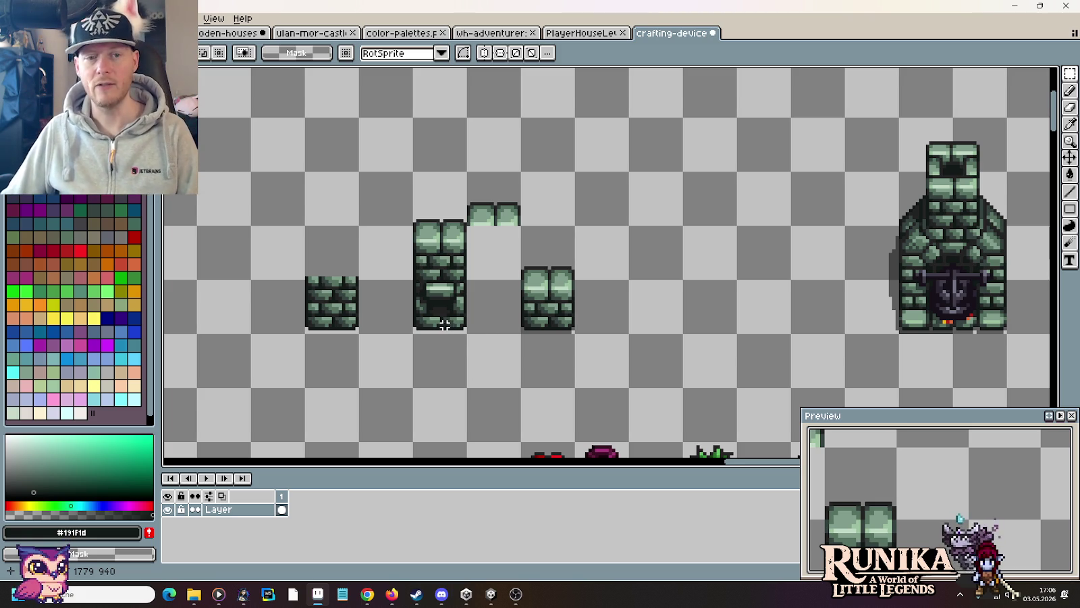
{"action": "scroll", "coordinate": [482, 336], "scroll_direction": "up", "scroll_amount": 2}
Step: Sample the column's dark and mid greens and paint test dots beside the column
{"action": "scroll", "coordinate": [413, 305], "scroll_direction": "up", "scroll_amount": 3}
{"action": "key", "text": "b"}
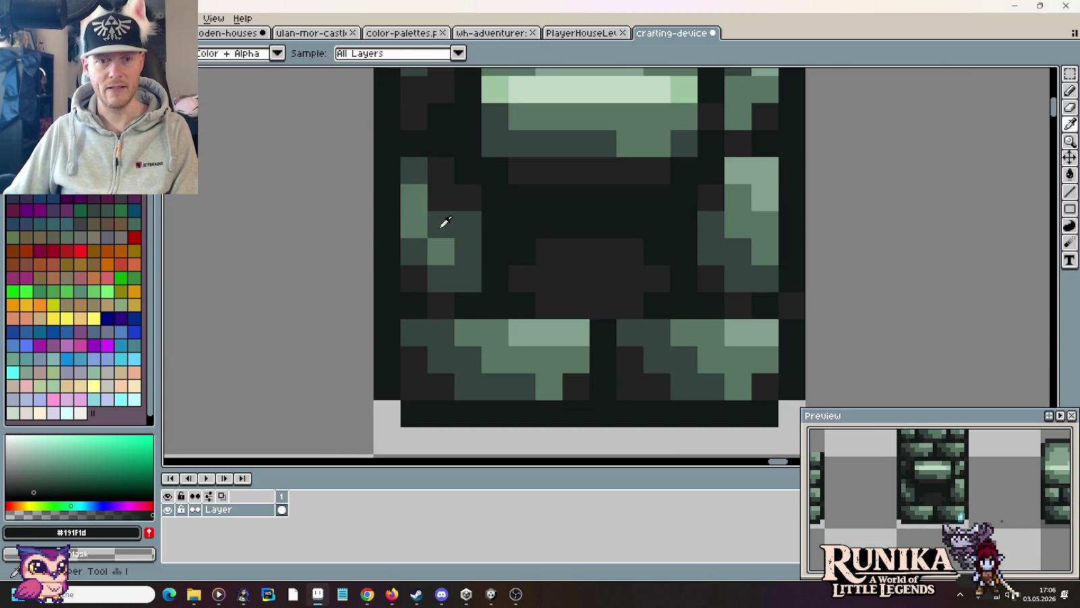
{"action": "left_click", "coordinate": [441, 224], "text": "alt"}
{"action": "right_click", "coordinate": [414, 197]}
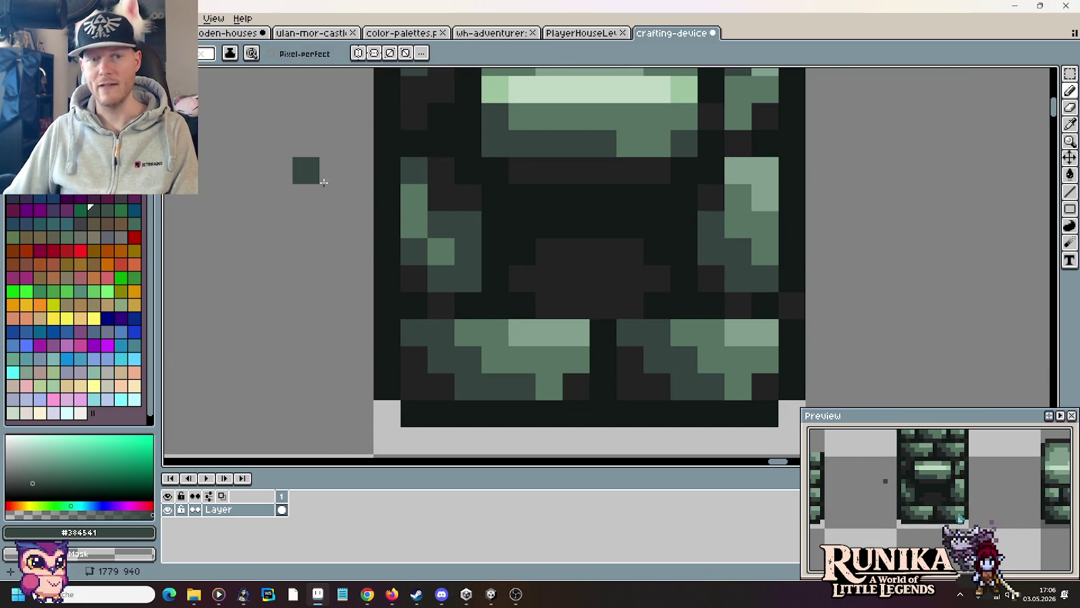
{"action": "left_click", "coordinate": [441, 197]}
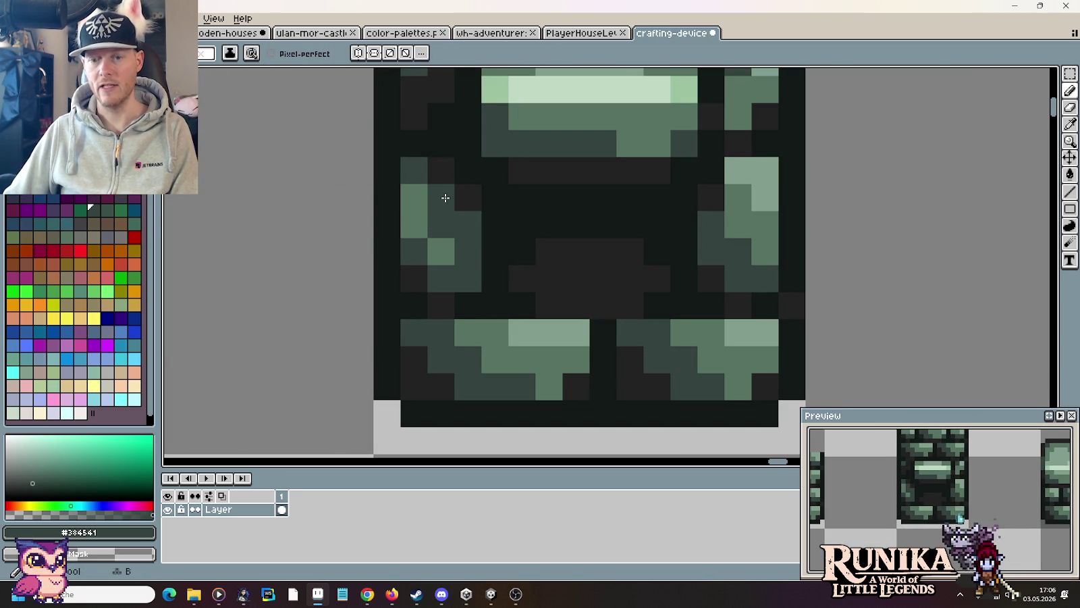
{"action": "scroll", "coordinate": [280, 169], "scroll_direction": "down", "scroll_amount": 3}
{"action": "left_click", "coordinate": [336, 175], "text": "alt"}
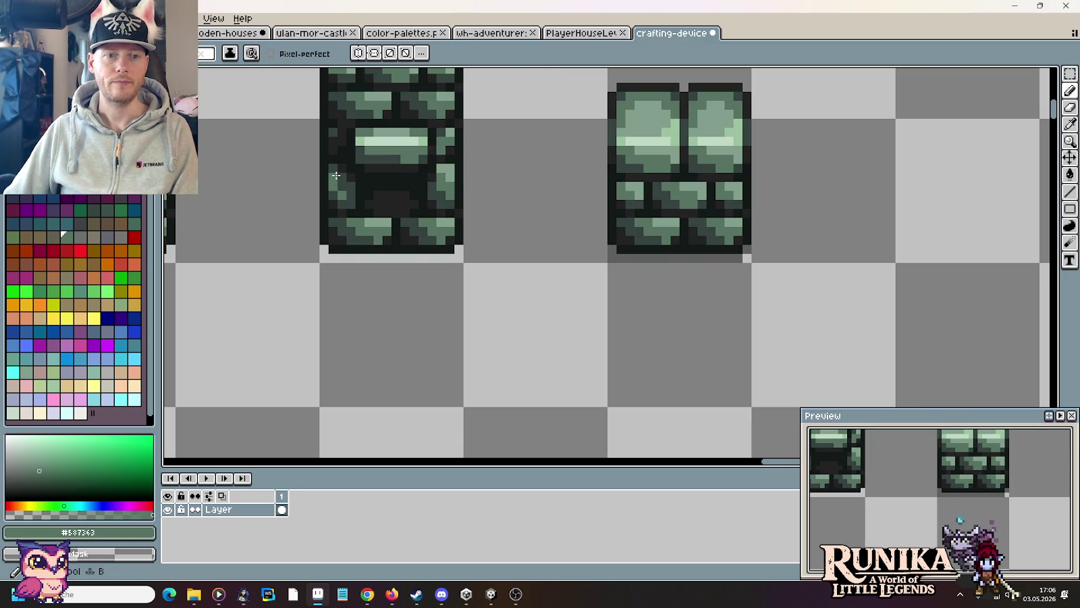
Step: Re-sample the dark green #384541 and check smelting furnace reference images in the browser
{"action": "left_click_drag", "start_coordinate": [514, 244], "coordinate": [730, 335]}
{"action": "scroll", "coordinate": [599, 308], "scroll_direction": "up", "scroll_amount": 1}
{"action": "scroll", "coordinate": [466, 209], "scroll_direction": "up", "scroll_amount": 1}
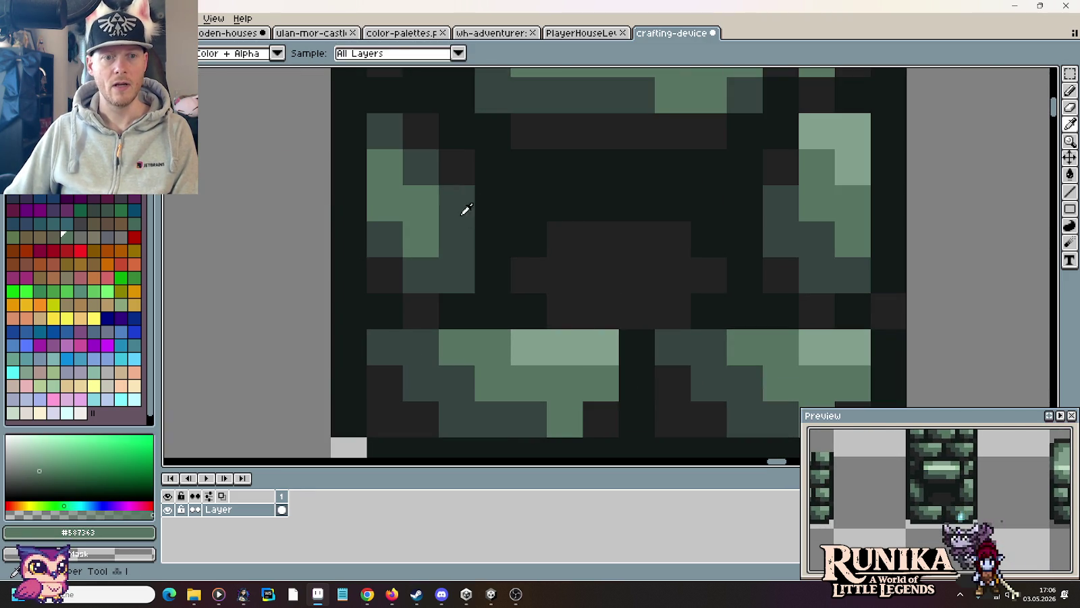
{"action": "left_click", "coordinate": [466, 209], "text": "alt"}
{"action": "scroll", "coordinate": [633, 225], "scroll_direction": "down", "scroll_amount": 1}
{"action": "scroll", "coordinate": [633, 225], "scroll_direction": "down", "scroll_amount": 1}
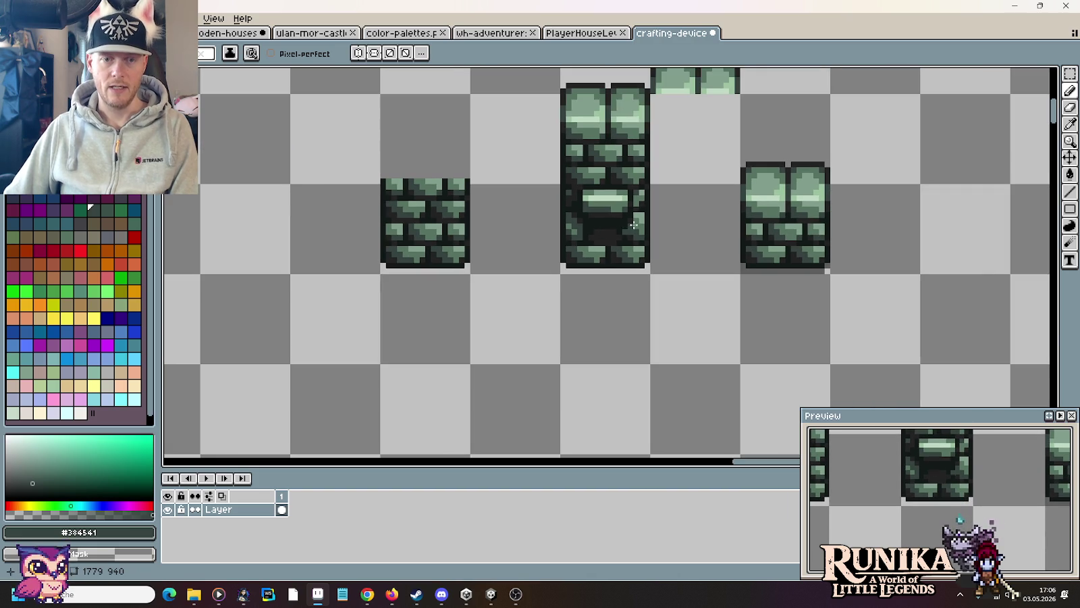
{"action": "left_click", "coordinate": [376, 594]}
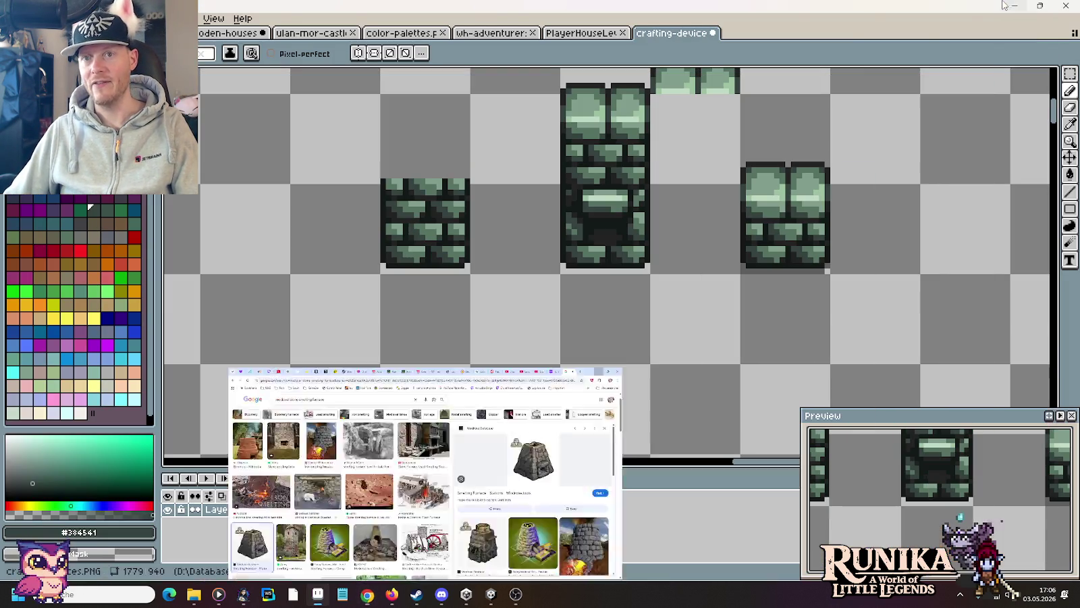
{"action": "left_click", "coordinate": [1015, 11]}
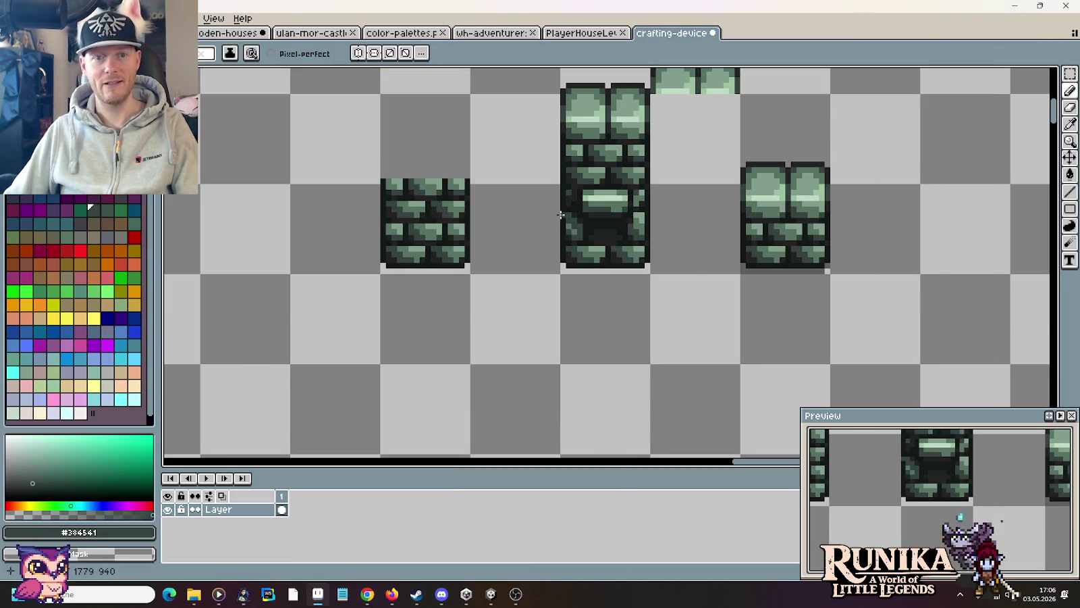
Step: Paint dark pixels into the tall column's lower bricks to form a shadowed opening
{"action": "scroll", "coordinate": [608, 270], "scroll_direction": "up", "scroll_amount": 3}
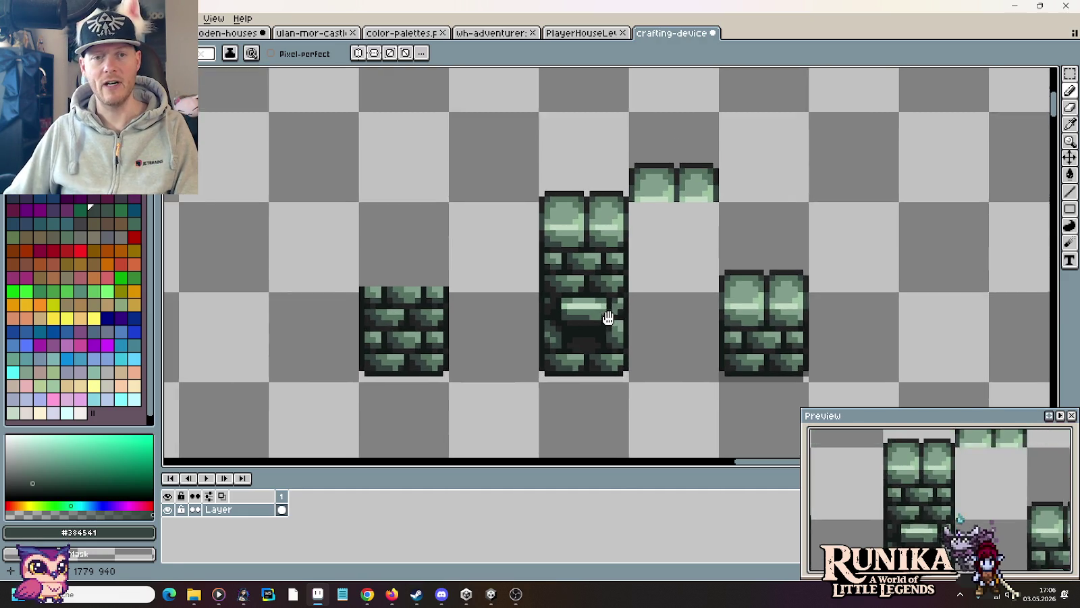
{"action": "key", "text": "m"}
{"action": "left_click_drag", "start_coordinate": [717, 211], "coordinate": [699, 256]}
{"action": "scroll", "coordinate": [699, 257], "scroll_direction": "up", "scroll_amount": 1}
{"action": "scroll", "coordinate": [705, 250], "scroll_direction": "up", "scroll_amount": 2}
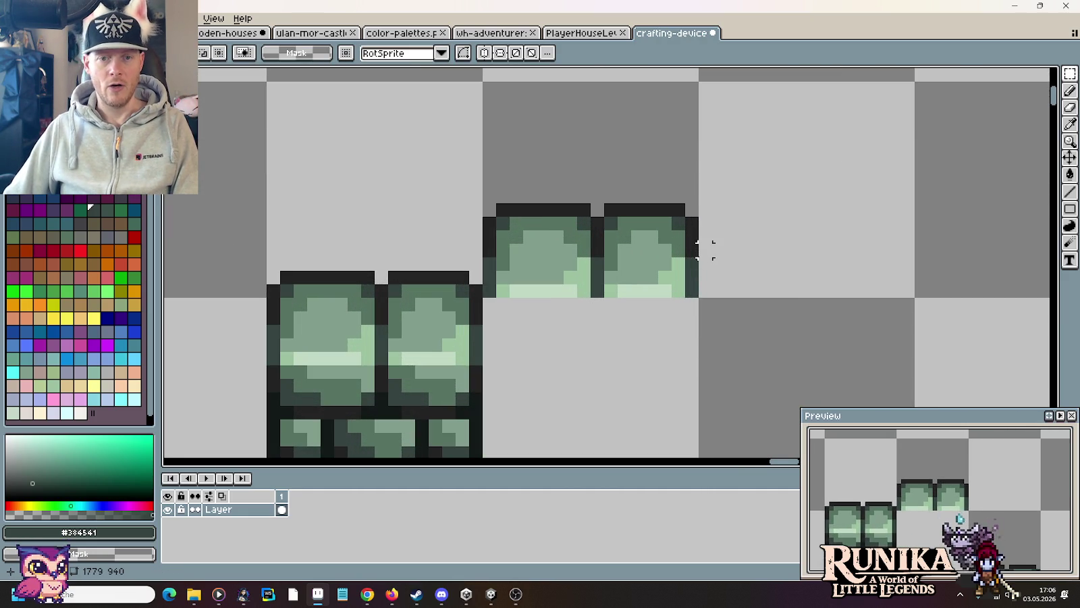
{"action": "scroll", "coordinate": [698, 248], "scroll_direction": "down", "scroll_amount": 1}
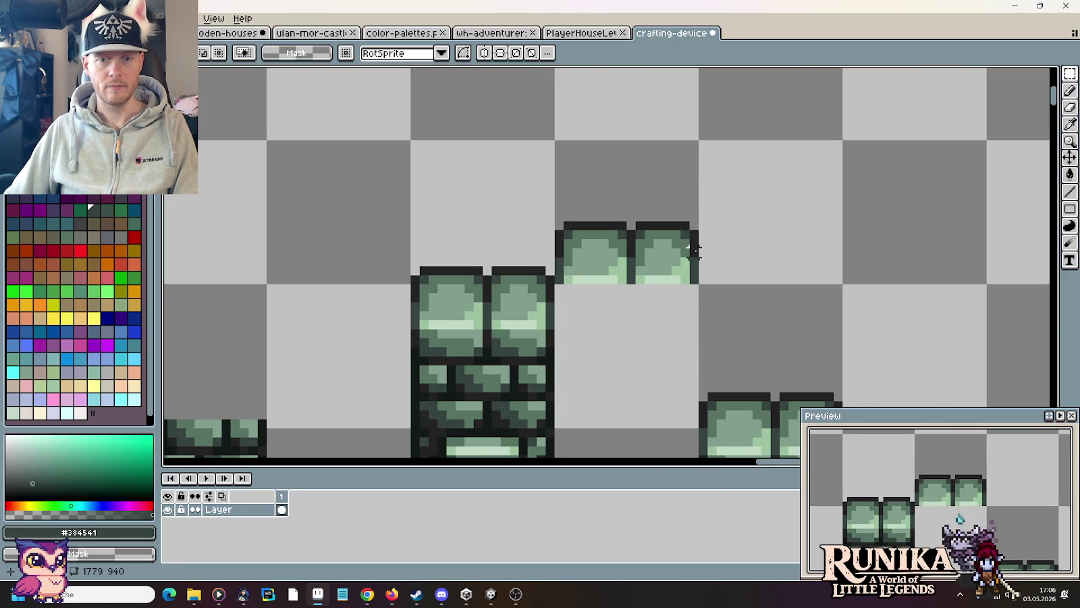
{"action": "left_click_drag", "start_coordinate": [657, 307], "coordinate": [748, 196]}
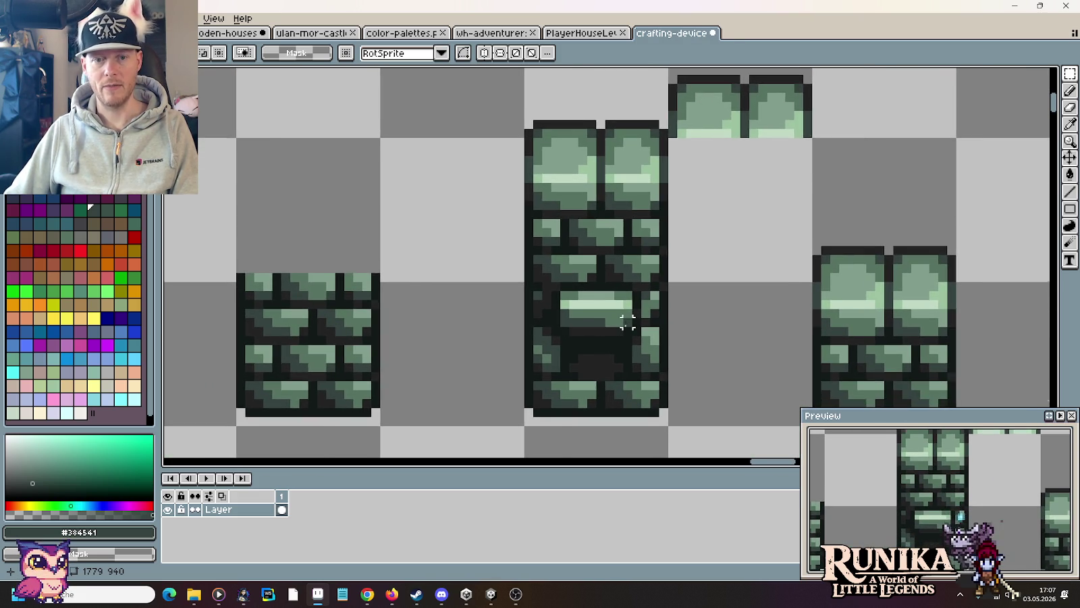
{"action": "scroll", "coordinate": [628, 313], "scroll_direction": "down", "scroll_amount": 1}
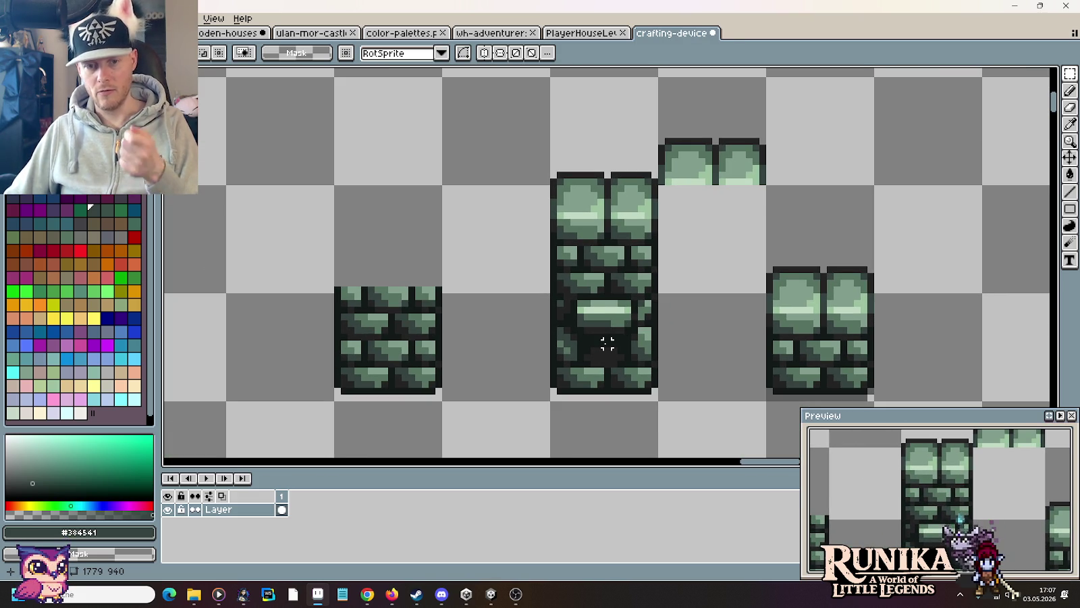
{"action": "left_click_drag", "start_coordinate": [607, 345], "coordinate": [601, 365]}
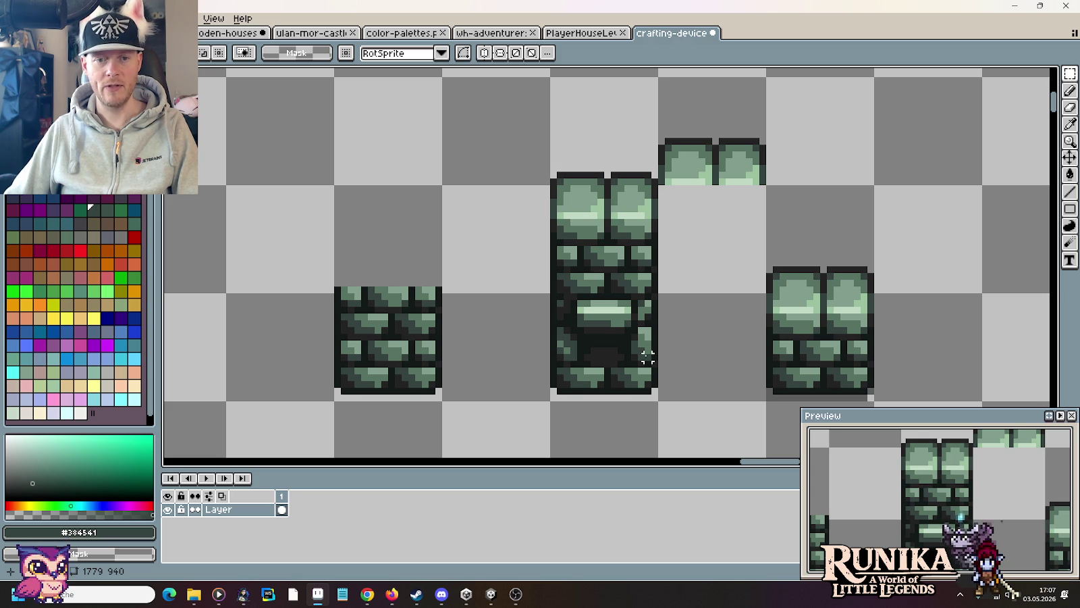
{"action": "scroll", "coordinate": [647, 356], "scroll_direction": "down", "scroll_amount": 1}
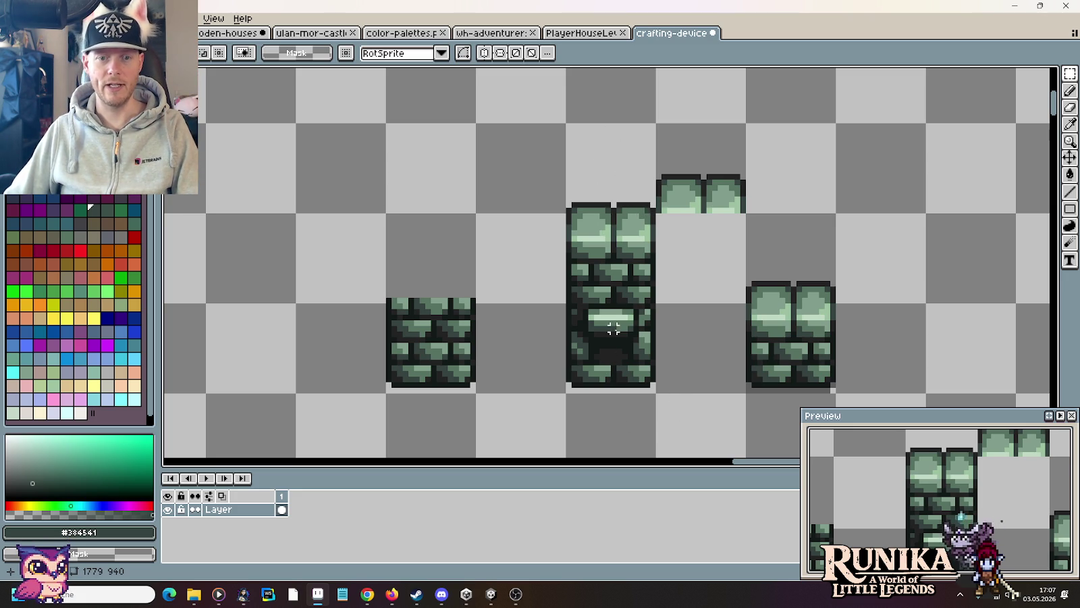
{"action": "left_click_drag", "start_coordinate": [740, 164], "coordinate": [726, 215]}
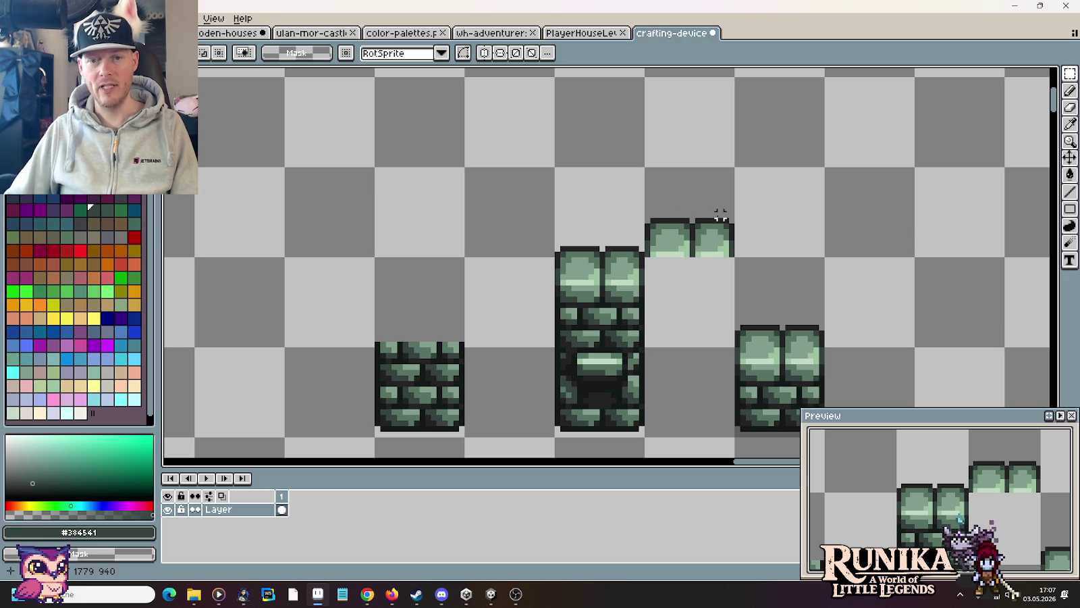
Step: Copy the two-stone cap strip above the original and nudge the upper stones down one pixel
{"action": "mouse_move", "coordinate": [737, 197]}
{"action": "left_mouse_down"}
{"action": "mouse_move", "coordinate": [689, 262]}
{"action": "mouse_move", "coordinate": [648, 292]}
{"action": "left_mouse_up"}
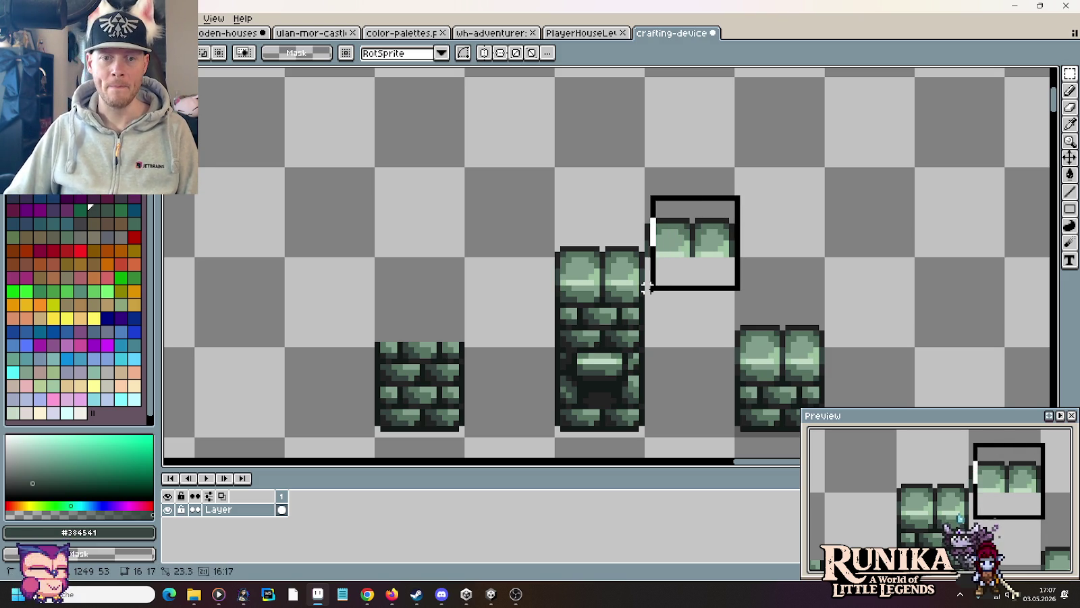
{"action": "mouse_move", "coordinate": [685, 262]}
{"action": "left_mouse_down"}
{"action": "mouse_move", "coordinate": [685, 193]}
{"action": "mouse_move", "coordinate": [675, 190]}
{"action": "mouse_move", "coordinate": [680, 202]}
{"action": "left_mouse_up"}
{"action": "left_click", "coordinate": [793, 198]}
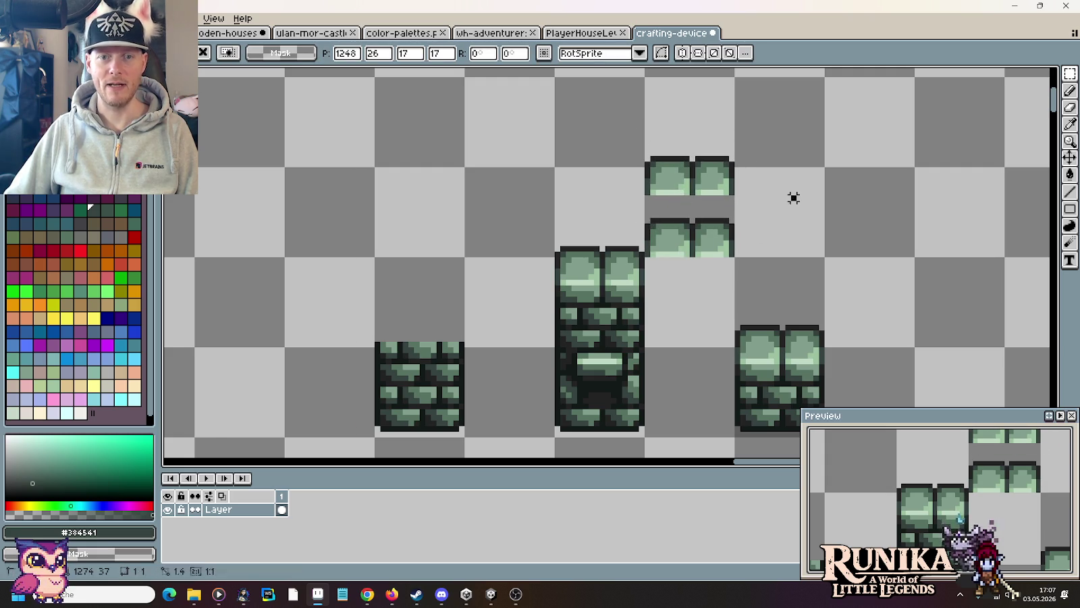
{"action": "scroll", "coordinate": [672, 159], "scroll_direction": "up", "scroll_amount": 3}
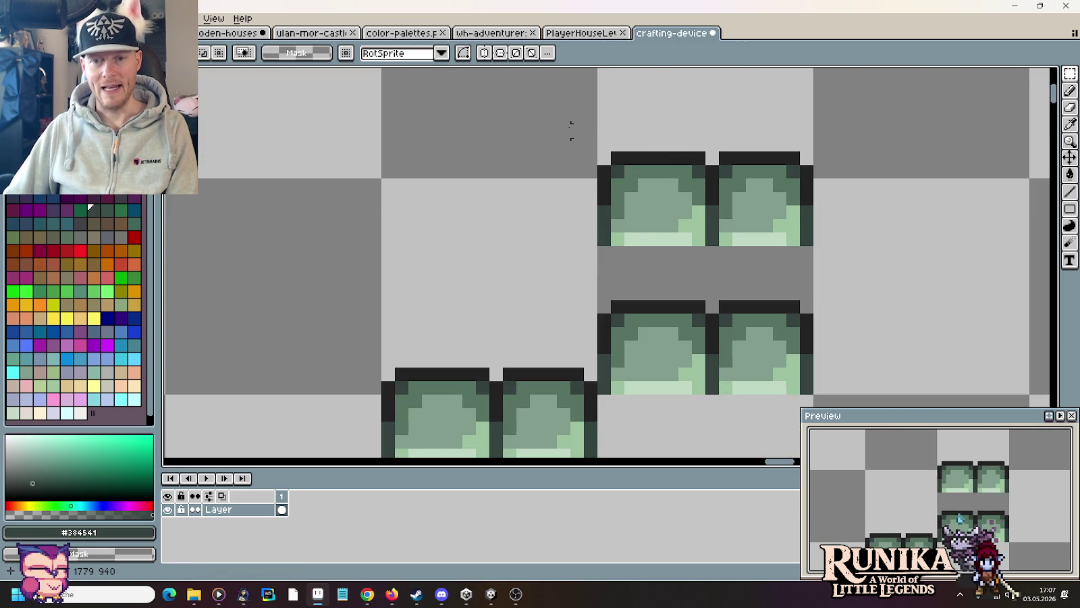
{"action": "mouse_move", "coordinate": [572, 131]}
{"action": "left_mouse_down"}
{"action": "mouse_move", "coordinate": [826, 187]}
{"action": "mouse_move", "coordinate": [826, 204]}
{"action": "left_mouse_up"}
{"action": "key", "text": "Down"}
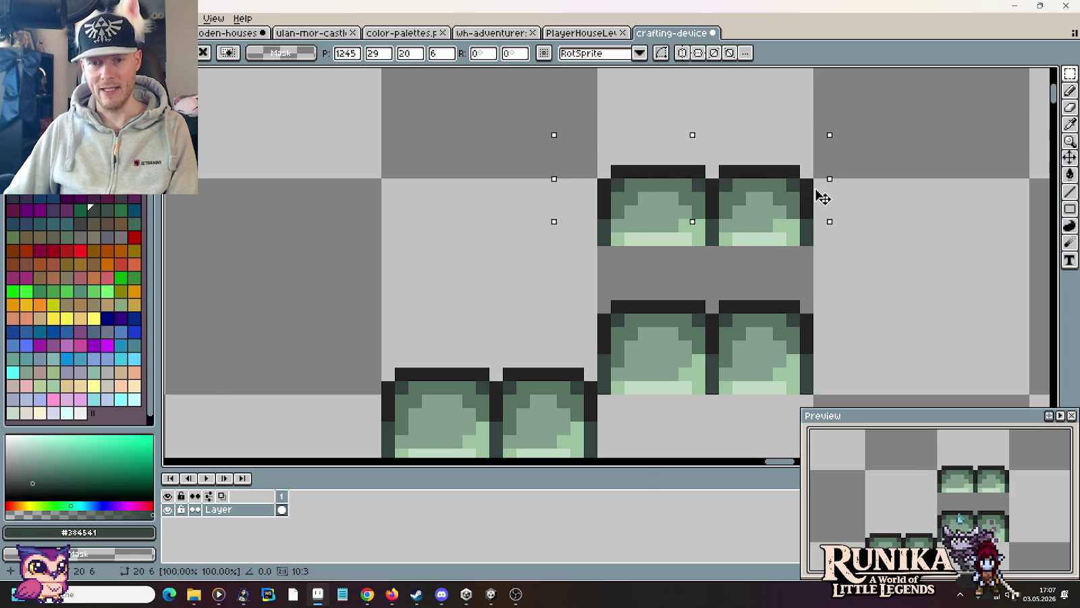
{"action": "key", "text": "ctrl+d"}
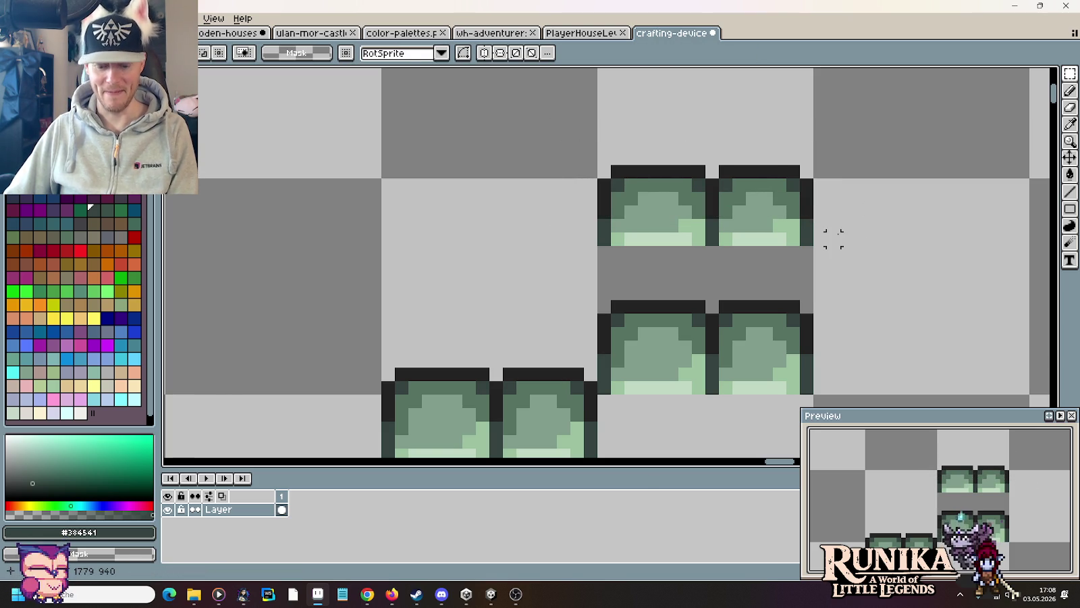
Step: Sample outline colour #282828, shift the upper seam one pixel left, and reset the lower stones
{"action": "key", "text": "b"}
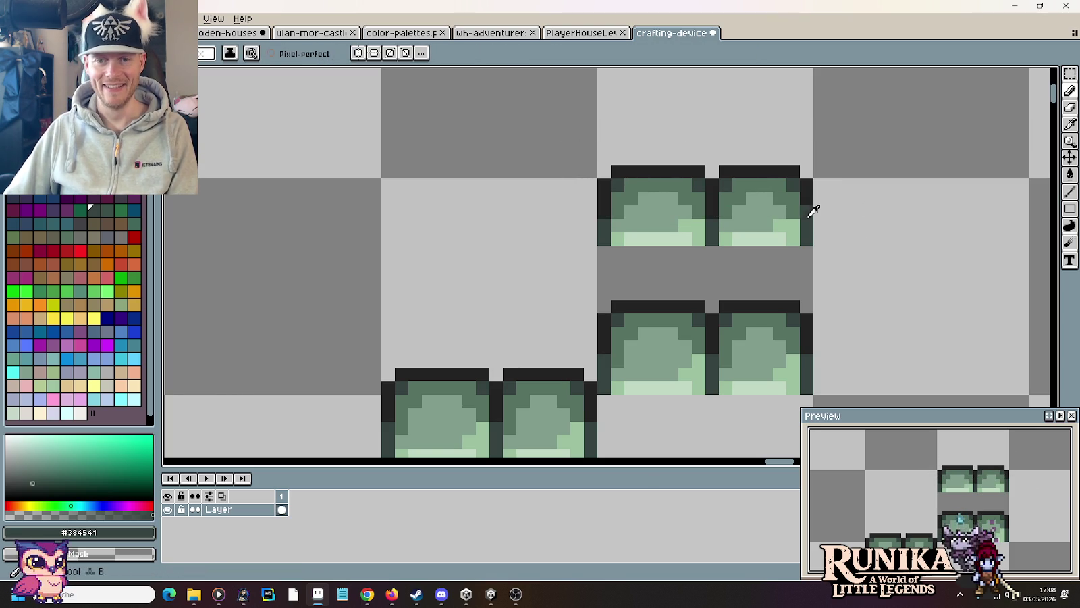
{"action": "left_click", "coordinate": [807, 216], "text": "alt"}
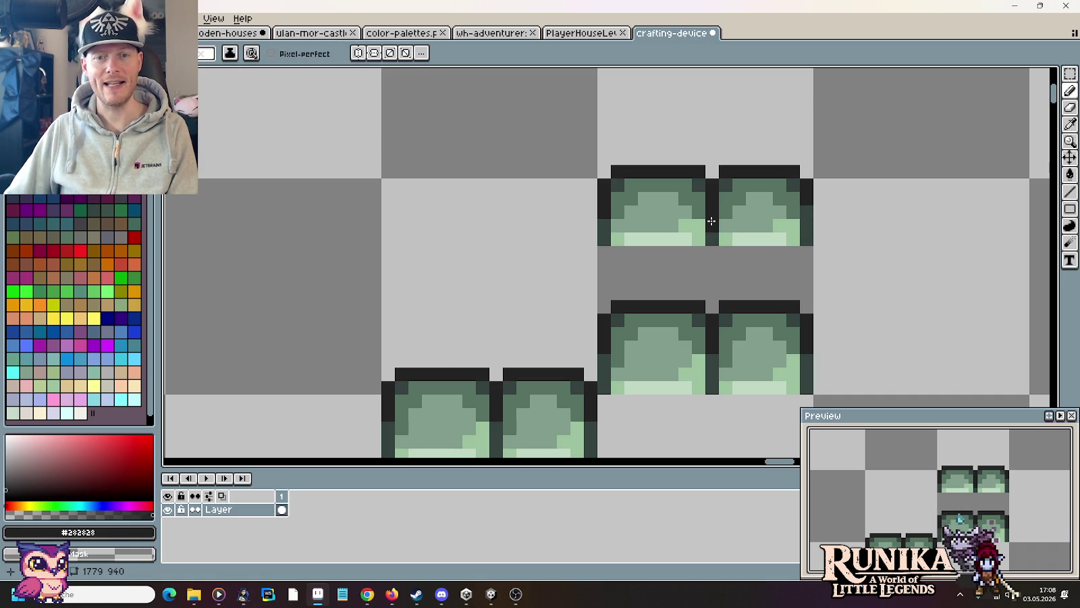
{"action": "key", "text": "m"}
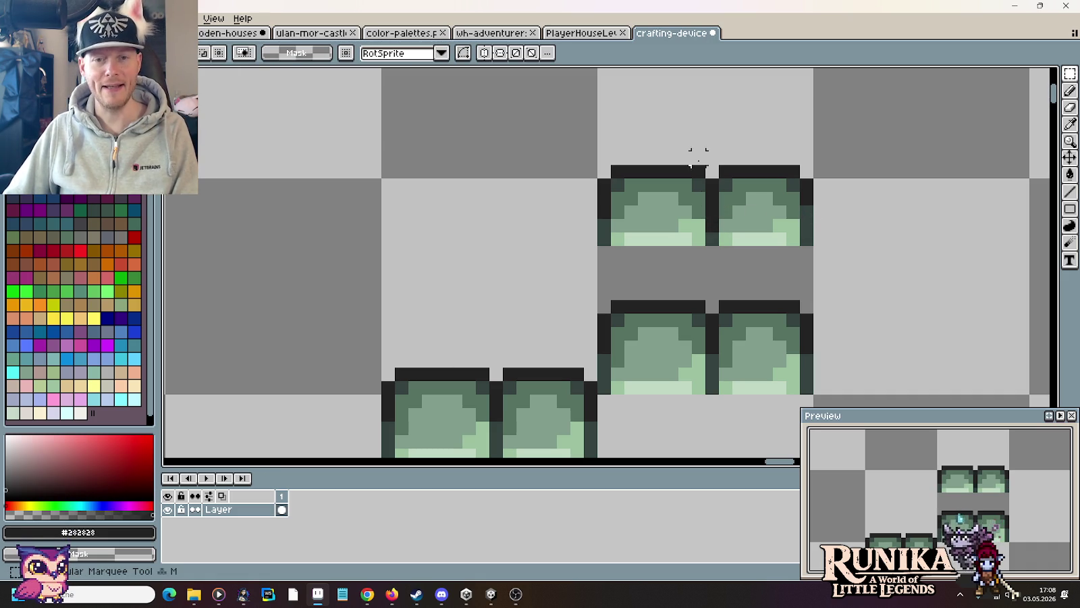
{"action": "mouse_move", "coordinate": [651, 139]}
{"action": "left_mouse_down"}
{"action": "mouse_move", "coordinate": [746, 274]}
{"action": "mouse_move", "coordinate": [722, 250]}
{"action": "left_mouse_up"}
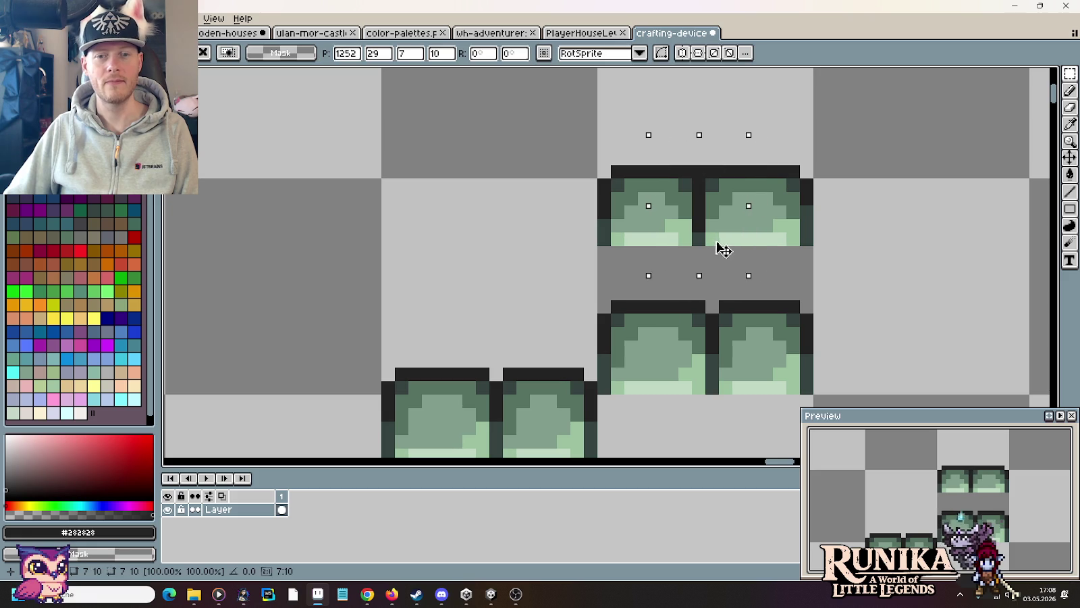
{"action": "left_click", "coordinate": [791, 256]}
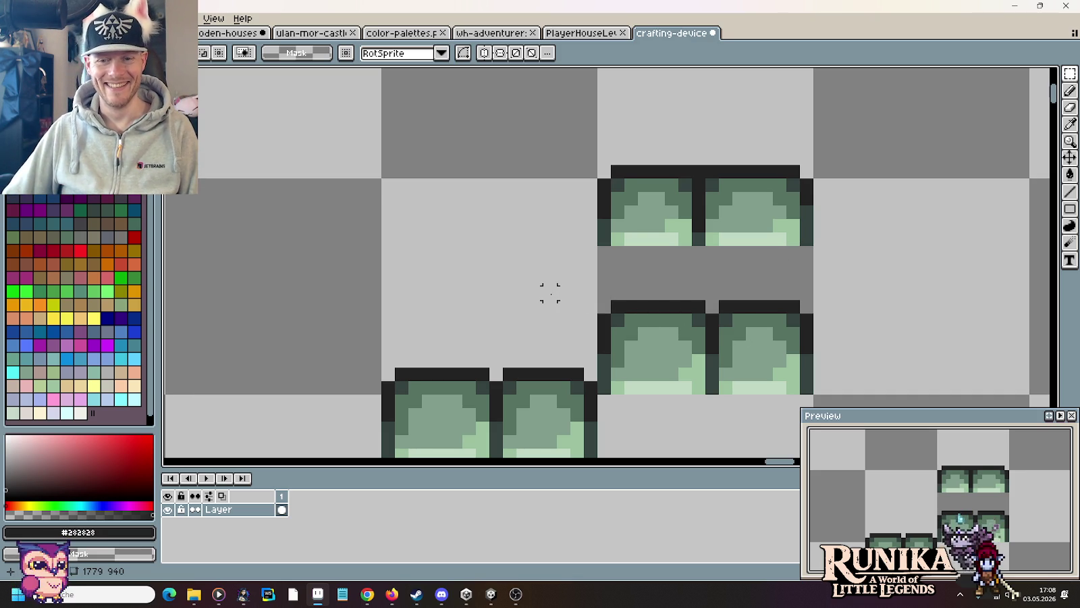
{"action": "left_click_drag", "start_coordinate": [543, 297], "coordinate": [897, 369]}
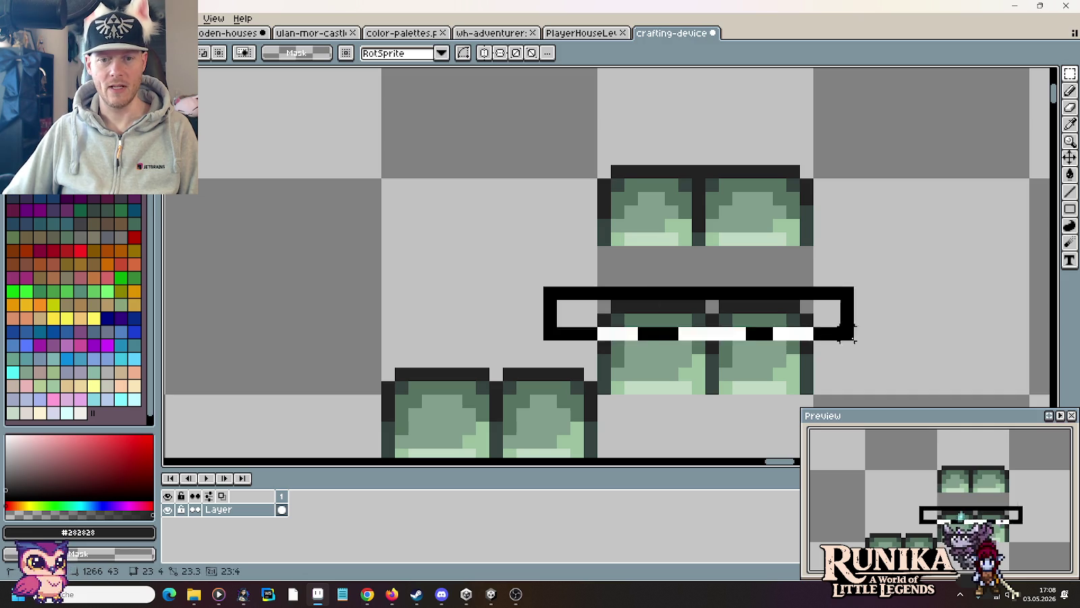
{"action": "key", "text": "ctrl+d"}
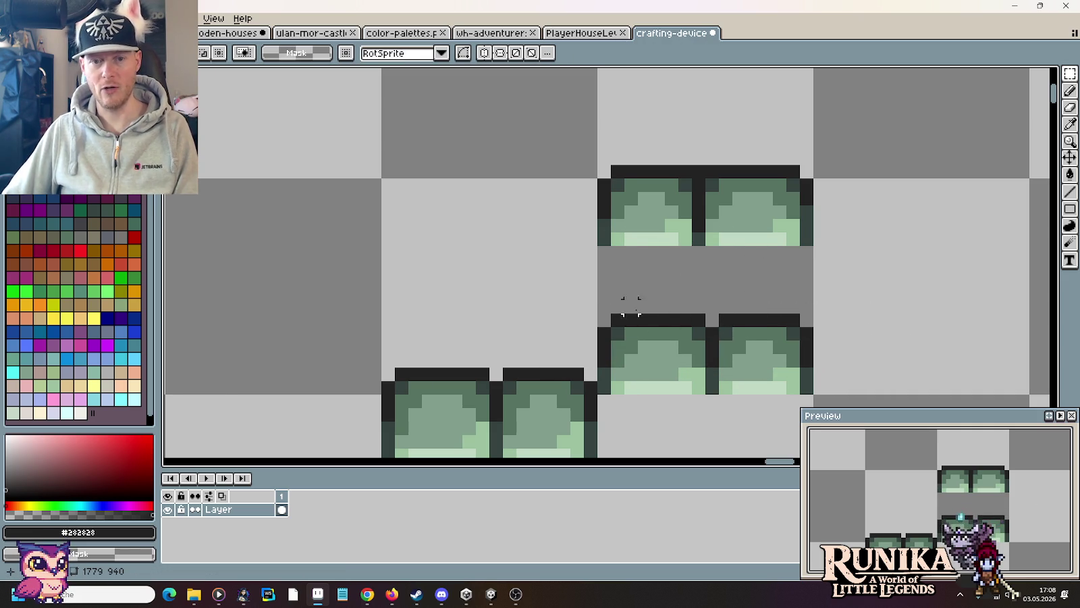
{"action": "scroll", "coordinate": [791, 305], "scroll_direction": "down", "scroll_amount": 3}
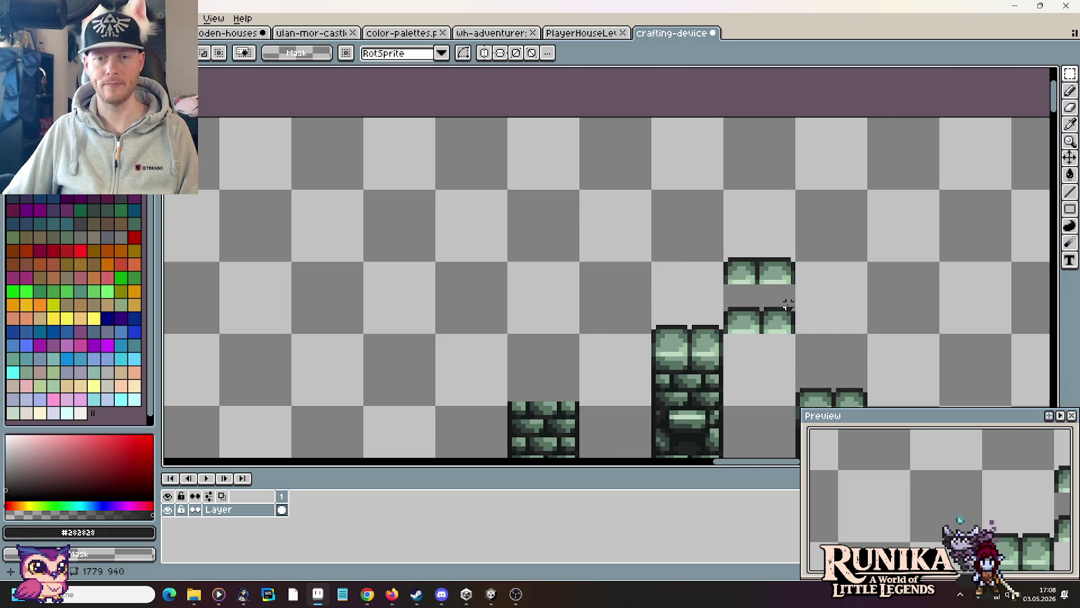
Step: Copy the furnace tower's 16x18 top block onto the tall middle column
{"action": "scroll", "coordinate": [839, 322], "scroll_direction": "down", "scroll_amount": 1}
{"action": "mouse_move", "coordinate": [864, 323]}
{"action": "left_mouse_down"}
{"action": "mouse_move", "coordinate": [357, 245]}
{"action": "mouse_move", "coordinate": [779, 300]}
{"action": "mouse_move", "coordinate": [349, 241]}
{"action": "left_mouse_up"}
{"action": "scroll", "coordinate": [687, 174], "scroll_direction": "up", "scroll_amount": 2}
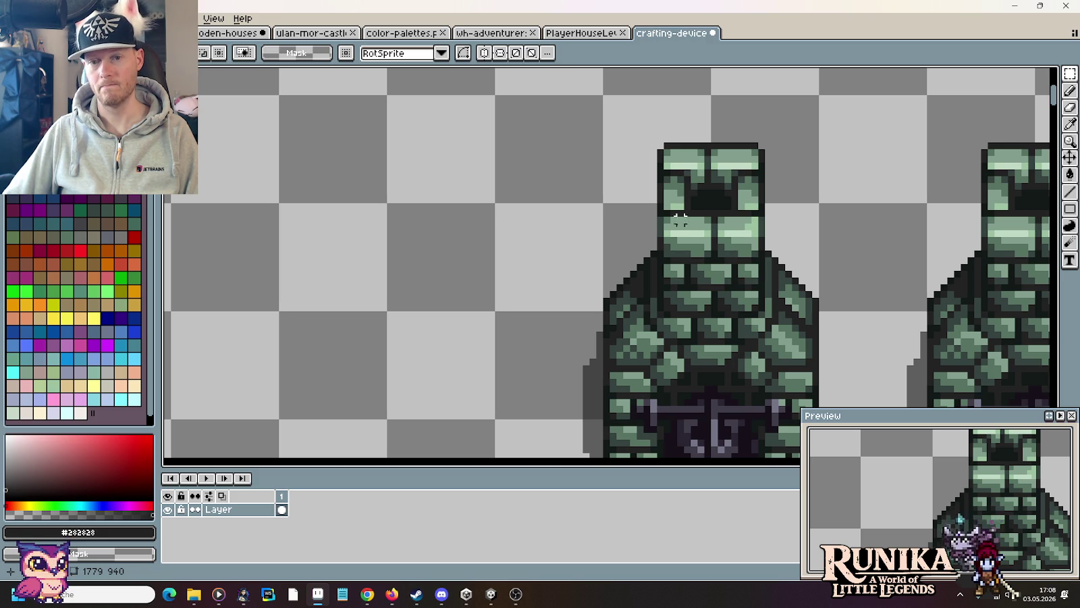
{"action": "left_click_drag", "start_coordinate": [660, 260], "coordinate": [763, 144]}
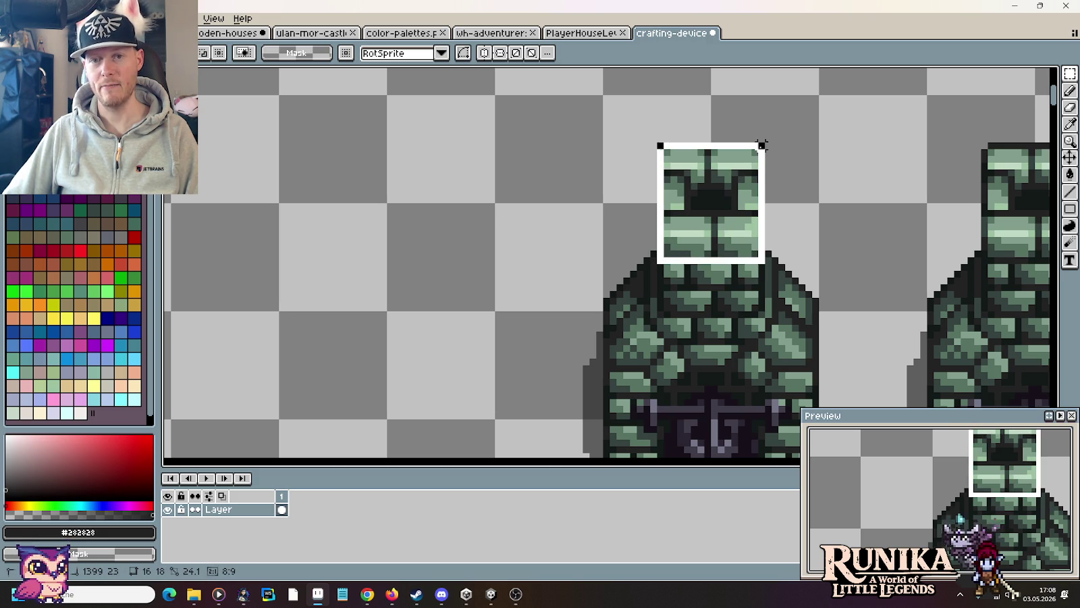
{"action": "mouse_move", "coordinate": [740, 193]}
{"action": "left_mouse_down"}
{"action": "mouse_move", "coordinate": [332, 176]}
{"action": "mouse_move", "coordinate": [662, 395]}
{"action": "mouse_move", "coordinate": [536, 157]}
{"action": "mouse_move", "coordinate": [520, 164]}
{"action": "left_mouse_up"}
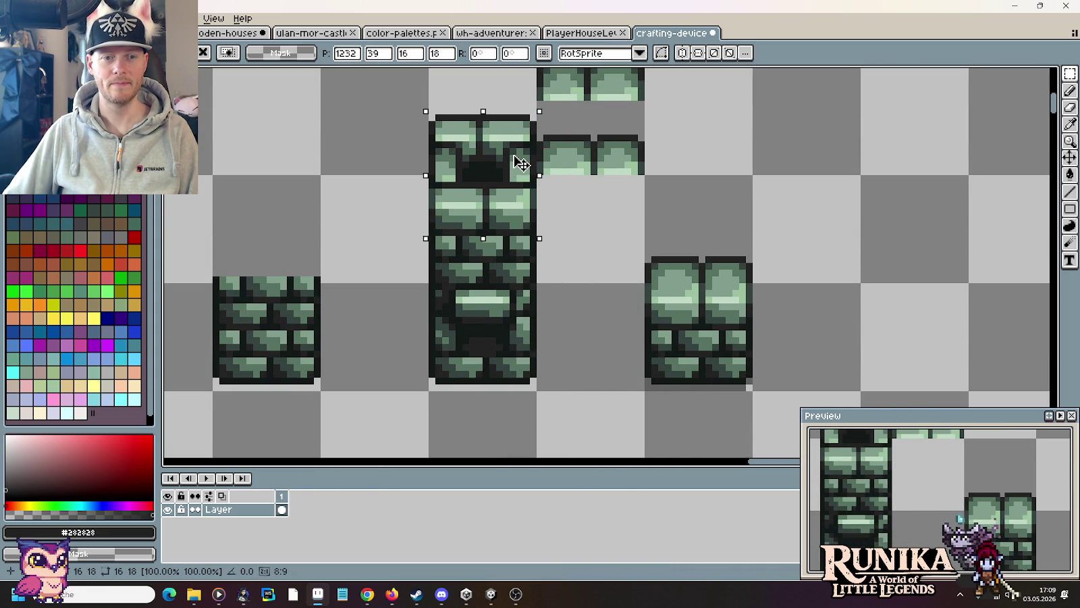
{"action": "left_click", "coordinate": [707, 164]}
Step: Delete the loose cap strips beside the column
{"action": "left_click_drag", "start_coordinate": [659, 176], "coordinate": [730, 259]}
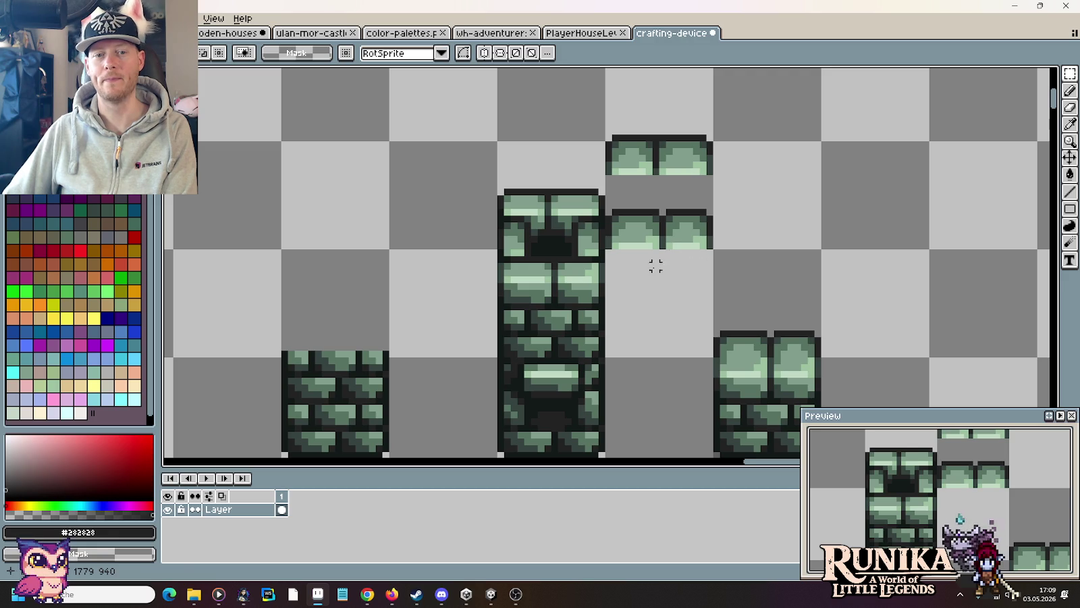
{"action": "left_click_drag", "start_coordinate": [652, 266], "coordinate": [642, 131]}
{"action": "key", "text": "Delete"}
{"action": "scroll", "coordinate": [736, 197], "scroll_direction": "down", "scroll_amount": 1}
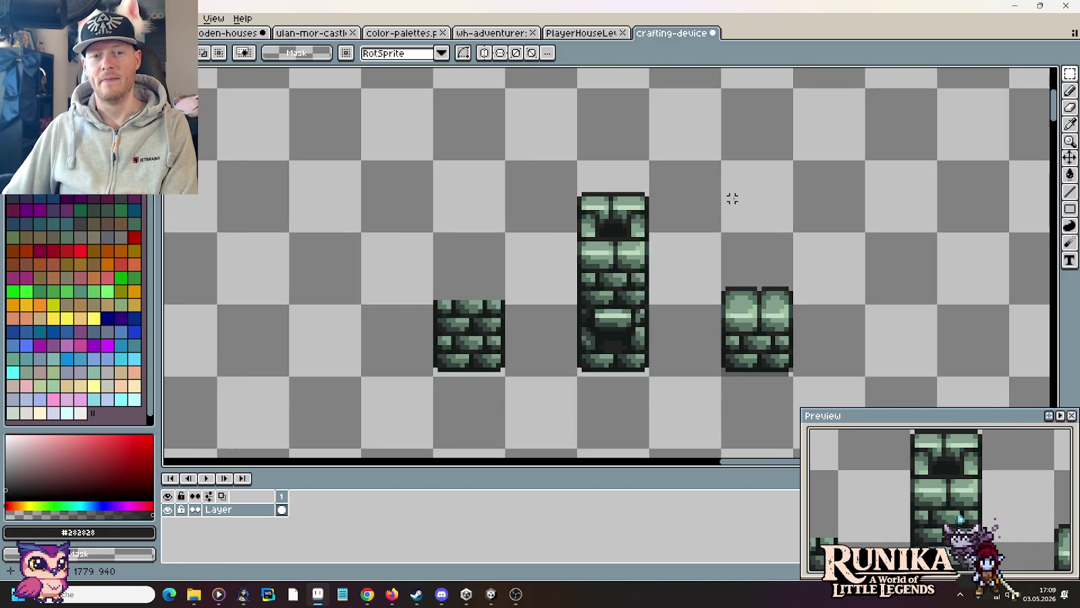
{"action": "scroll", "coordinate": [733, 199], "scroll_direction": "down", "scroll_amount": 1}
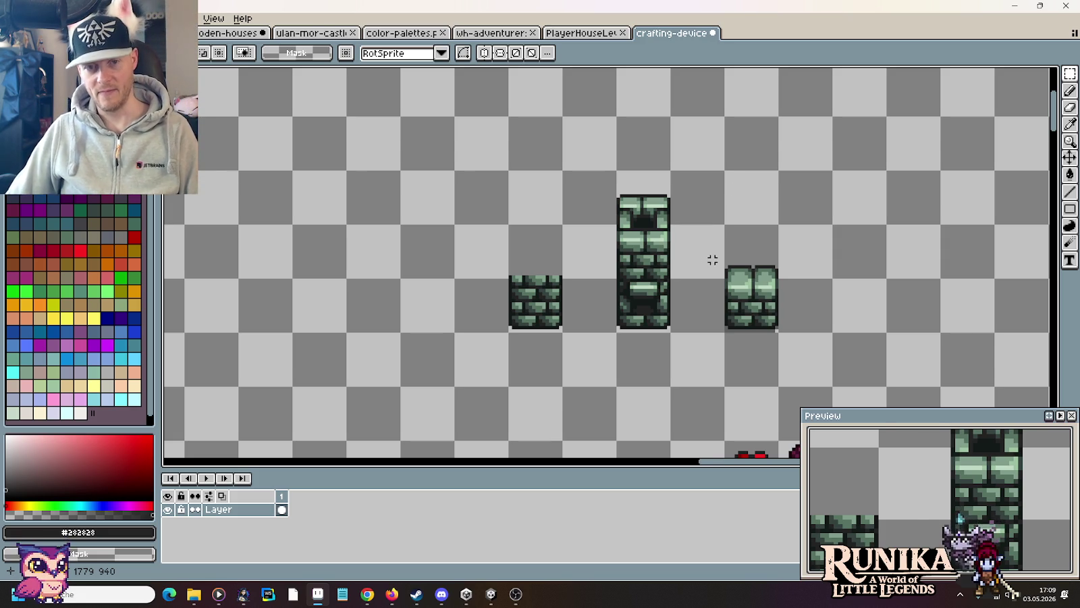
{"action": "scroll", "coordinate": [709, 259], "scroll_direction": "up", "scroll_amount": 1}
{"action": "scroll", "coordinate": [709, 259], "scroll_direction": "up", "scroll_amount": 1}
{"action": "scroll", "coordinate": [699, 255], "scroll_direction": "up", "scroll_amount": 1}
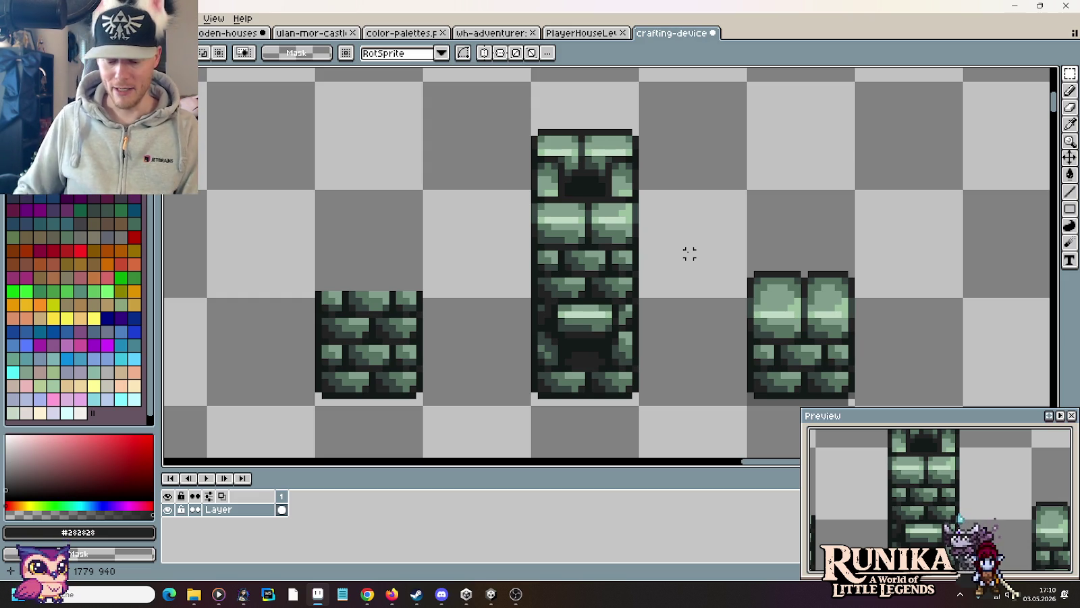
Step: Sample the dark colour #191f1d from the column
{"action": "scroll", "coordinate": [550, 280], "scroll_direction": "up", "scroll_amount": 4}
{"action": "key", "text": "b"}
{"action": "left_click", "coordinate": [550, 280], "text": "alt"}
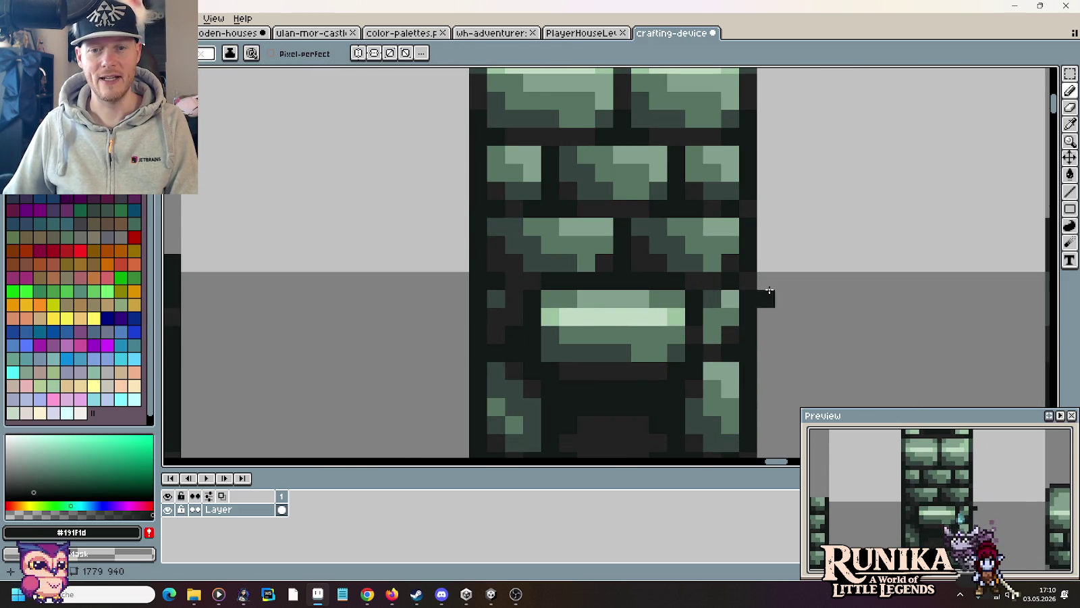
{"action": "scroll", "coordinate": [822, 300], "scroll_direction": "down", "scroll_amount": 3}
{"action": "scroll", "coordinate": [828, 299], "scroll_direction": "up", "scroll_amount": 1}
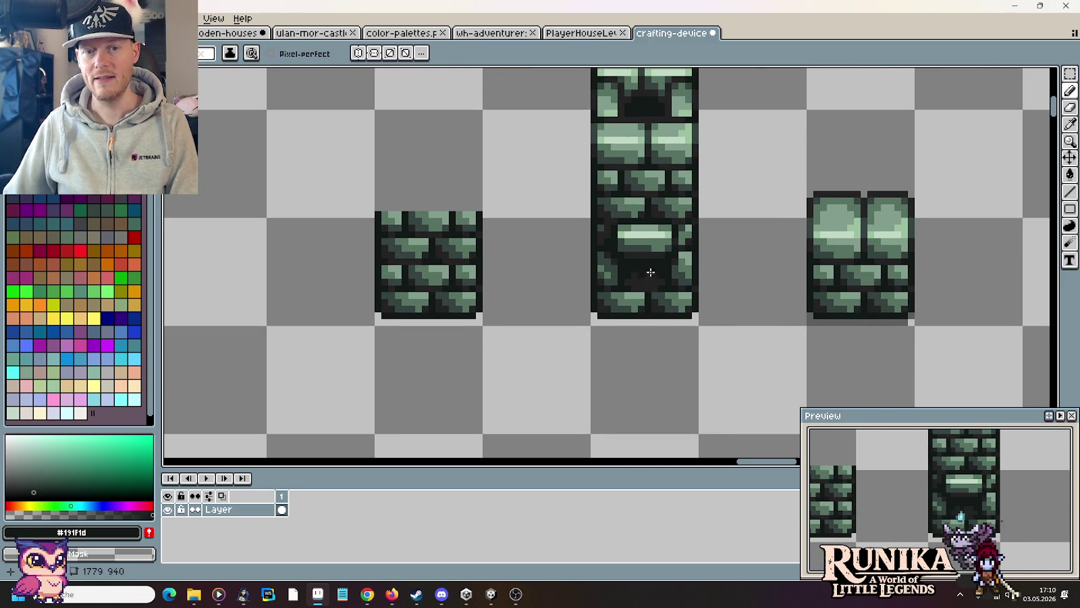
{"action": "scroll", "coordinate": [690, 310], "scroll_direction": "down", "scroll_amount": 1}
{"action": "left_click_drag", "start_coordinate": [733, 266], "coordinate": [695, 332]}
Step: Delete the right brick tile and duplicate the tall brick column to its right
{"action": "key", "text": "m"}
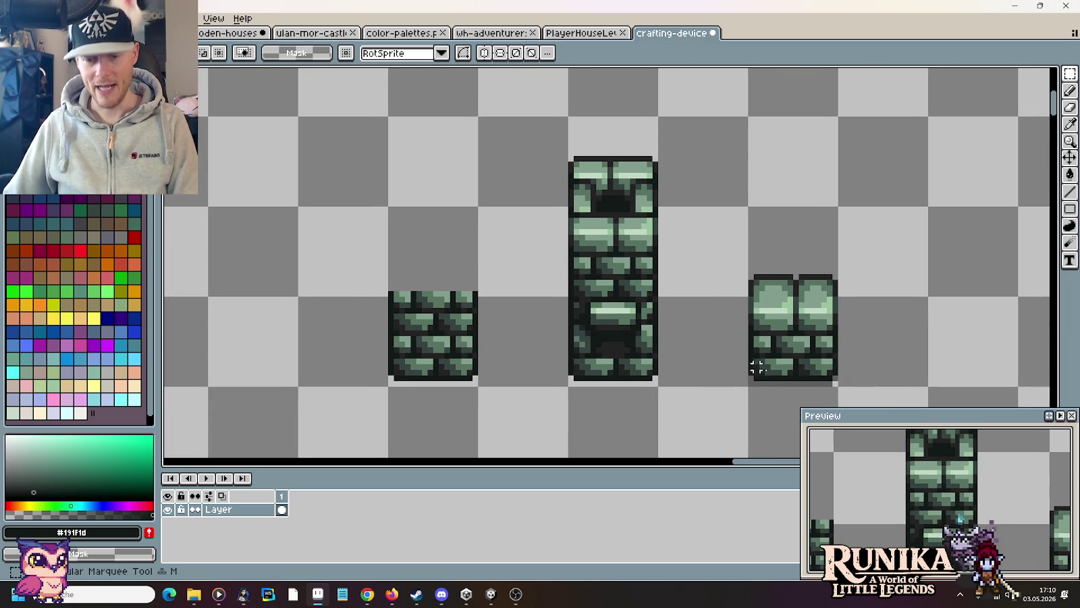
{"action": "left_click_drag", "start_coordinate": [784, 349], "coordinate": [784, 241]}
{"action": "key", "text": "Delete"}
{"action": "scroll", "coordinate": [783, 280], "scroll_direction": "down", "scroll_amount": 1}
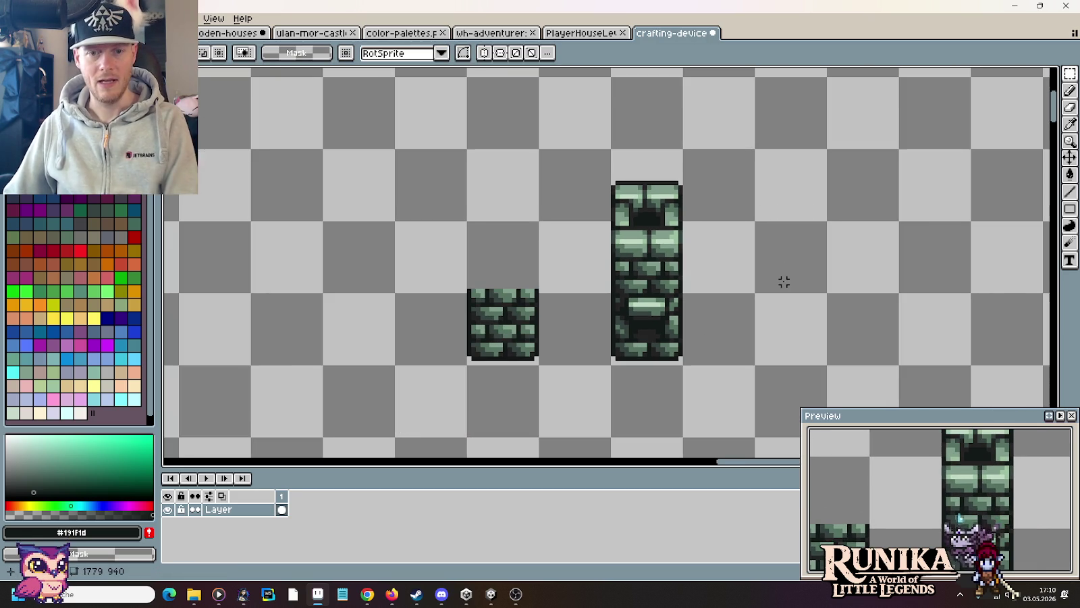
{"action": "left_click_drag", "start_coordinate": [683, 363], "coordinate": [611, 150]}
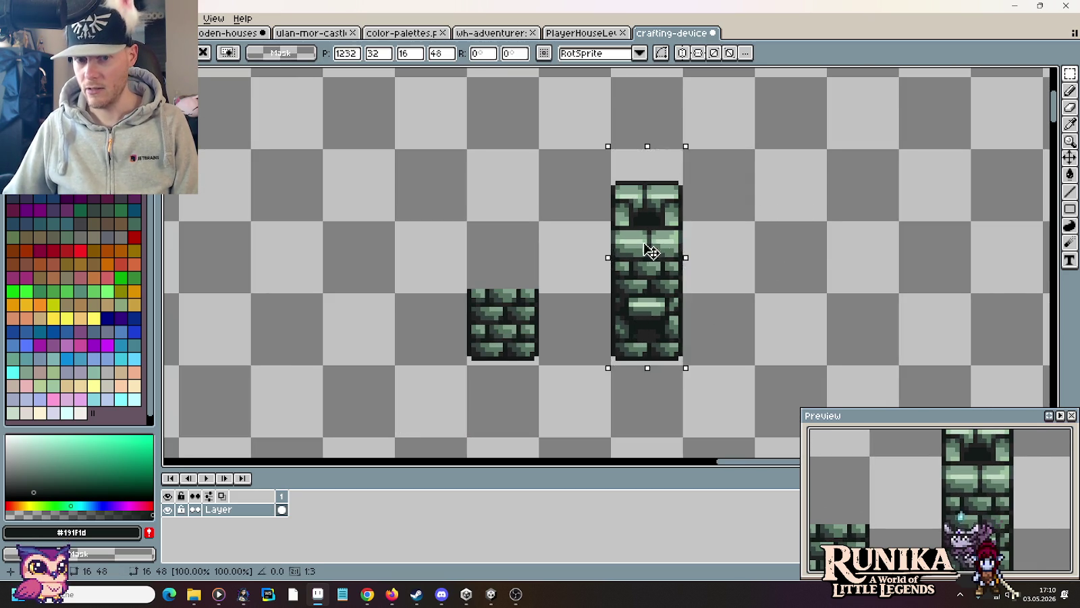
{"action": "left_click_drag", "start_coordinate": [646, 241], "coordinate": [801, 241]}
{"action": "key", "text": "ctrl+d"}
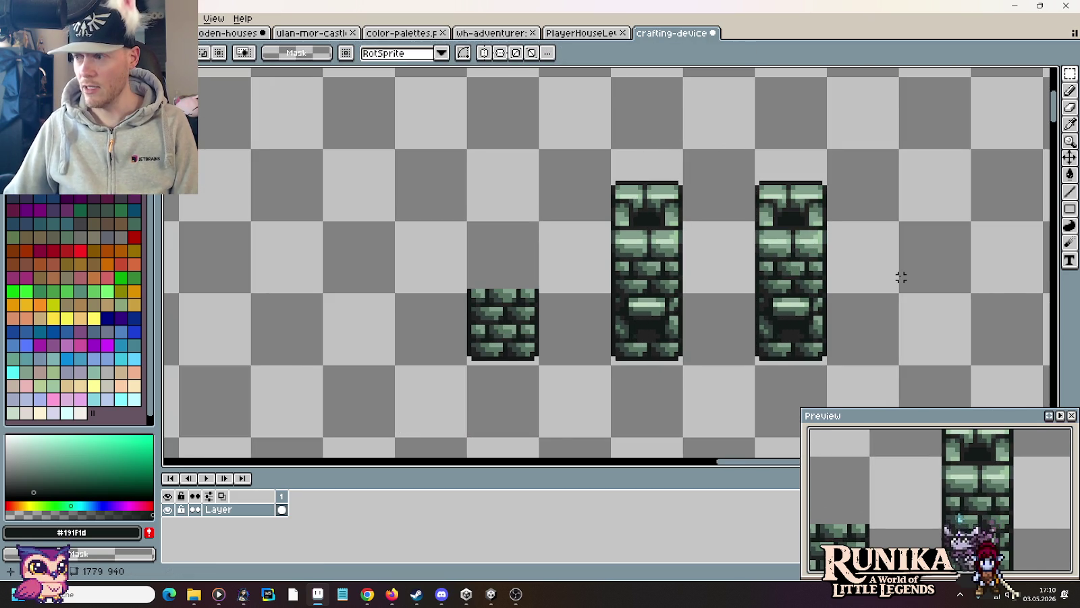
Step: Select the new column's upper block and lower it by one pixel
{"action": "scroll", "coordinate": [901, 278], "scroll_direction": "up", "scroll_amount": 1}
{"action": "scroll", "coordinate": [734, 263], "scroll_direction": "up", "scroll_amount": 1}
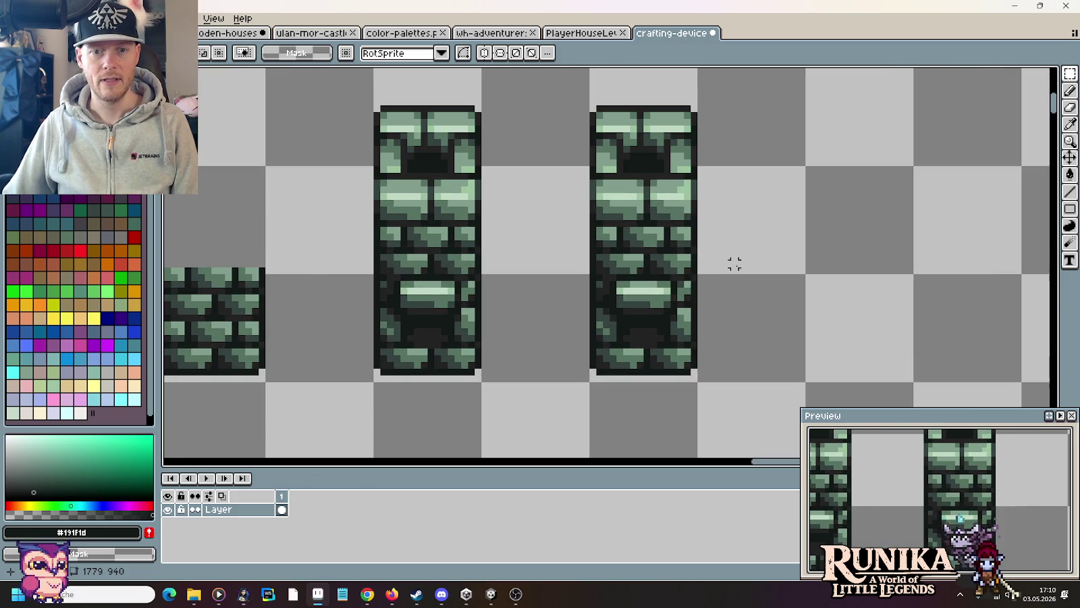
{"action": "key", "text": "b"}
{"action": "left_click_drag", "start_coordinate": [572, 95], "coordinate": [727, 317]}
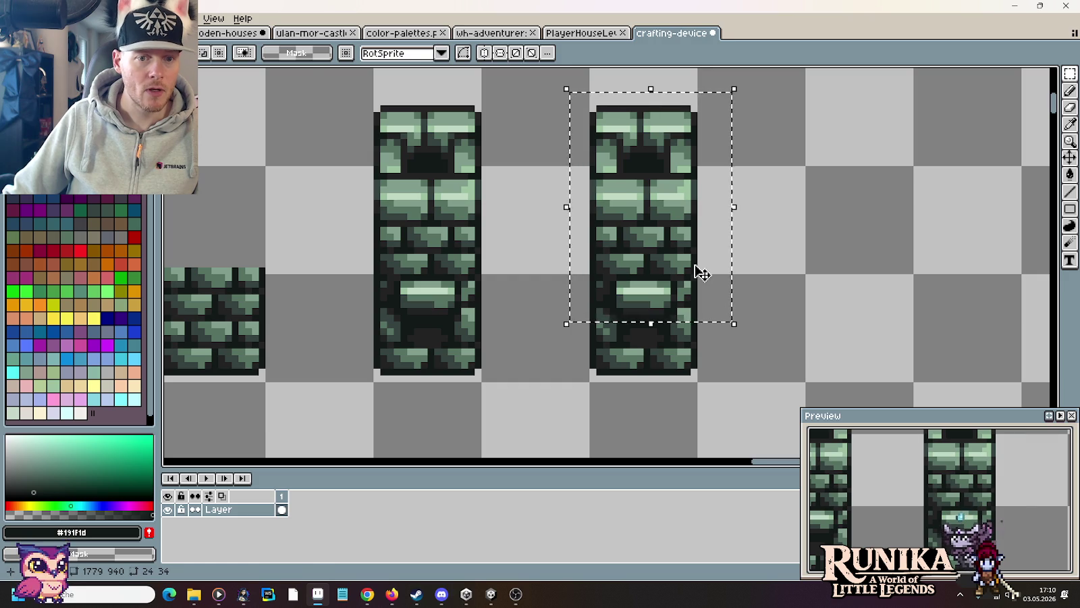
{"action": "left_click_drag", "start_coordinate": [699, 272], "coordinate": [702, 277]}
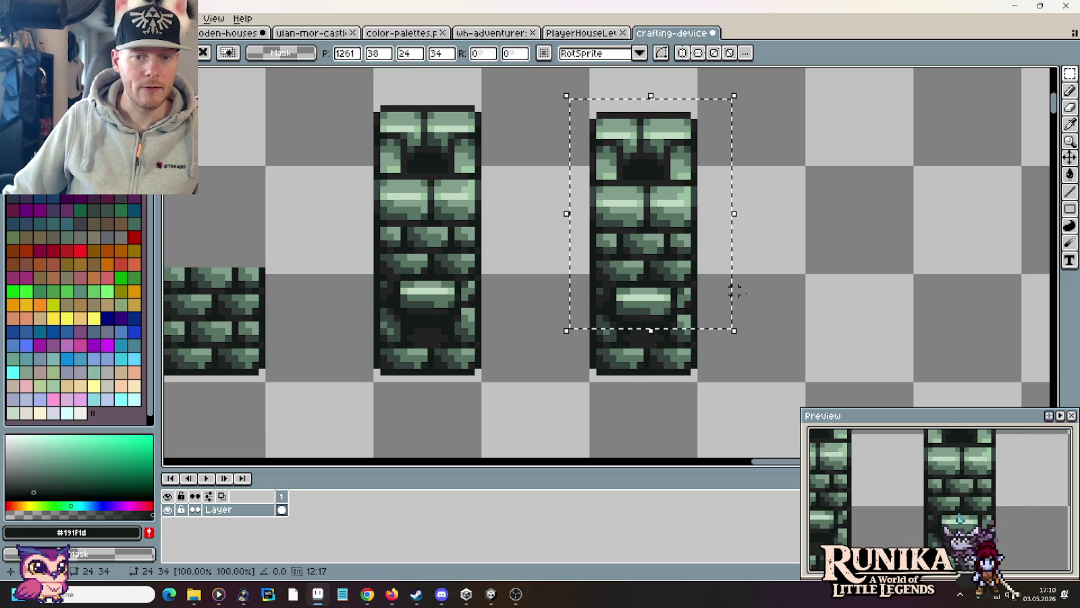
{"action": "key", "text": "ctrl+d"}
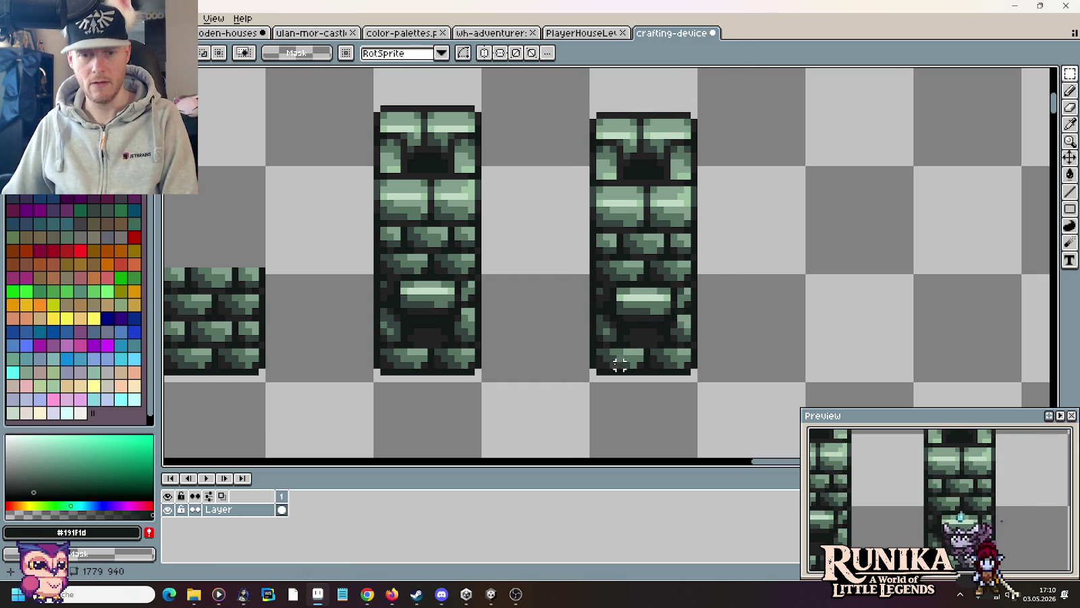
Step: Paint mid-green and darker green pixels onto the right column's lower brick edge
{"action": "scroll", "coordinate": [601, 291], "scroll_direction": "up", "scroll_amount": 2}
{"action": "key", "text": "b"}
{"action": "left_click", "coordinate": [596, 293], "text": "alt"}
{"action": "left_click_drag", "start_coordinate": [594, 292], "coordinate": [592, 304]}
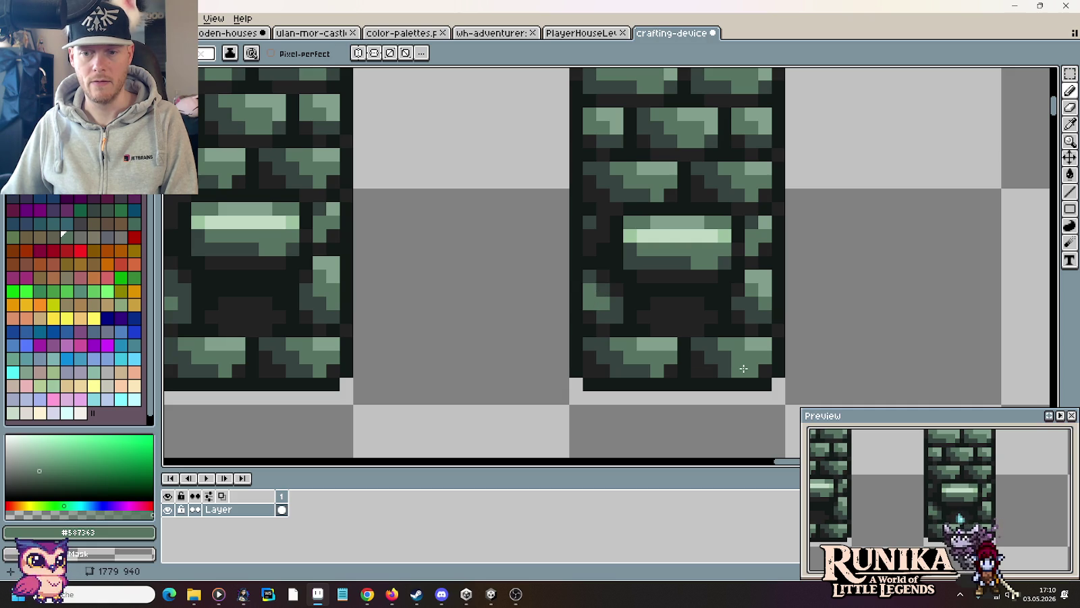
{"action": "key", "text": "i"}
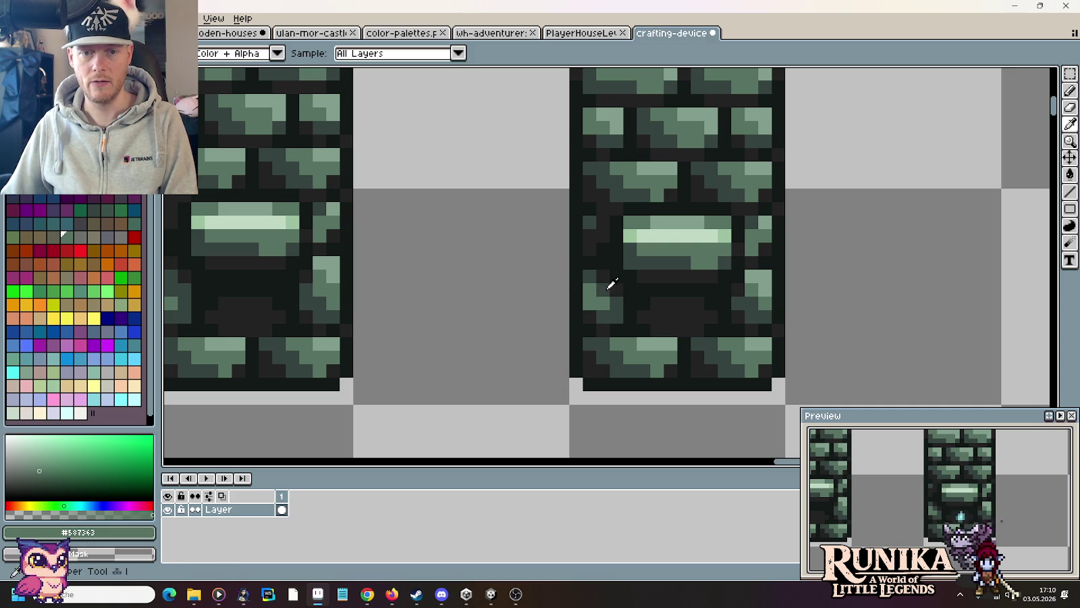
{"action": "left_click", "coordinate": [611, 284]}
{"action": "key", "text": "b"}
{"action": "left_click", "coordinate": [593, 298]}
Step: Add more mid-green pixels along the lower brick and touch up a single brick pixel
{"action": "key", "text": "i"}
{"action": "left_click", "coordinate": [608, 302]}
{"action": "key", "text": "b"}
{"action": "left_click_drag", "start_coordinate": [589, 303], "coordinate": [590, 291]}
{"action": "left_click", "coordinate": [617, 315]}
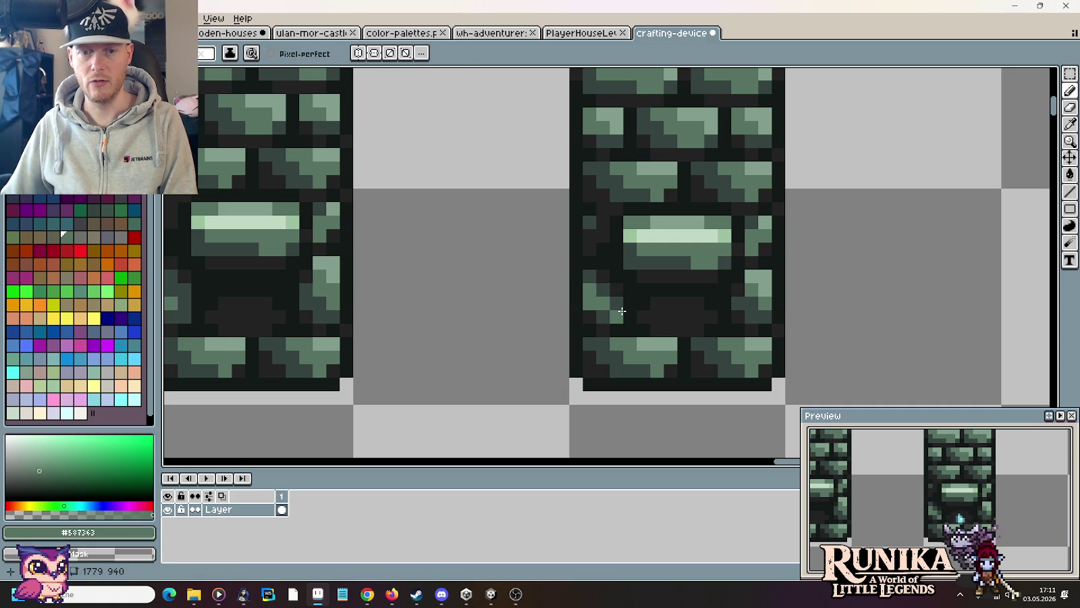
{"action": "key", "text": "i"}
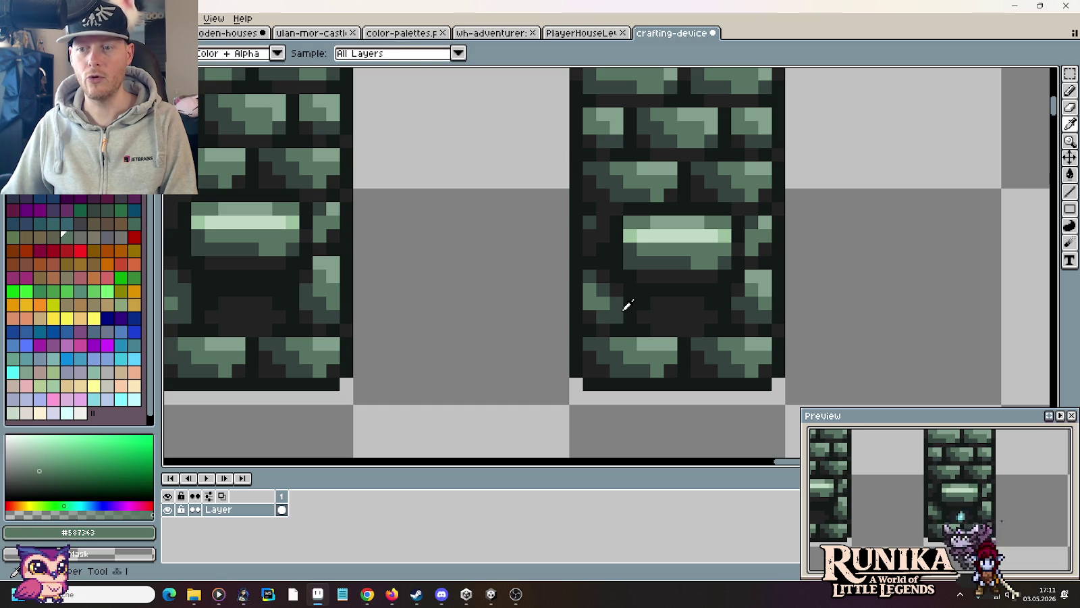
{"action": "scroll", "coordinate": [628, 306], "scroll_direction": "down", "scroll_amount": 1}
{"action": "scroll", "coordinate": [628, 305], "scroll_direction": "down", "scroll_amount": 1}
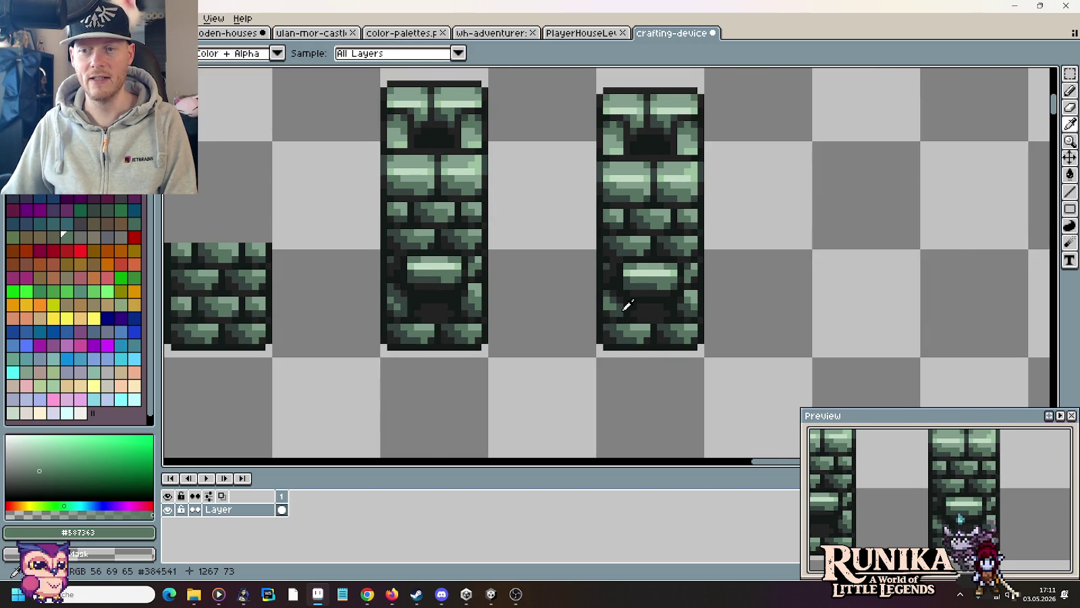
{"action": "scroll", "coordinate": [627, 305], "scroll_direction": "down", "scroll_amount": 1}
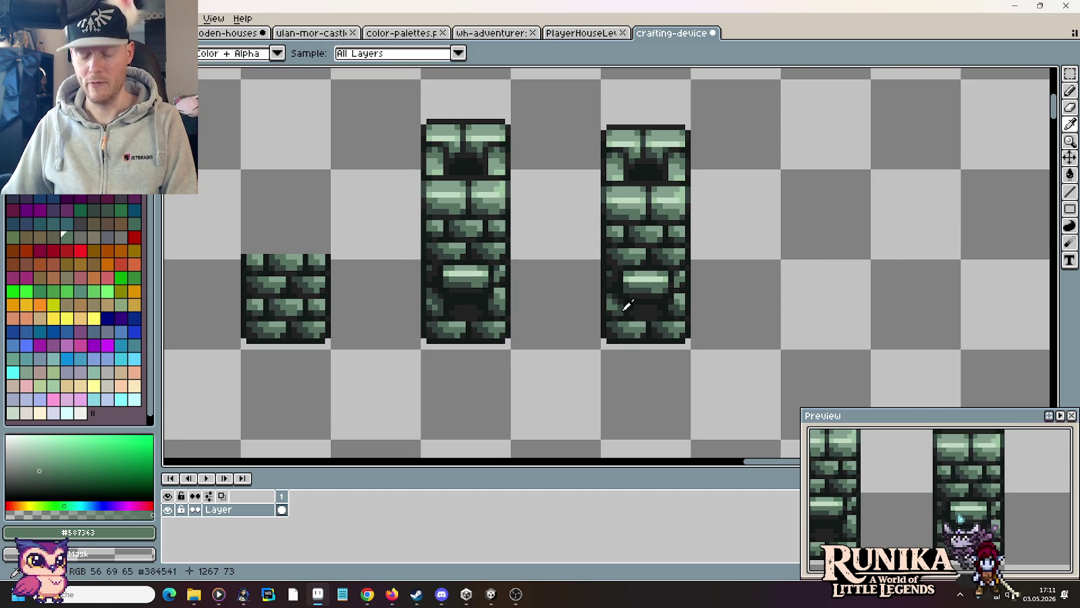
Step: Pan to the right tower, pick the near-black outline colour, and recentre on the columns
{"action": "key", "text": "m"}
{"action": "scroll", "coordinate": [662, 309], "scroll_direction": "down", "scroll_amount": 1}
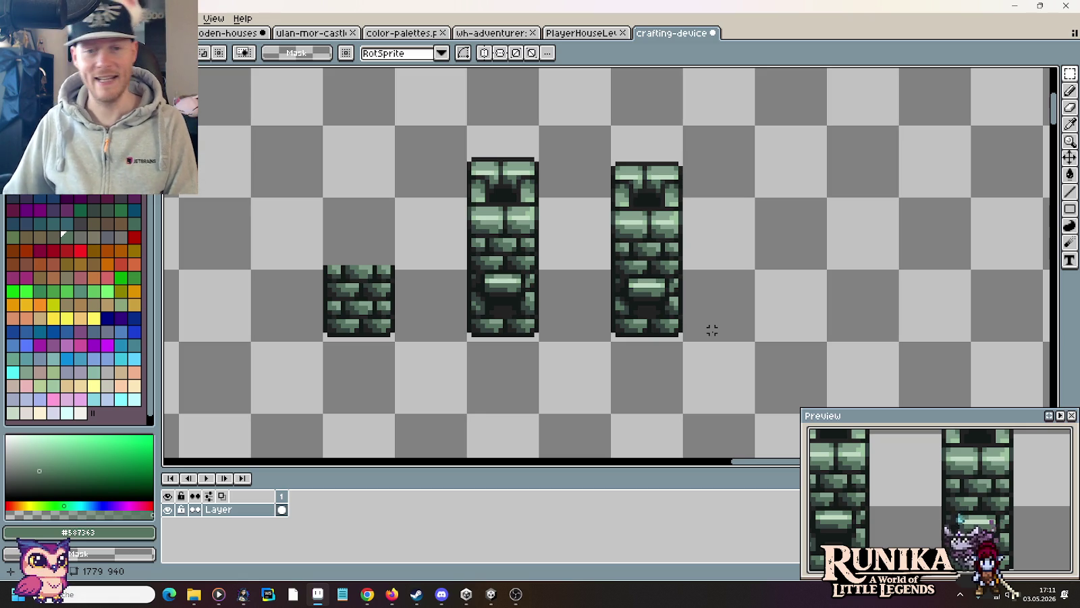
{"action": "scroll", "coordinate": [712, 330], "scroll_direction": "down", "scroll_amount": 1}
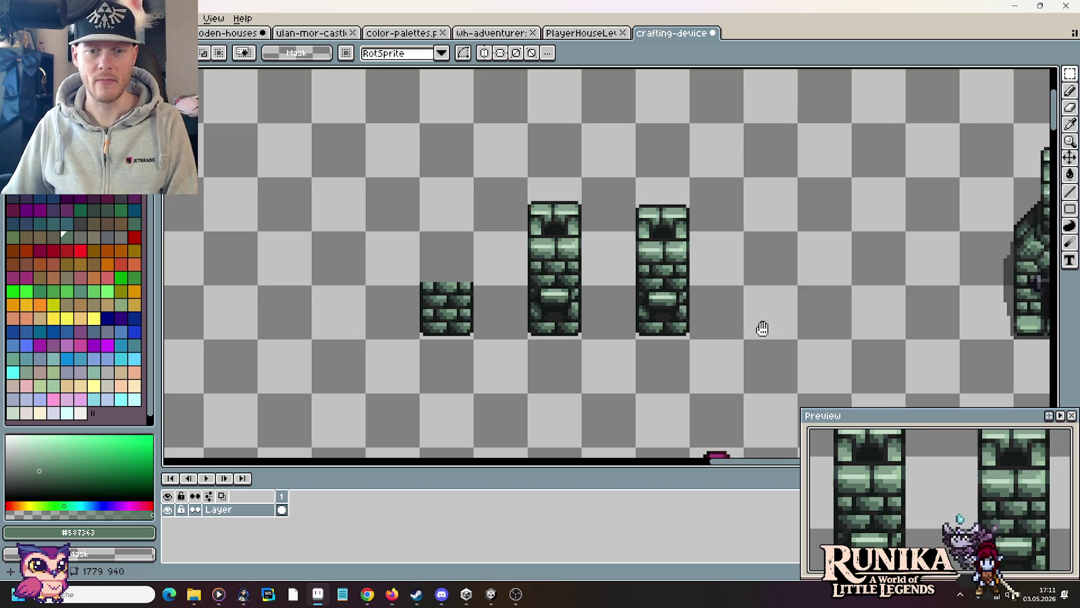
{"action": "left_click_drag", "start_coordinate": [761, 328], "coordinate": [668, 267]}
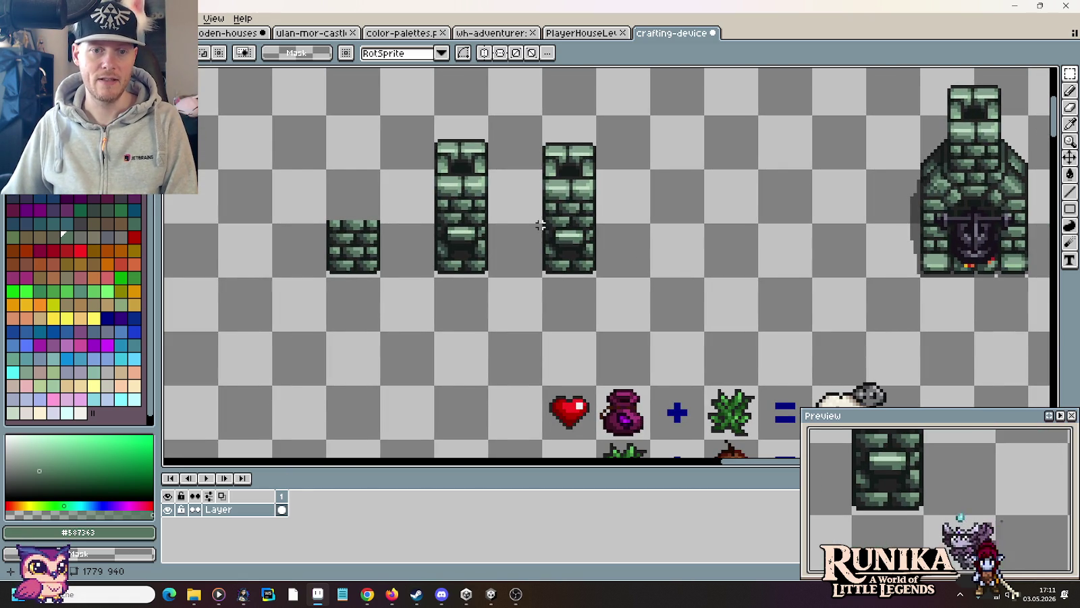
{"action": "scroll", "coordinate": [541, 225], "scroll_direction": "up", "scroll_amount": 2}
{"action": "scroll", "coordinate": [586, 272], "scroll_direction": "up", "scroll_amount": 2}
{"action": "key", "text": "i"}
{"action": "left_click", "coordinate": [582, 292]}
{"action": "key", "text": "b"}
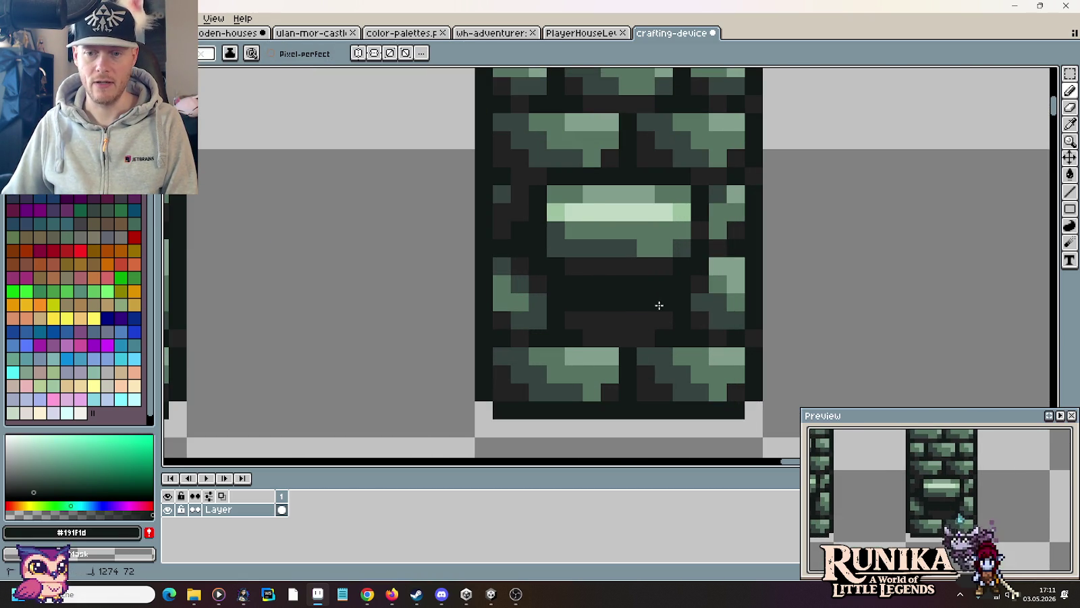
{"action": "scroll", "coordinate": [783, 320], "scroll_direction": "up", "scroll_amount": 1}
{"action": "scroll", "coordinate": [783, 321], "scroll_direction": "down", "scroll_amount": 1}
{"action": "scroll", "coordinate": [783, 326], "scroll_direction": "down", "scroll_amount": 3}
{"action": "scroll", "coordinate": [783, 326], "scroll_direction": "down", "scroll_amount": 1}
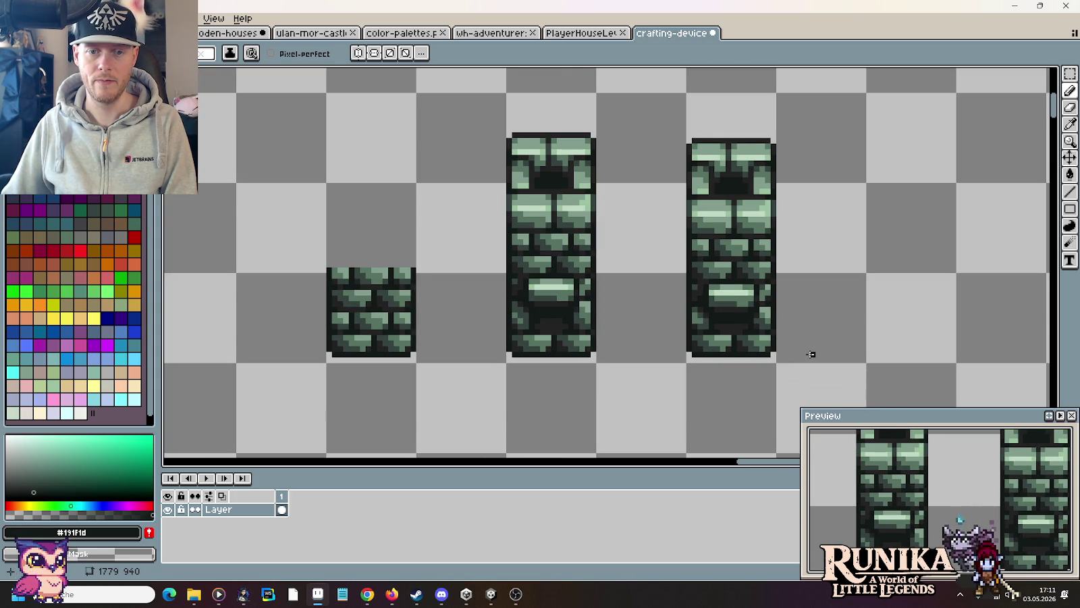
{"action": "scroll", "coordinate": [811, 355], "scroll_direction": "down", "scroll_amount": 1}
{"action": "left_click_drag", "start_coordinate": [812, 354], "coordinate": [723, 327]}
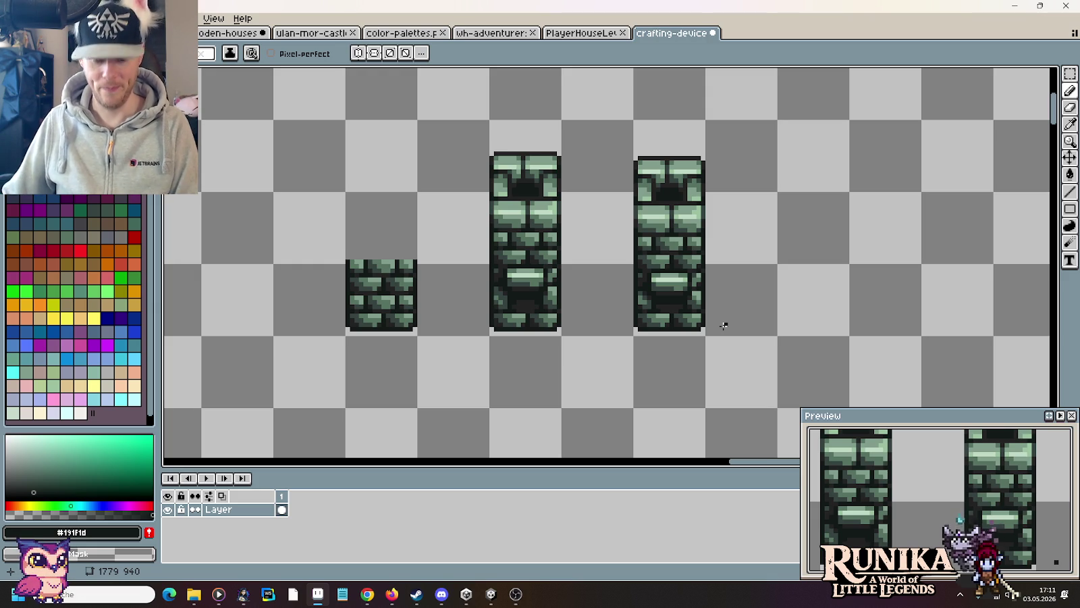
Step: Paint mid-green pixels on the right side of the lower brick and sample darker green
{"action": "scroll", "coordinate": [679, 315], "scroll_direction": "up", "scroll_amount": 1}
{"action": "scroll", "coordinate": [679, 315], "scroll_direction": "up", "scroll_amount": 1}
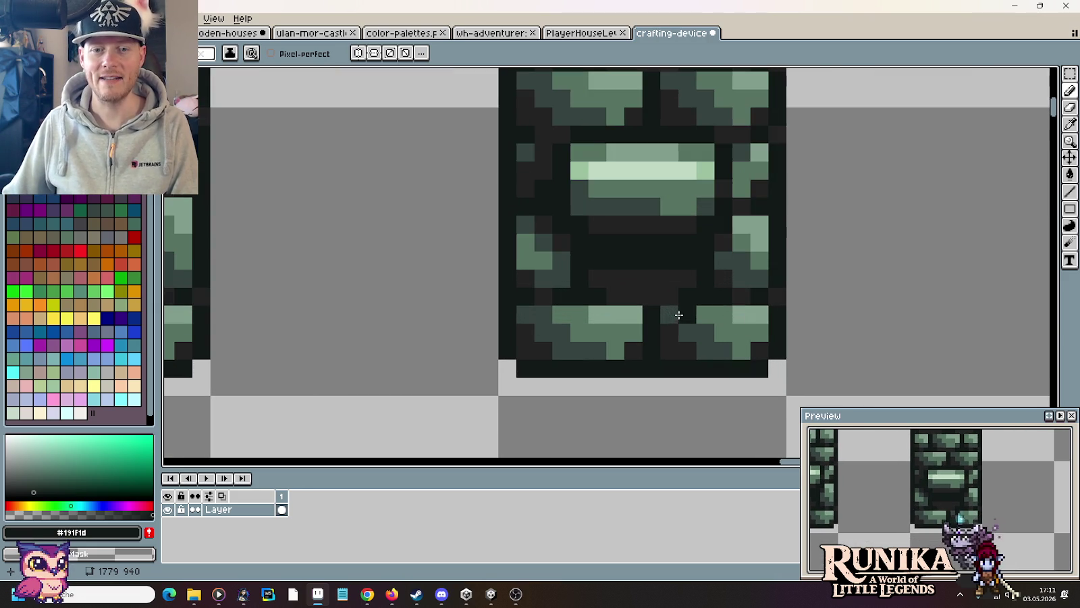
{"action": "left_click", "coordinate": [761, 246], "text": "alt"}
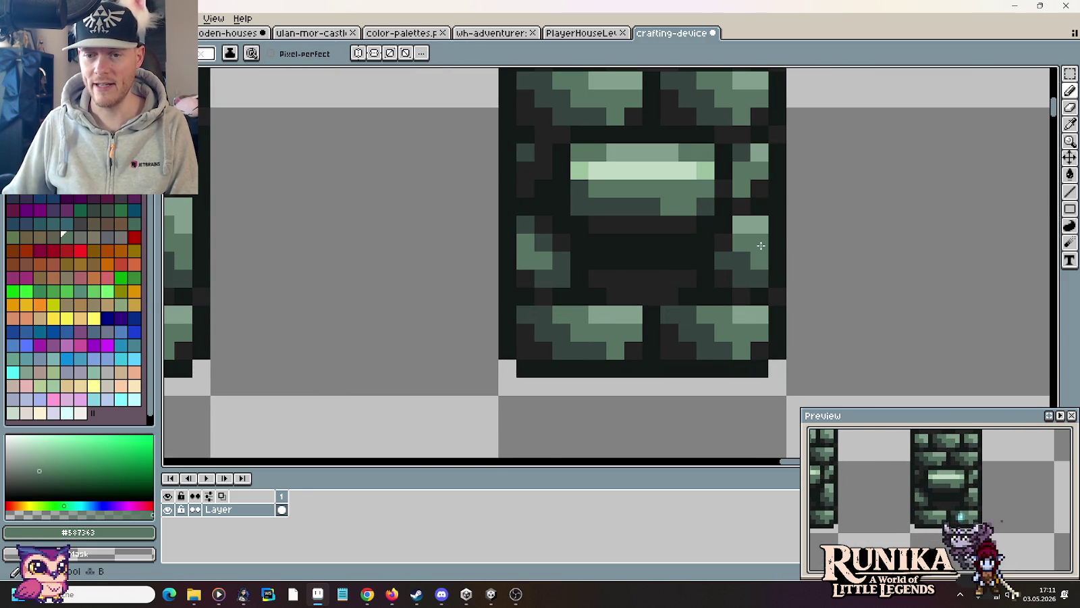
{"action": "left_click", "coordinate": [748, 253]}
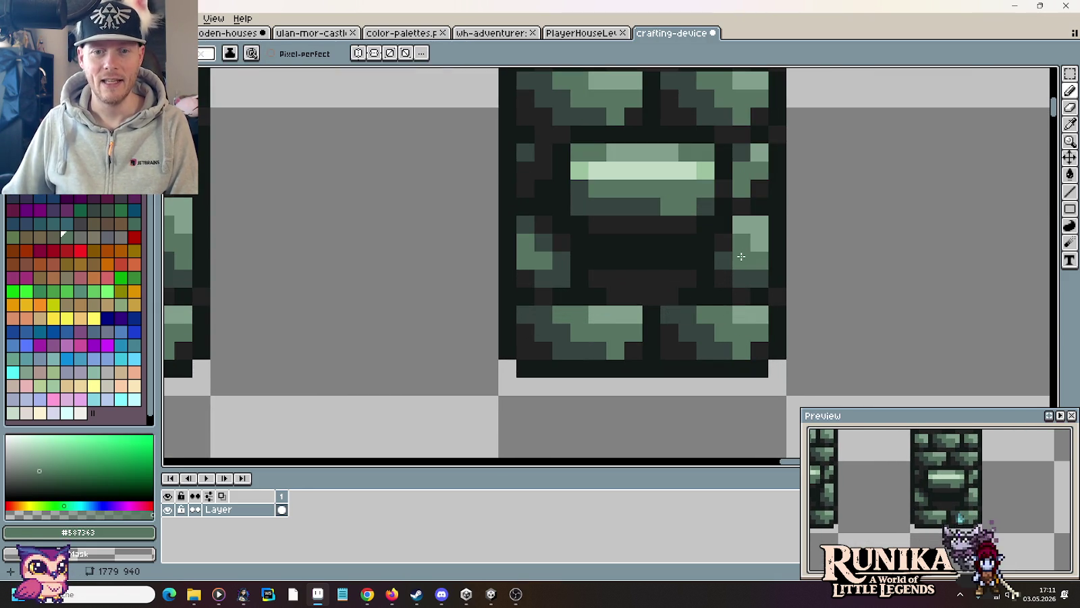
{"action": "key", "text": "i"}
{"action": "left_click", "coordinate": [728, 267]}
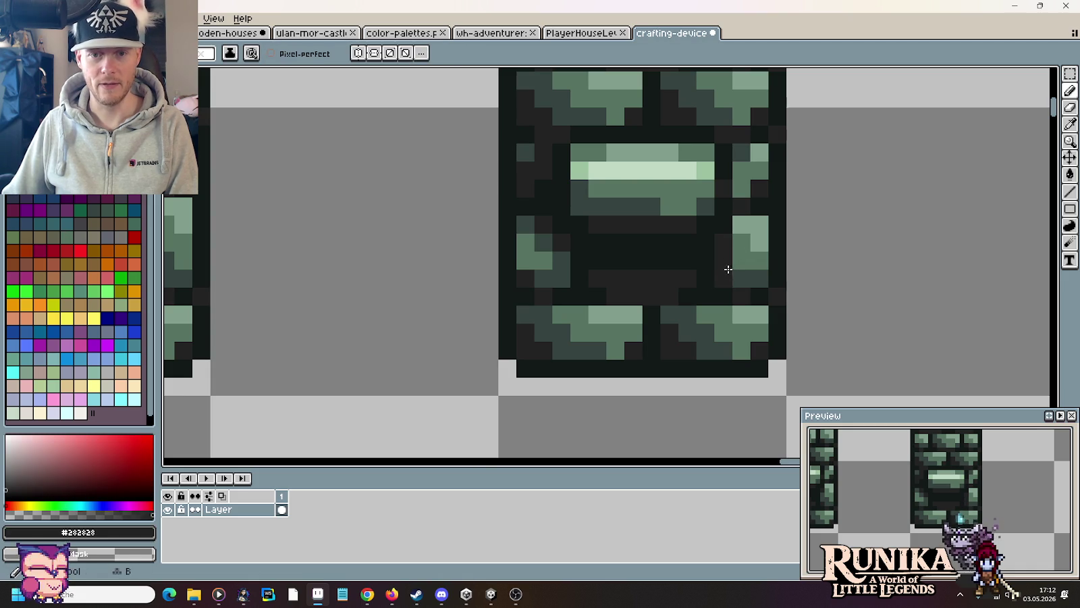
{"action": "left_click", "coordinate": [758, 274], "text": "alt"}
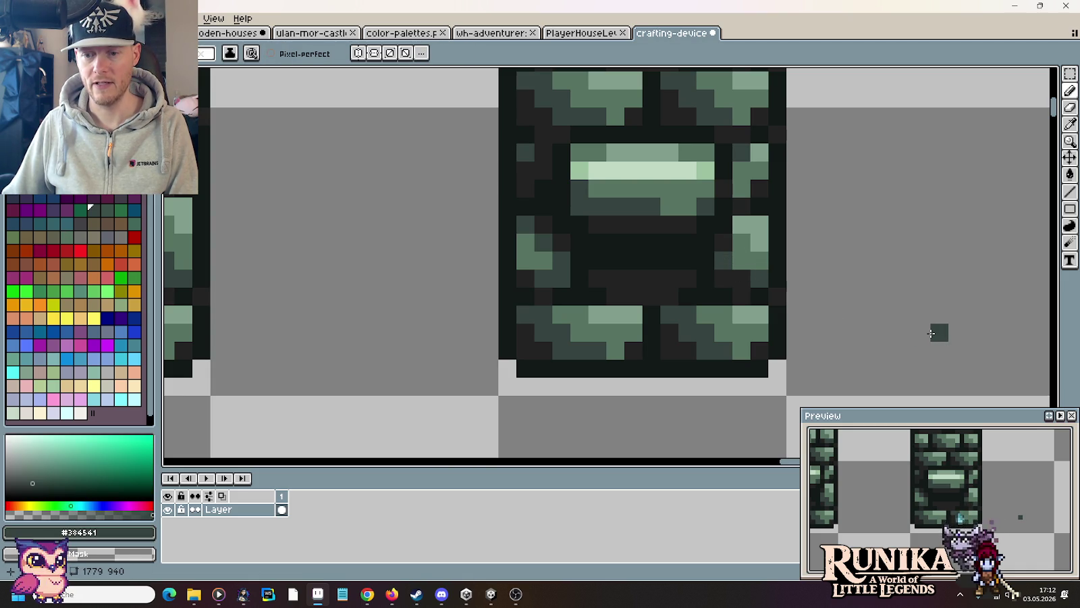
Step: Darken a pixel on the brick's left side, undo it, resample darker green, and zoom out
{"action": "left_click", "coordinate": [545, 235], "text": "alt"}
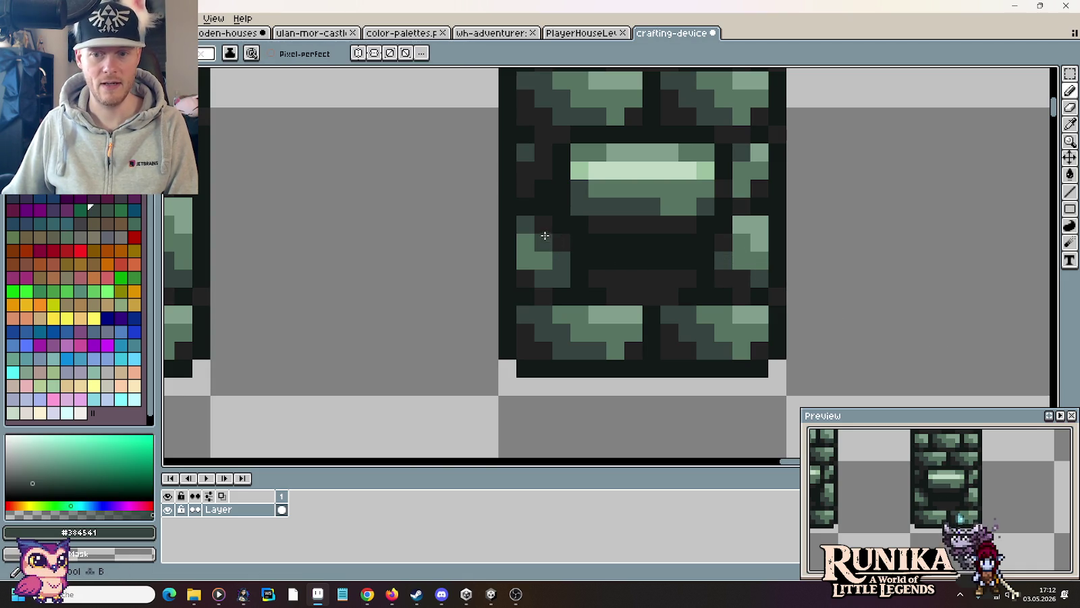
{"action": "left_click", "coordinate": [533, 223], "text": "alt"}
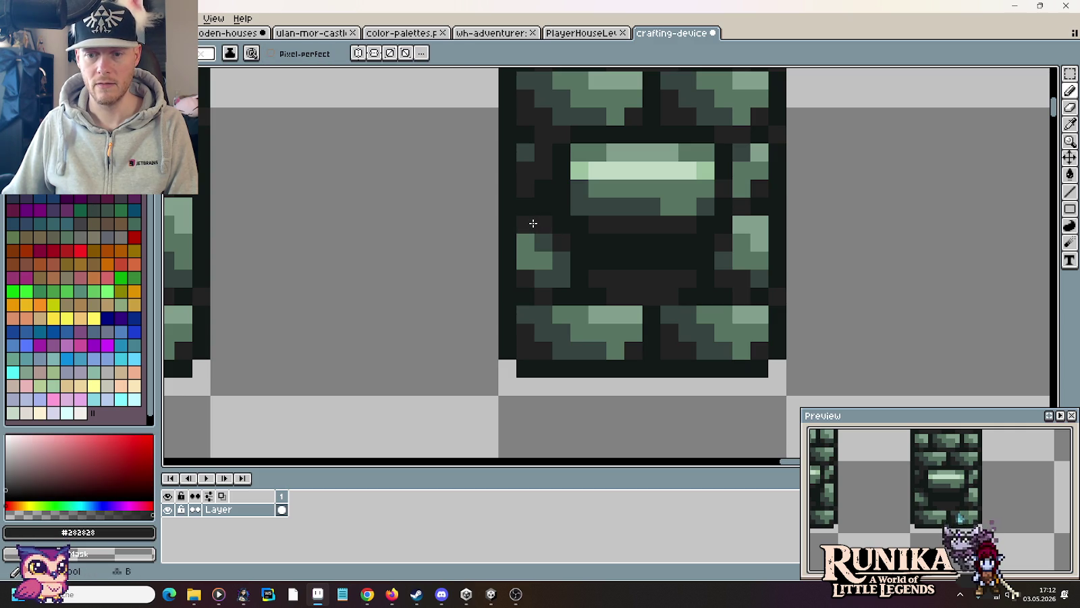
{"action": "left_click", "coordinate": [542, 235]}
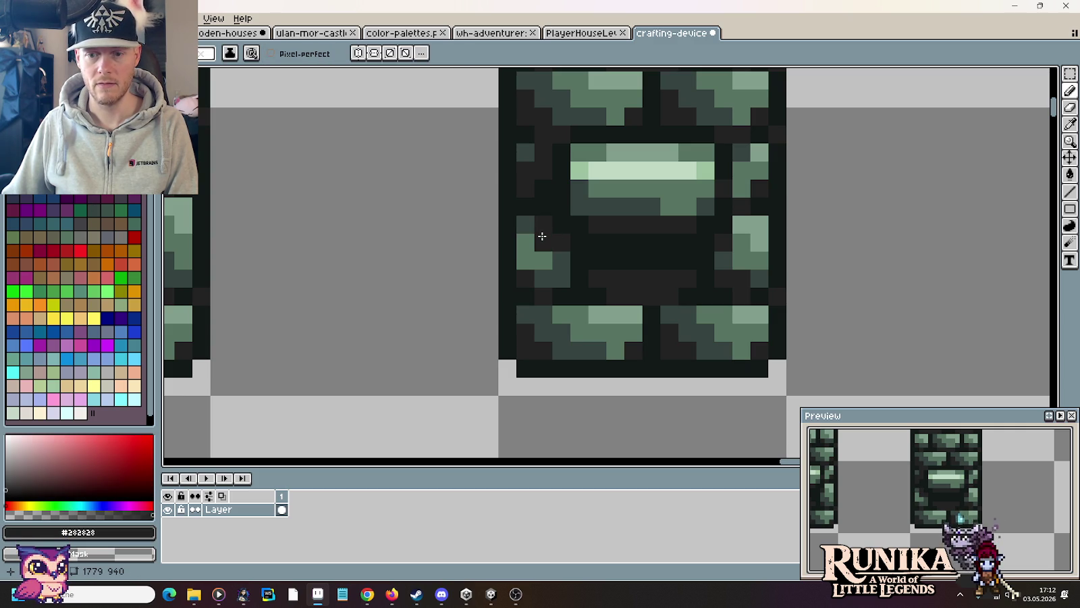
{"action": "key", "text": "ctrl+z"}
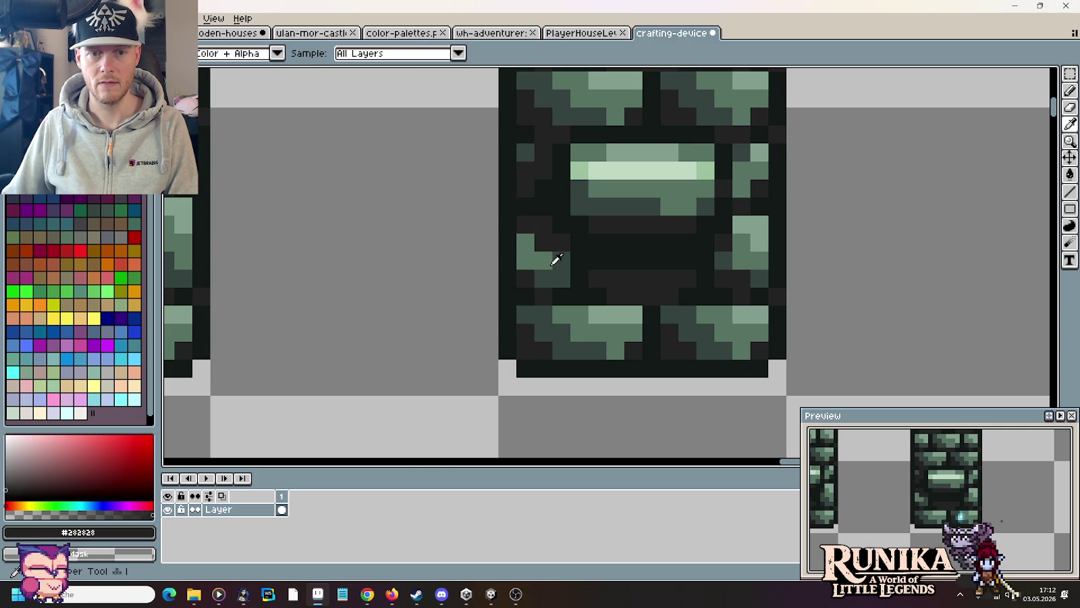
{"action": "left_click", "coordinate": [535, 234], "text": "alt"}
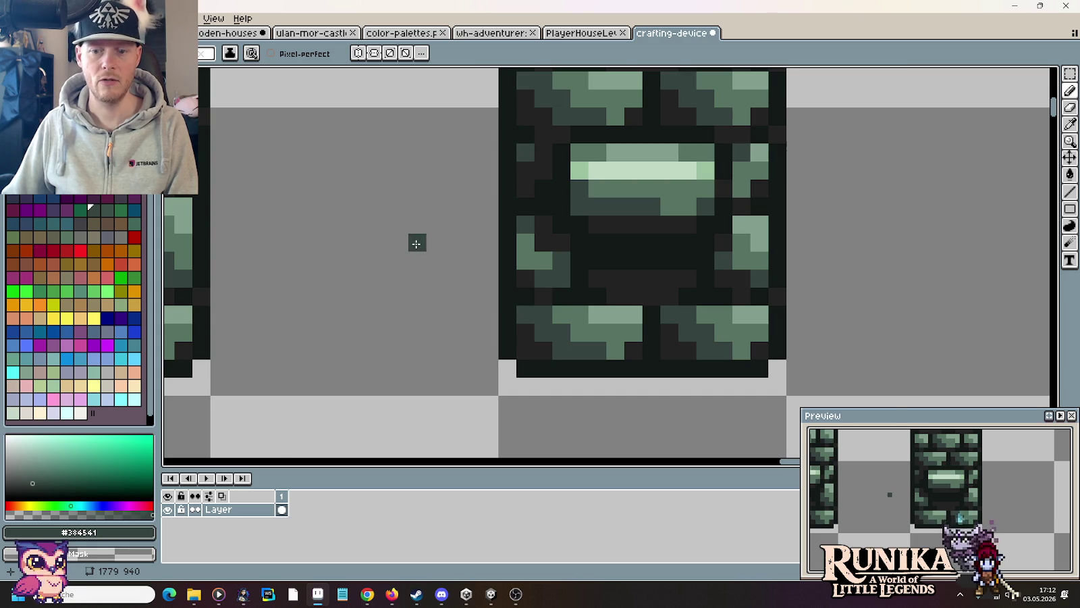
{"action": "scroll", "coordinate": [415, 244], "scroll_direction": "down", "scroll_amount": 3}
{"action": "scroll", "coordinate": [425, 249], "scroll_direction": "left", "scroll_amount": 1}
{"action": "scroll", "coordinate": [540, 251], "scroll_direction": "left", "scroll_amount": 3}
{"action": "scroll", "coordinate": [675, 254], "scroll_direction": "left", "scroll_amount": 1}
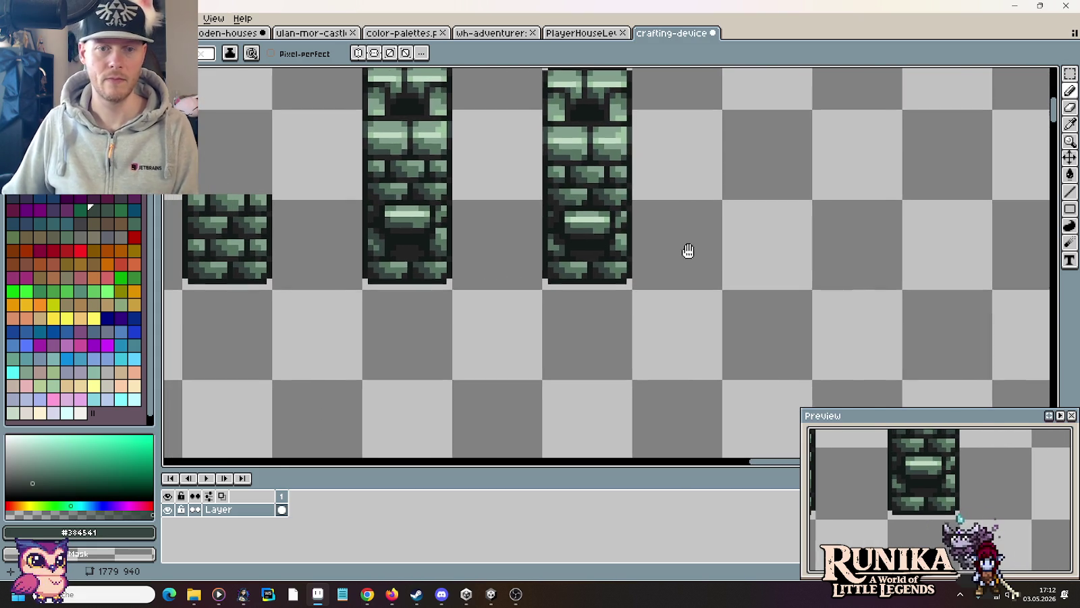
{"action": "scroll", "coordinate": [698, 248], "scroll_direction": "left", "scroll_amount": 1}
{"action": "key", "text": "m"}
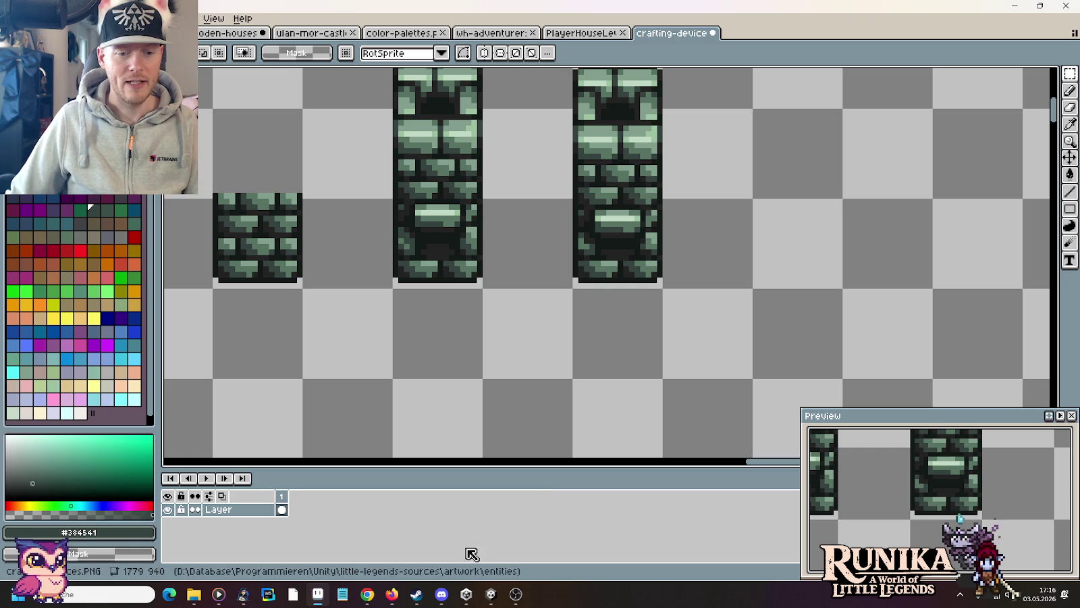
Step: Switch from Aseprite to the Steam game library window
{"action": "left_click", "coordinate": [417, 594]}
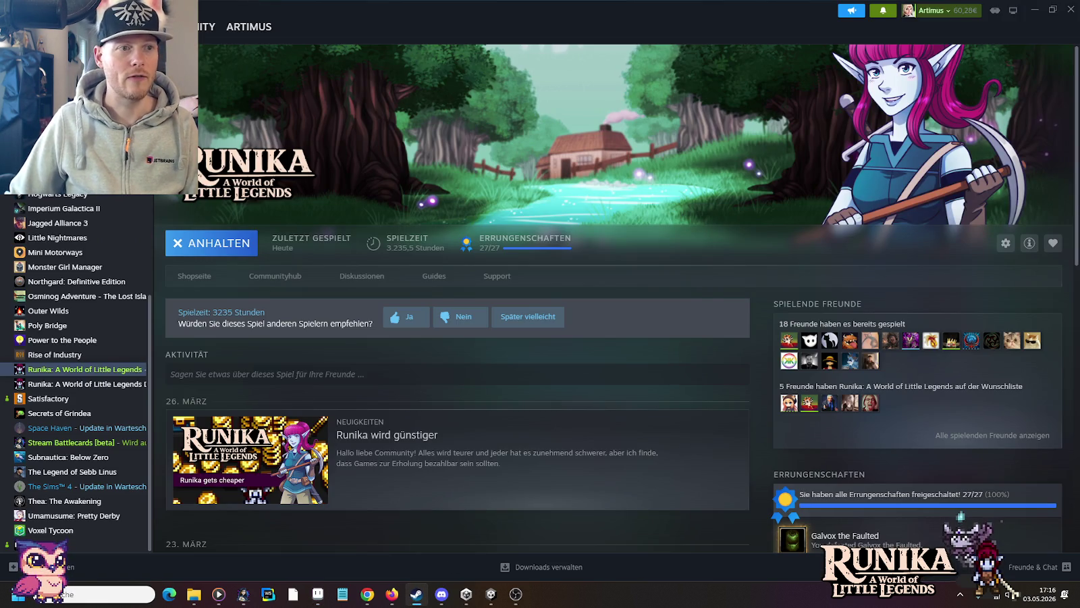
Step: Open a Black Flag screenshot from its Steam library page and show it on disk
{"action": "scroll", "coordinate": [75, 372], "scroll_direction": "up", "scroll_amount": 10}
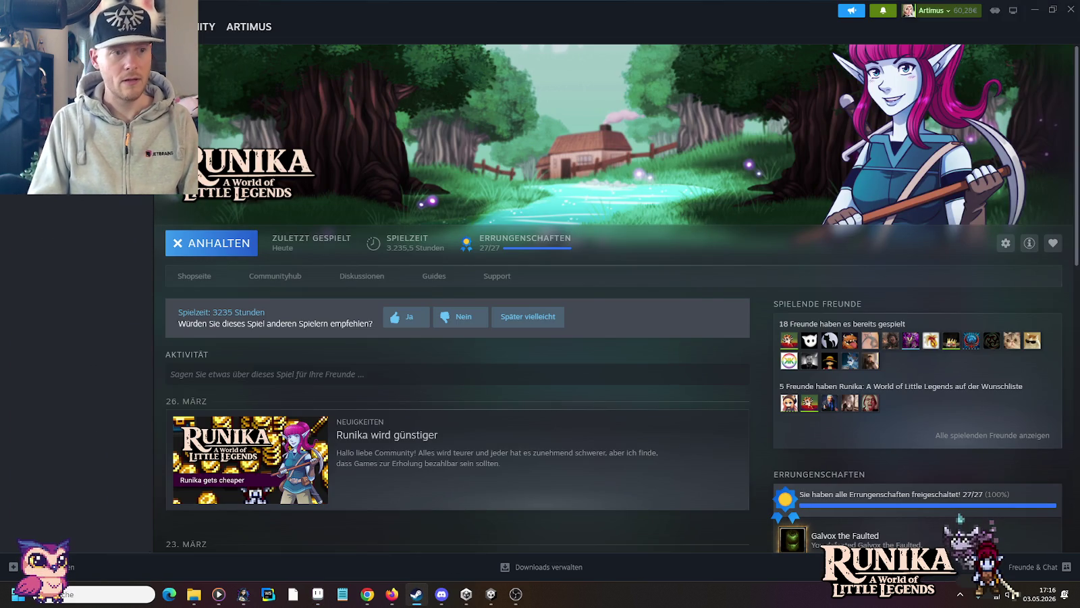
{"action": "left_click", "coordinate": [74, 223]}
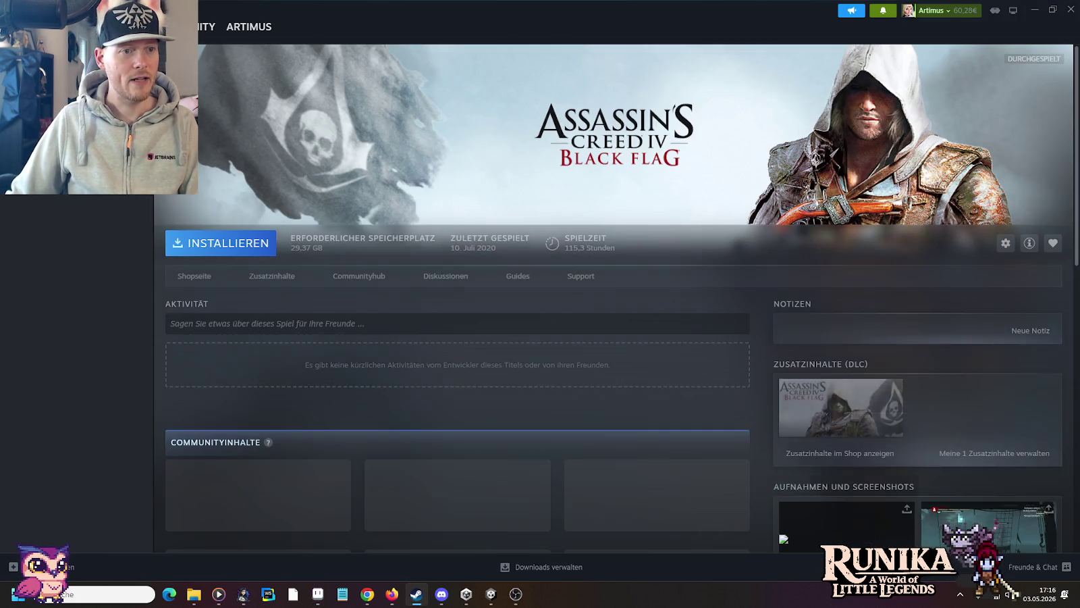
{"action": "scroll", "coordinate": [866, 357], "scroll_direction": "down", "scroll_amount": 5}
{"action": "scroll", "coordinate": [866, 357], "scroll_direction": "down", "scroll_amount": 3}
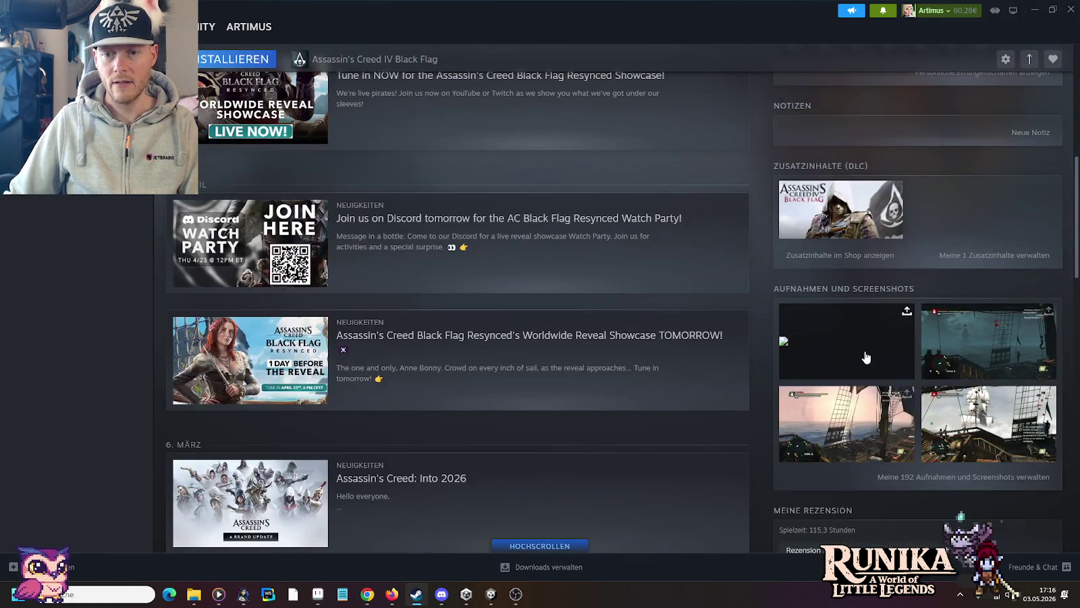
{"action": "left_click", "coordinate": [992, 358]}
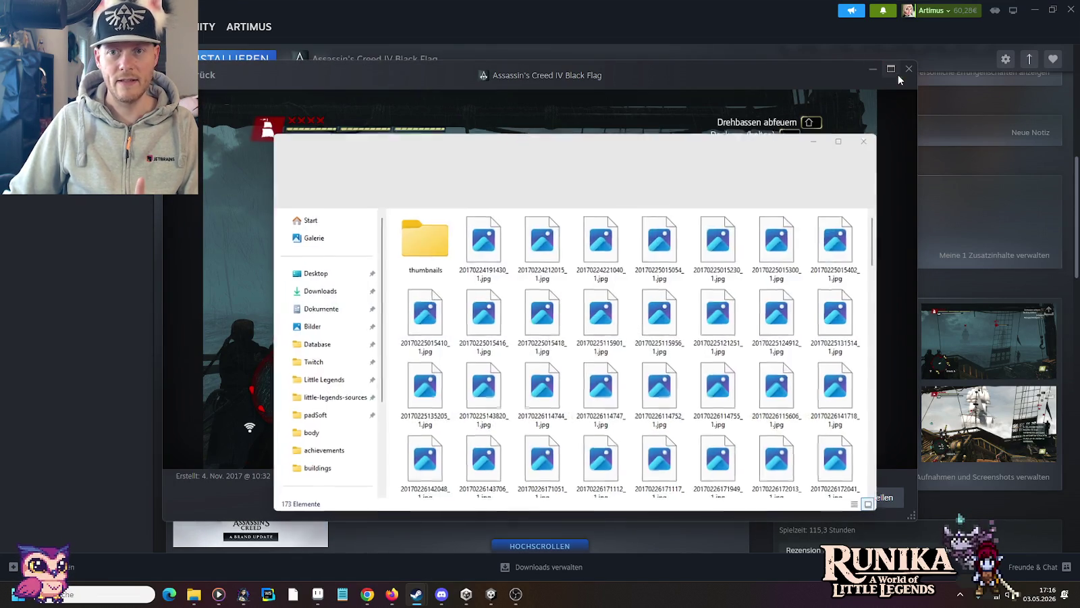
{"action": "left_click", "coordinate": [909, 68]}
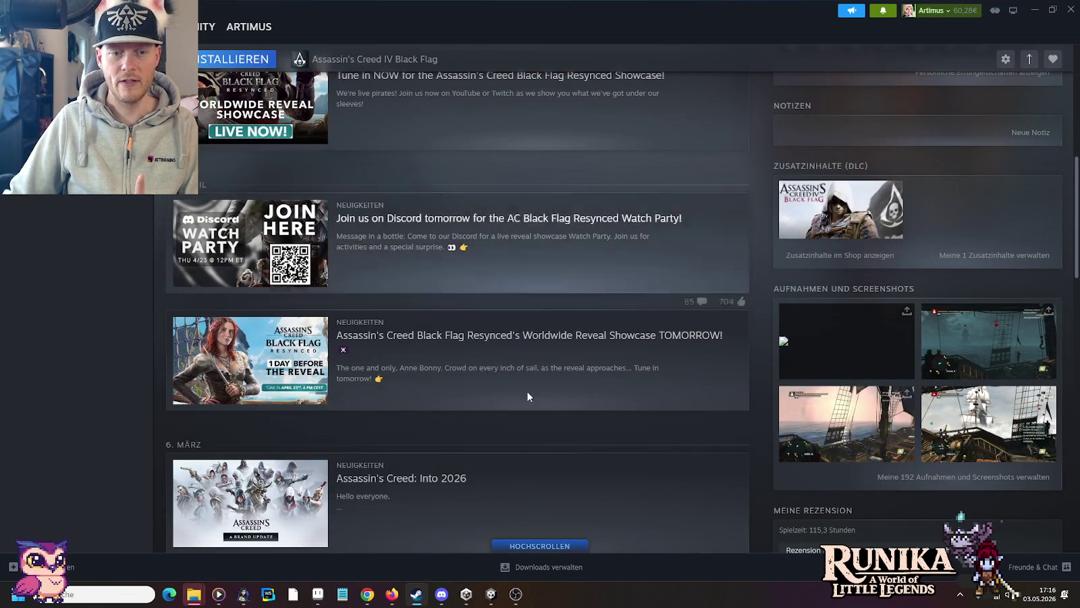
{"action": "mouse_move", "coordinate": [193, 594]}
{"action": "left_click", "coordinate": [366, 540]}
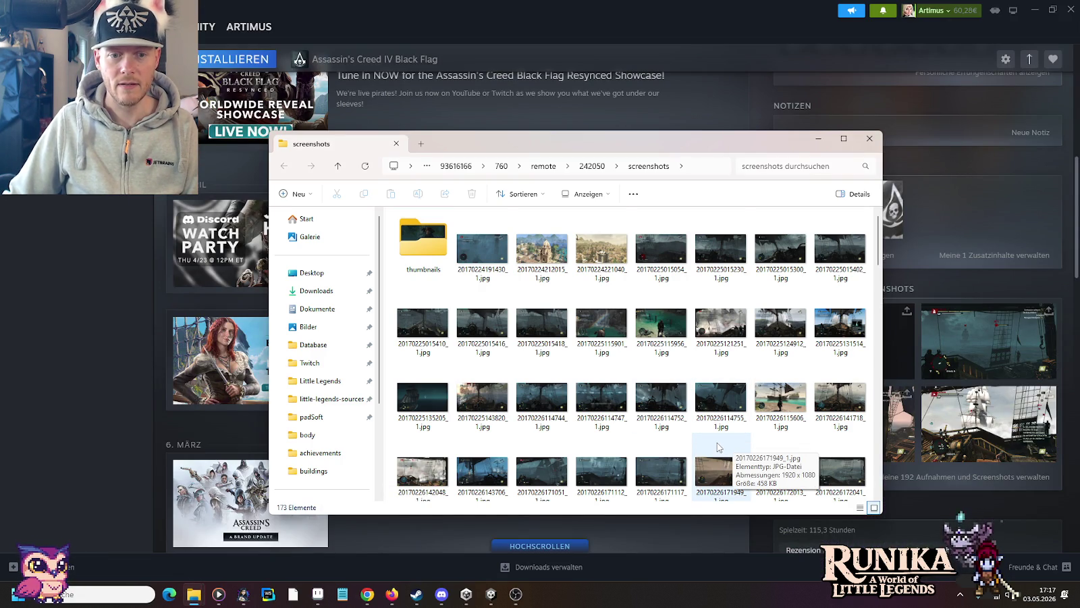
{"action": "scroll", "coordinate": [719, 447], "scroll_direction": "down", "scroll_amount": 2}
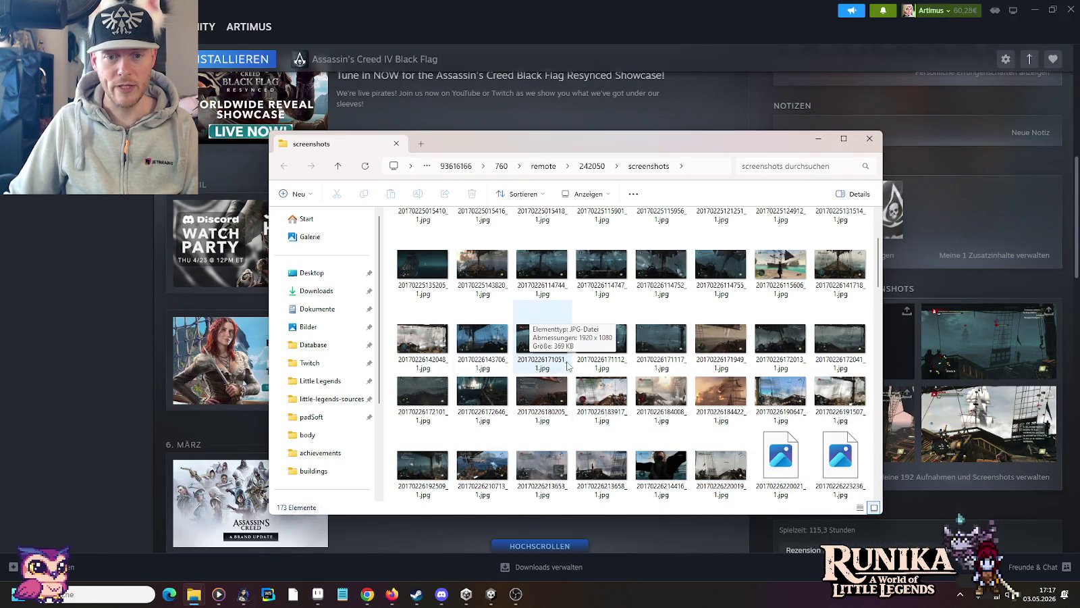
{"action": "scroll", "coordinate": [505, 336], "scroll_direction": "down", "scroll_amount": 2}
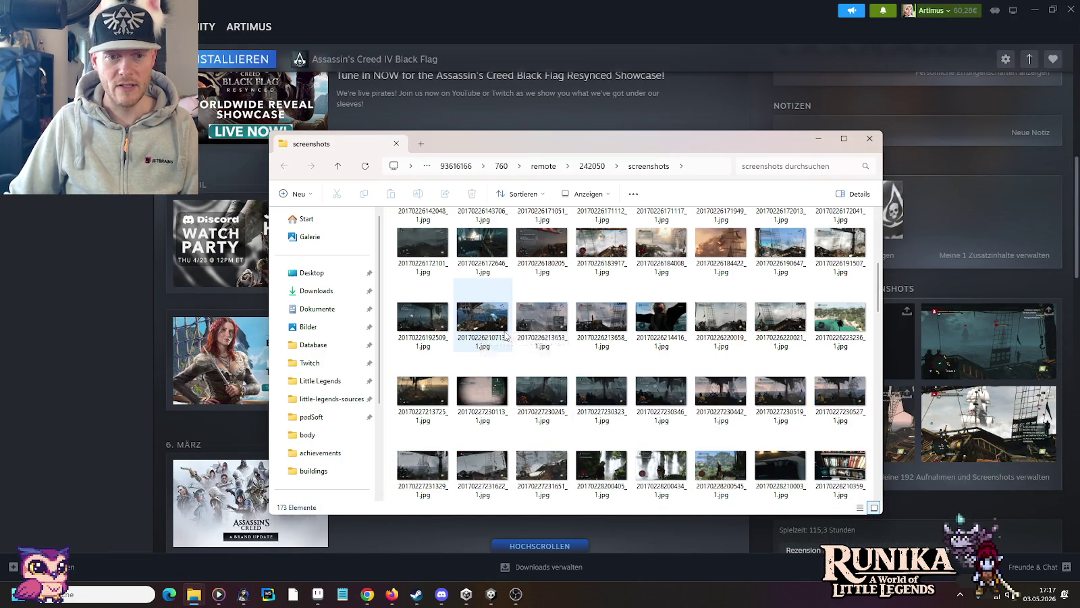
{"action": "mouse_move", "coordinate": [601, 469]}
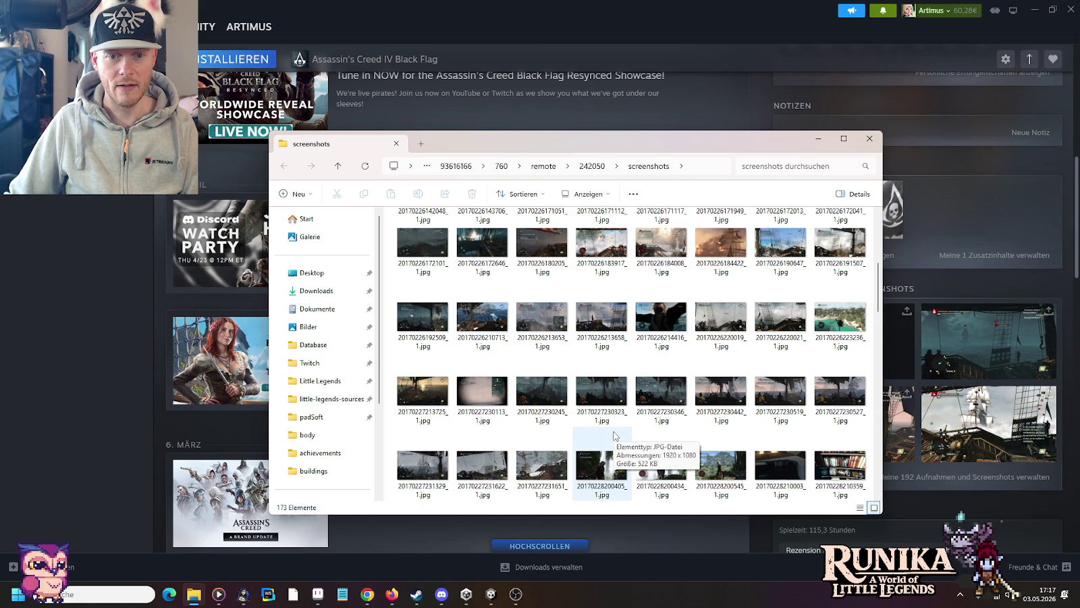
{"action": "scroll", "coordinate": [614, 435], "scroll_direction": "down", "scroll_amount": 2}
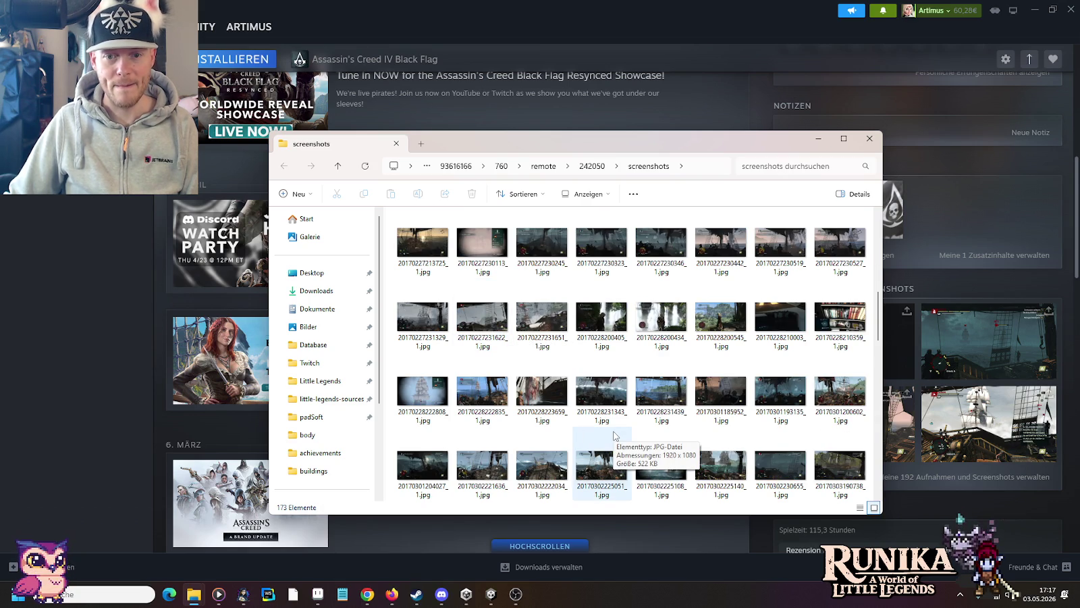
{"action": "scroll", "coordinate": [615, 436], "scroll_direction": "down", "scroll_amount": 2}
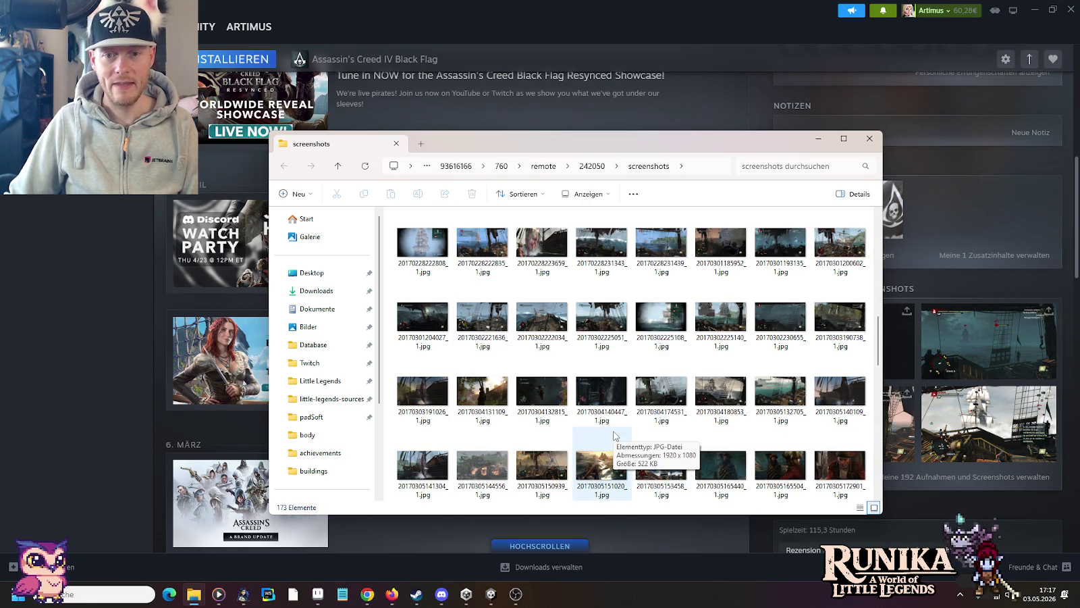
{"action": "scroll", "coordinate": [614, 435], "scroll_direction": "down", "scroll_amount": 2}
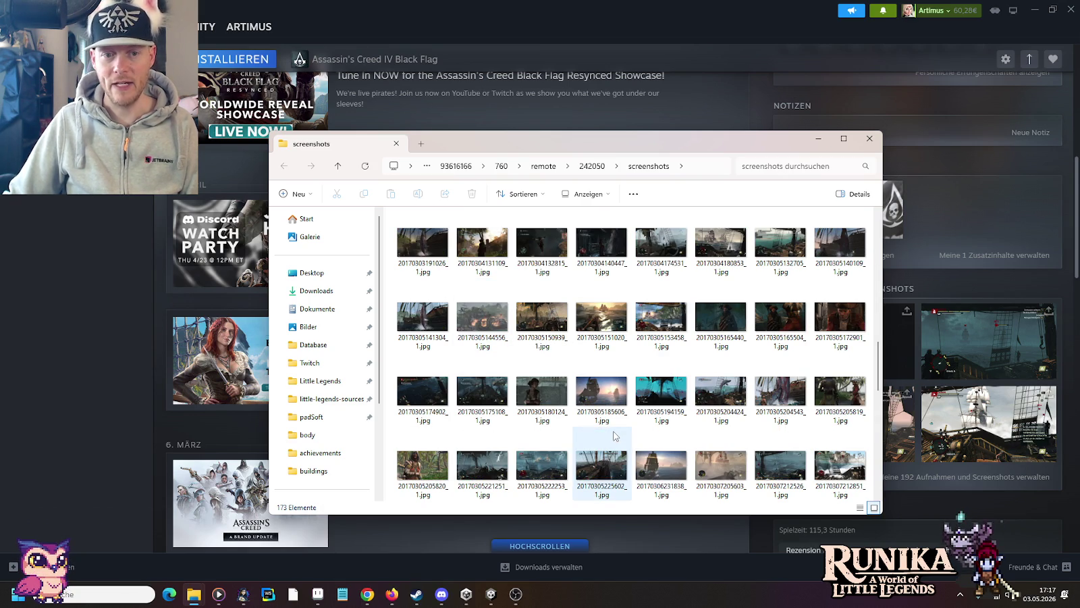
{"action": "scroll", "coordinate": [614, 436], "scroll_direction": "down", "scroll_amount": 2}
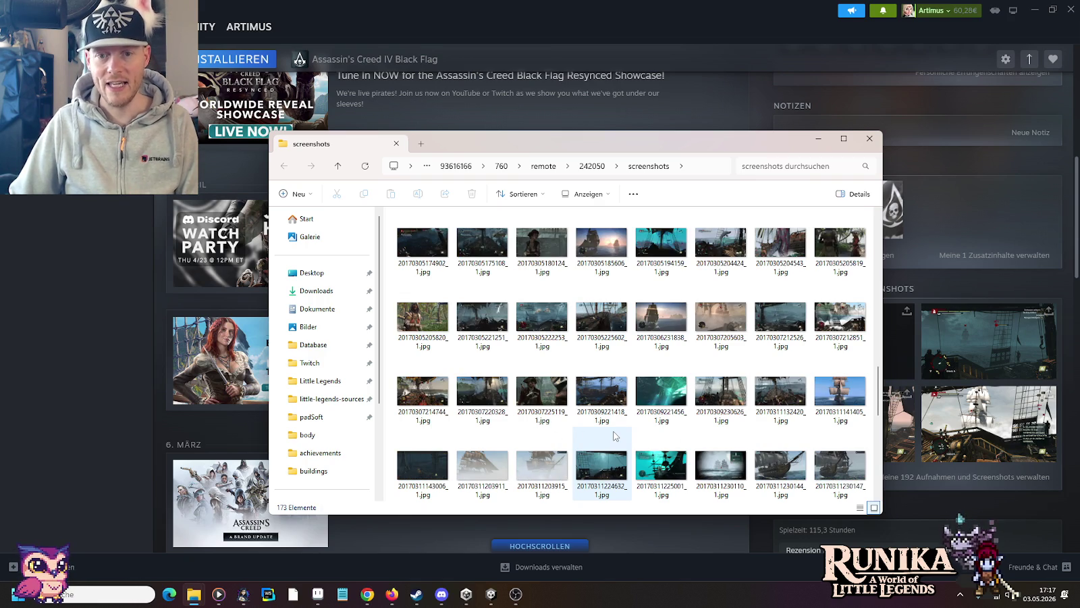
{"action": "scroll", "coordinate": [614, 436], "scroll_direction": "down", "scroll_amount": 4}
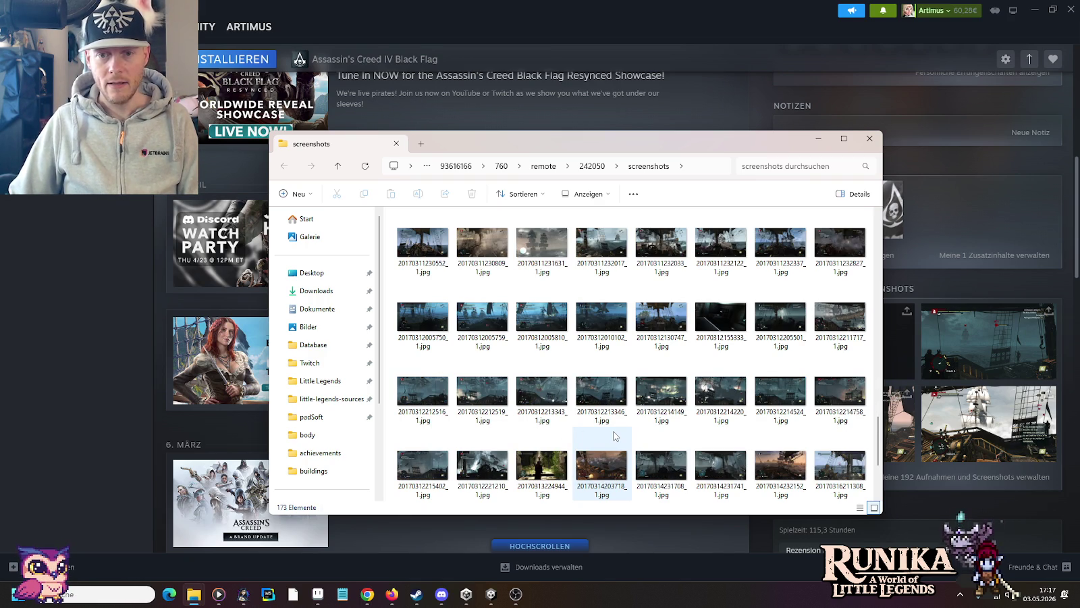
{"action": "scroll", "coordinate": [614, 436], "scroll_direction": "down", "scroll_amount": 2}
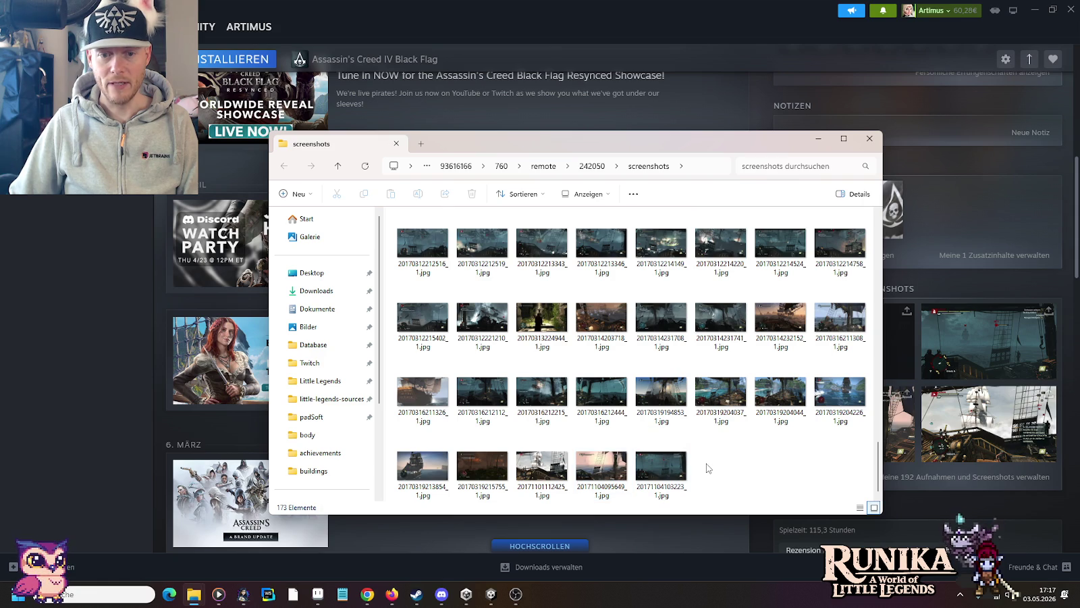
{"action": "double_click", "coordinate": [678, 468]}
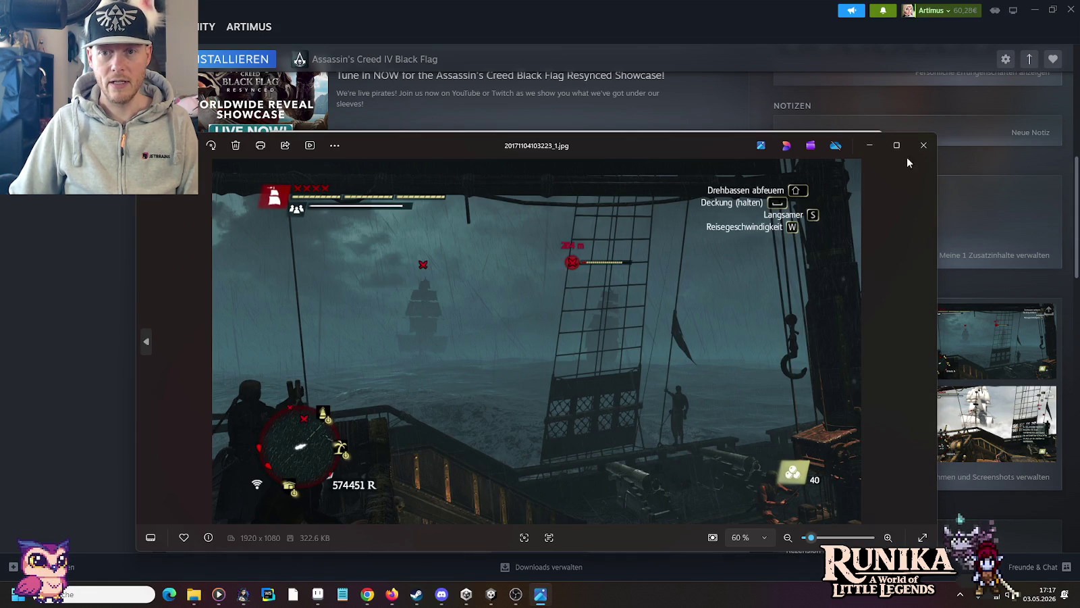
{"action": "left_click", "coordinate": [923, 145]}
{"action": "scroll", "coordinate": [763, 447], "scroll_direction": "up", "scroll_amount": 5}
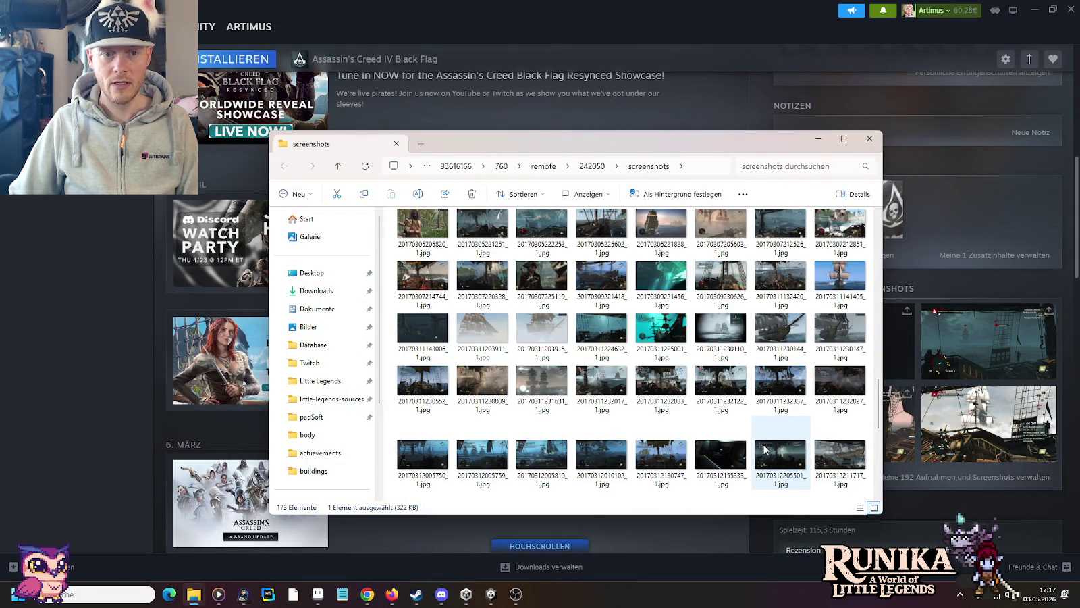
{"action": "double_click", "coordinate": [424, 329]}
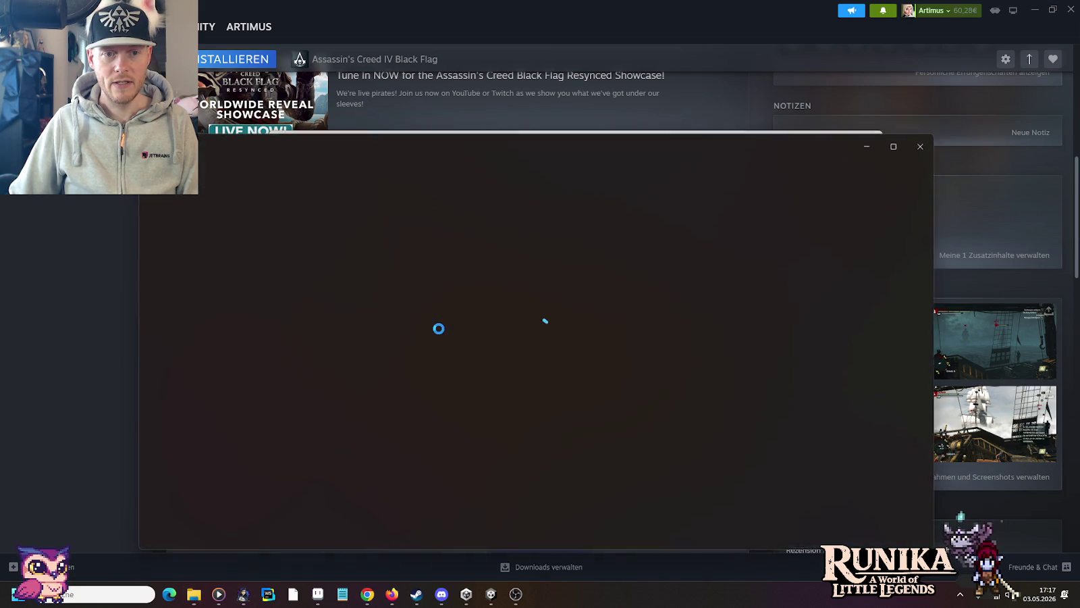
{"action": "left_click", "coordinate": [923, 145]}
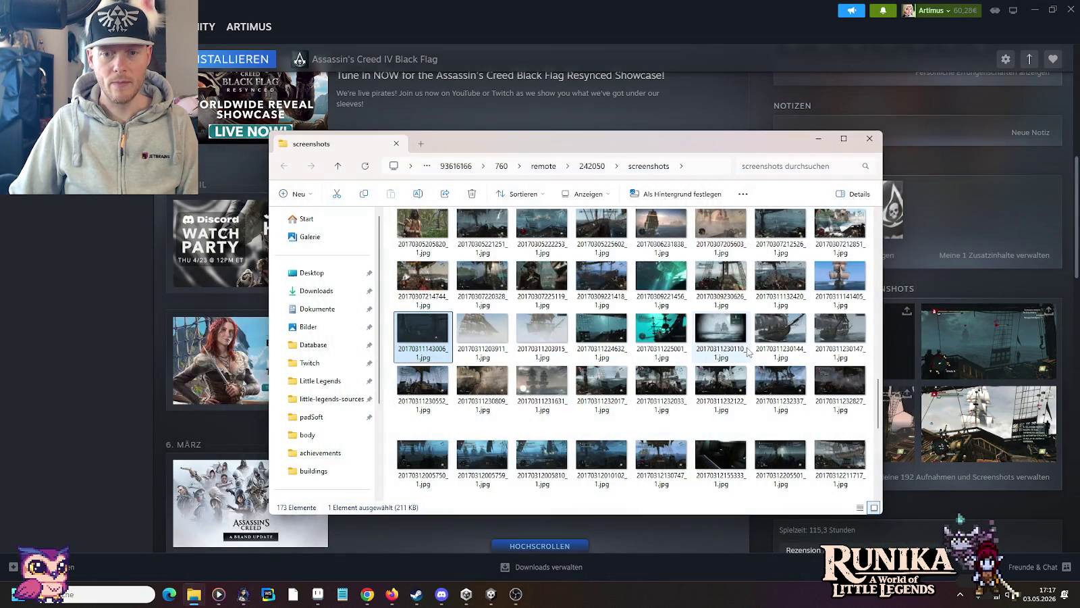
{"action": "scroll", "coordinate": [748, 352], "scroll_direction": "up", "scroll_amount": 2}
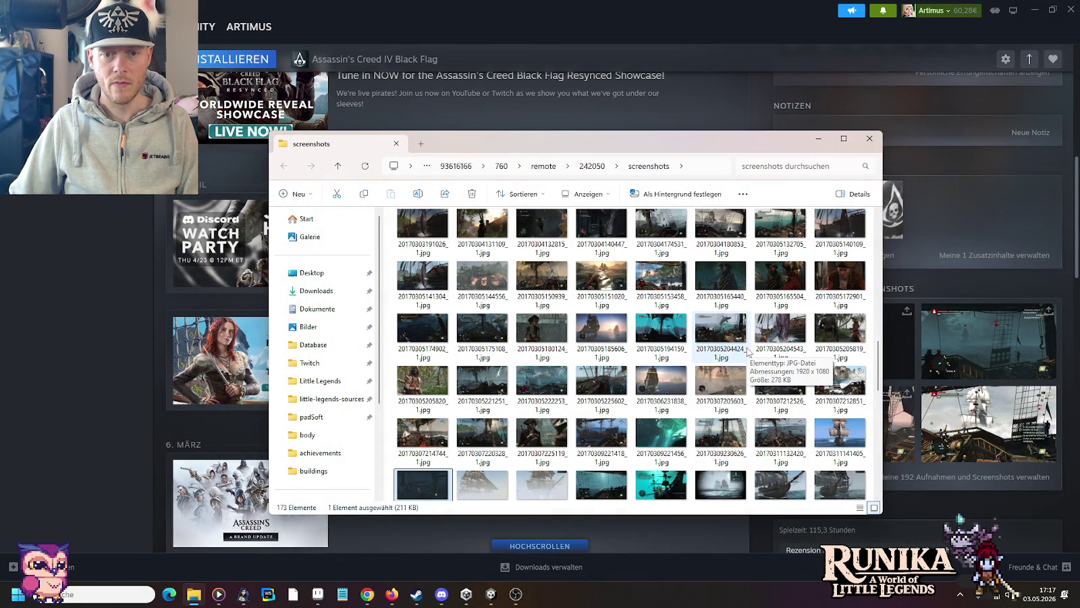
{"action": "scroll", "coordinate": [747, 352], "scroll_direction": "up", "scroll_amount": 3}
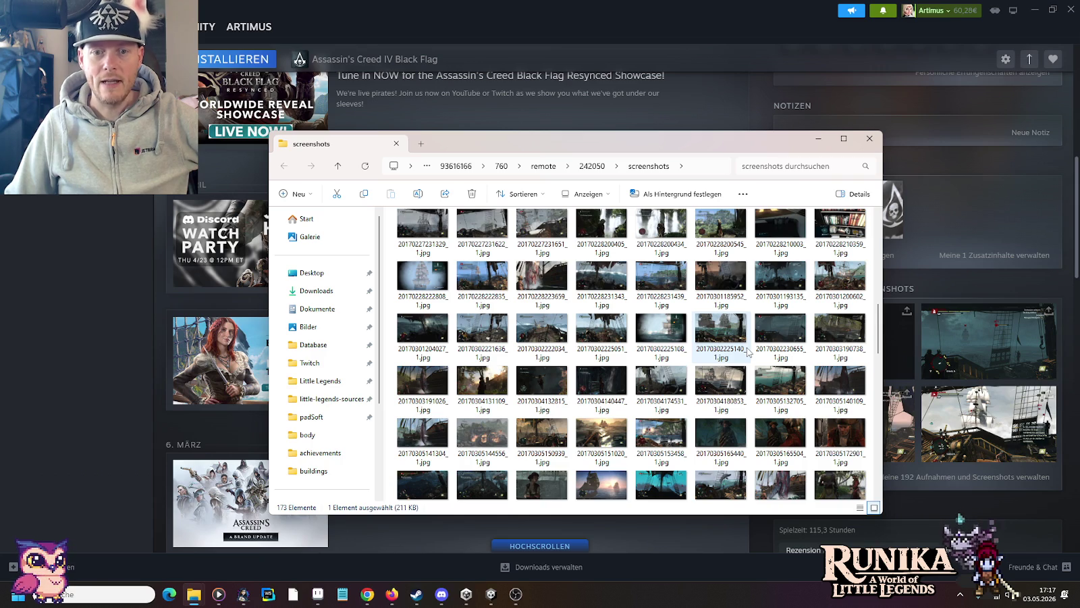
{"action": "scroll", "coordinate": [747, 352], "scroll_direction": "up", "scroll_amount": 3}
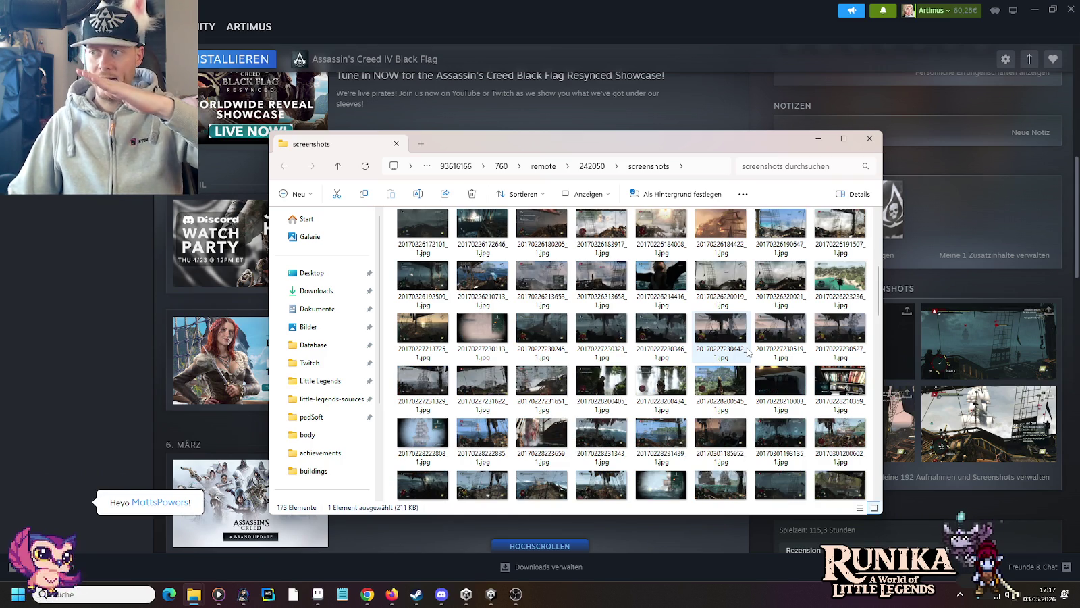
{"action": "scroll", "coordinate": [748, 352], "scroll_direction": "up", "scroll_amount": 3}
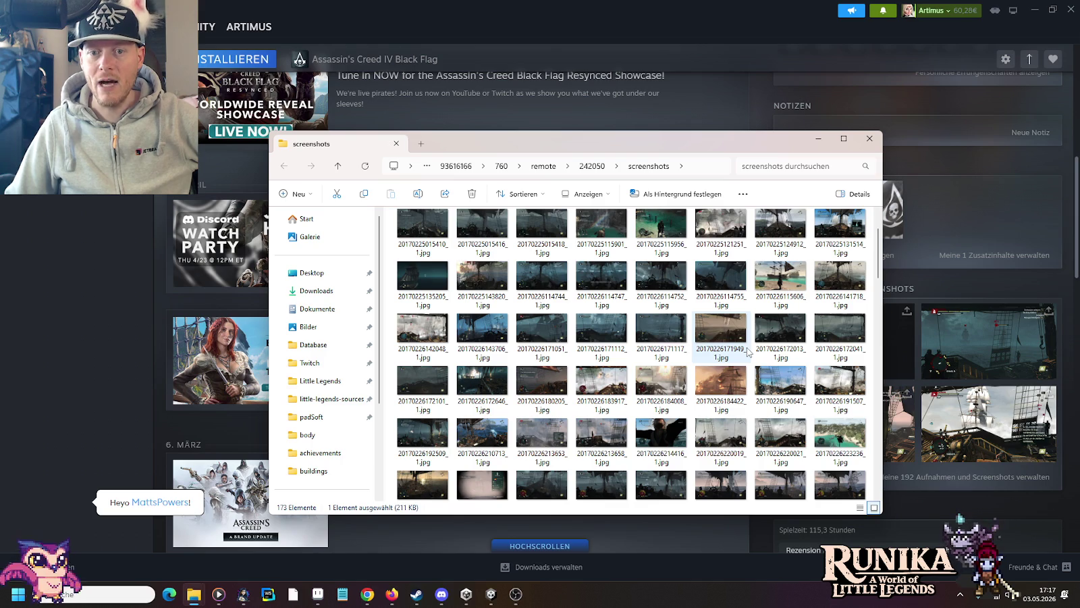
{"action": "scroll", "coordinate": [747, 352], "scroll_direction": "up", "scroll_amount": 1}
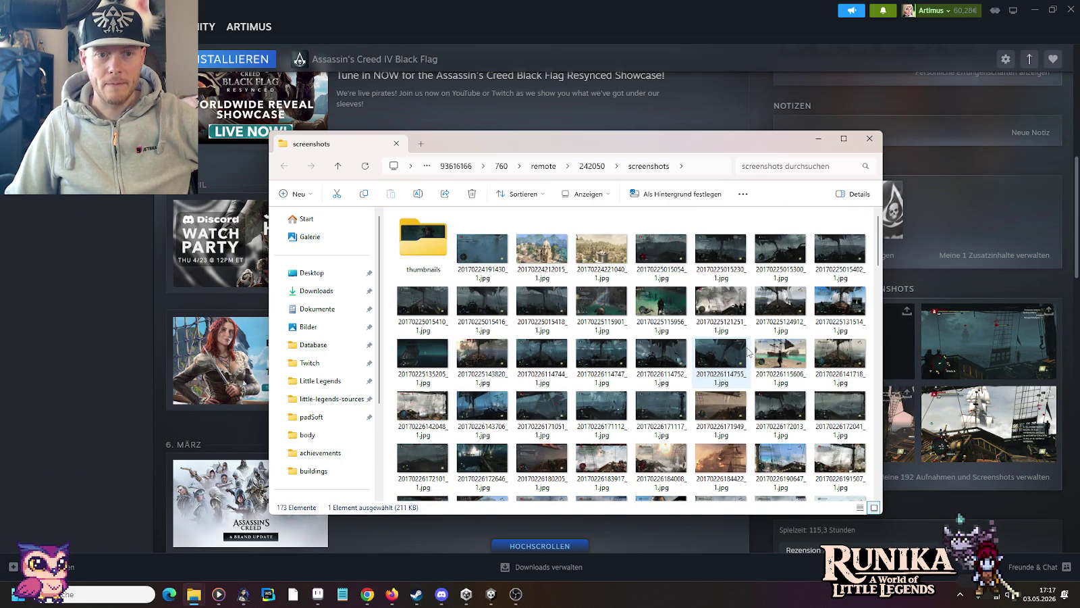
{"action": "double_click", "coordinate": [486, 247]}
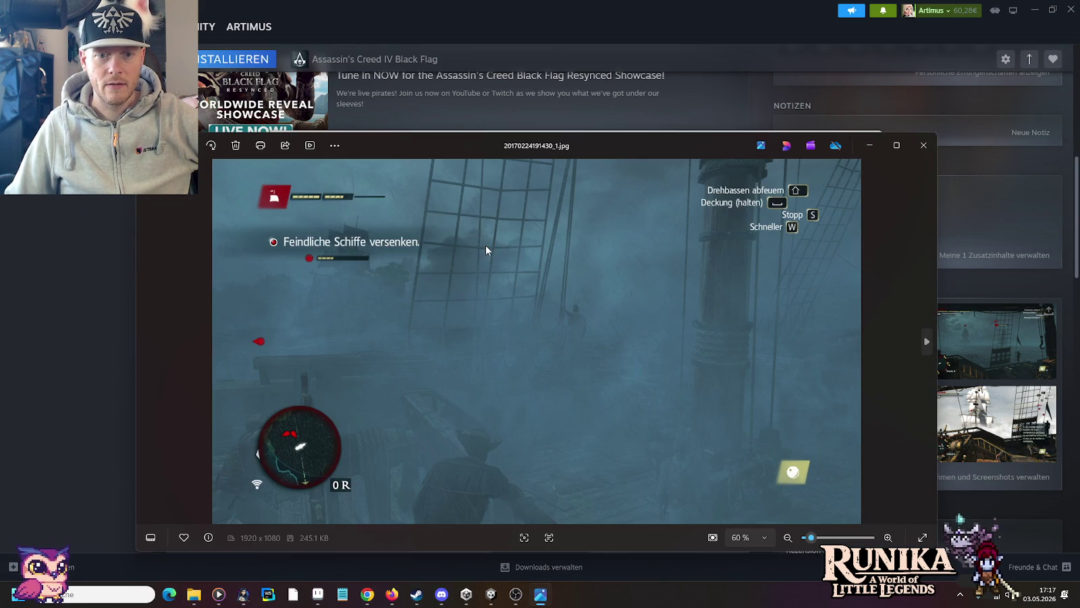
{"action": "left_click", "coordinate": [924, 145]}
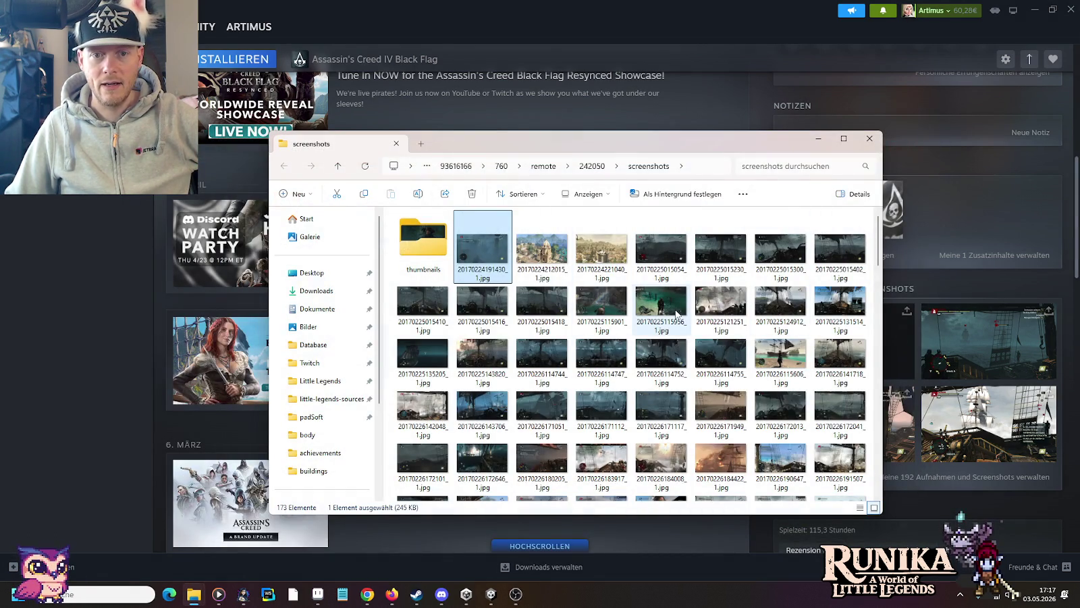
{"action": "scroll", "coordinate": [675, 330], "scroll_direction": "down", "scroll_amount": 5}
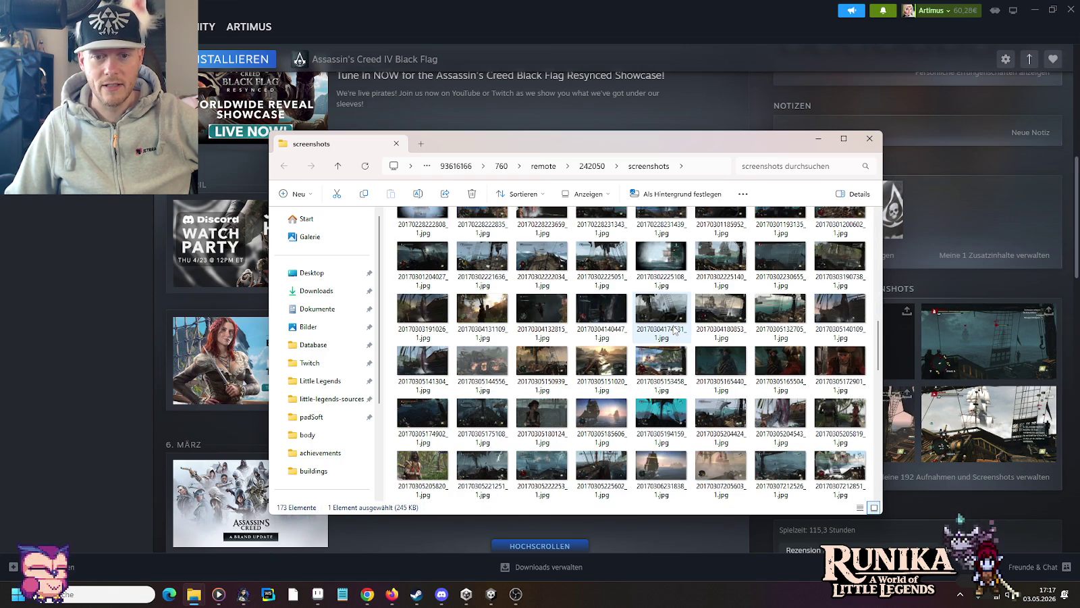
{"action": "scroll", "coordinate": [675, 330], "scroll_direction": "down", "scroll_amount": 3}
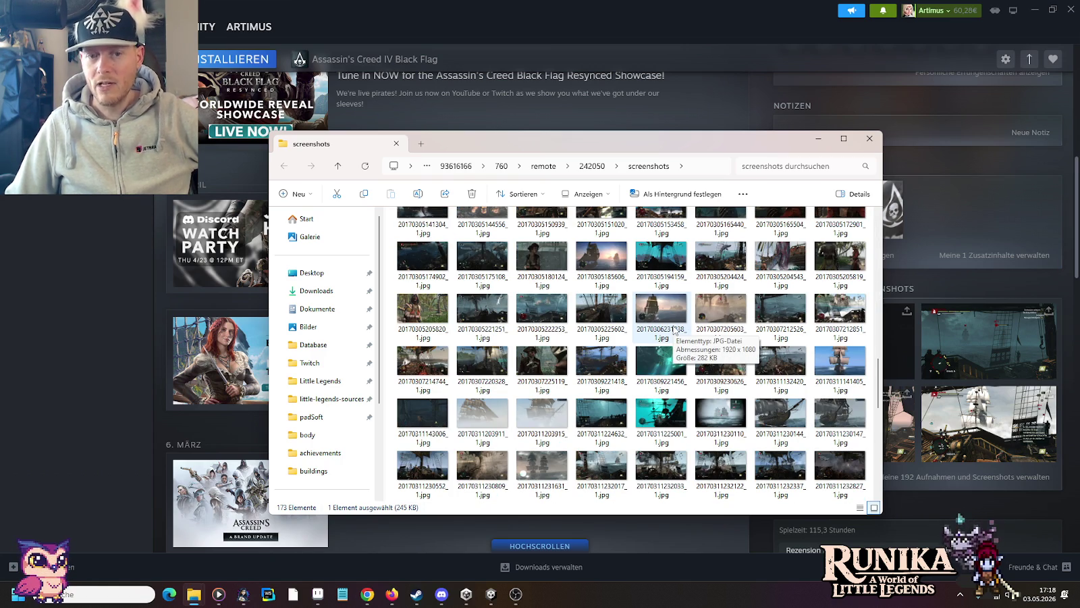
{"action": "mouse_move", "coordinate": [661, 312]}
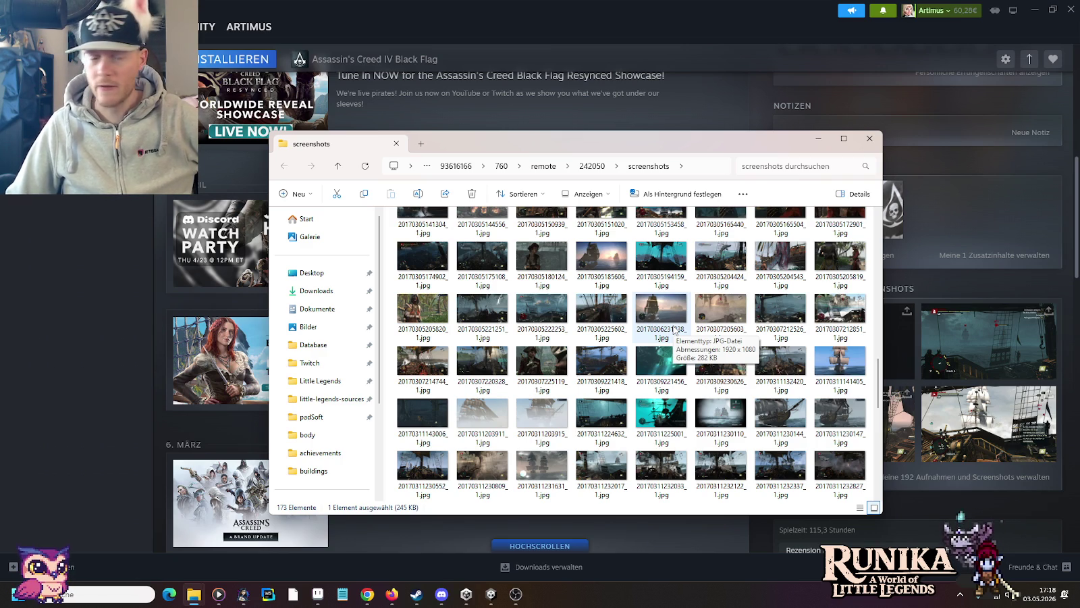
{"action": "scroll", "coordinate": [674, 330], "scroll_direction": "down", "scroll_amount": 3}
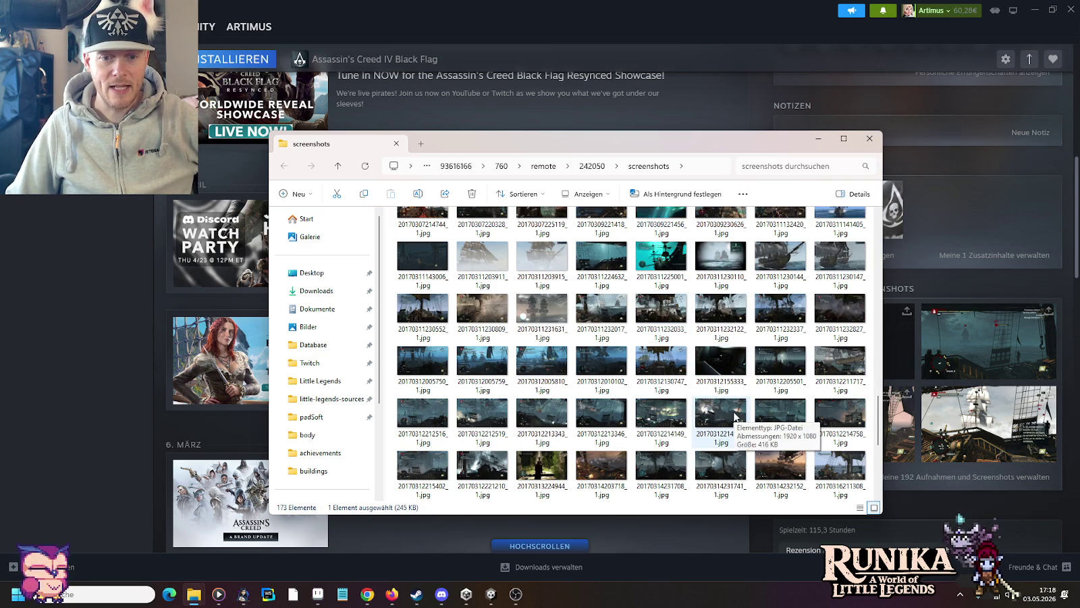
{"action": "scroll", "coordinate": [734, 417], "scroll_direction": "down", "scroll_amount": 2}
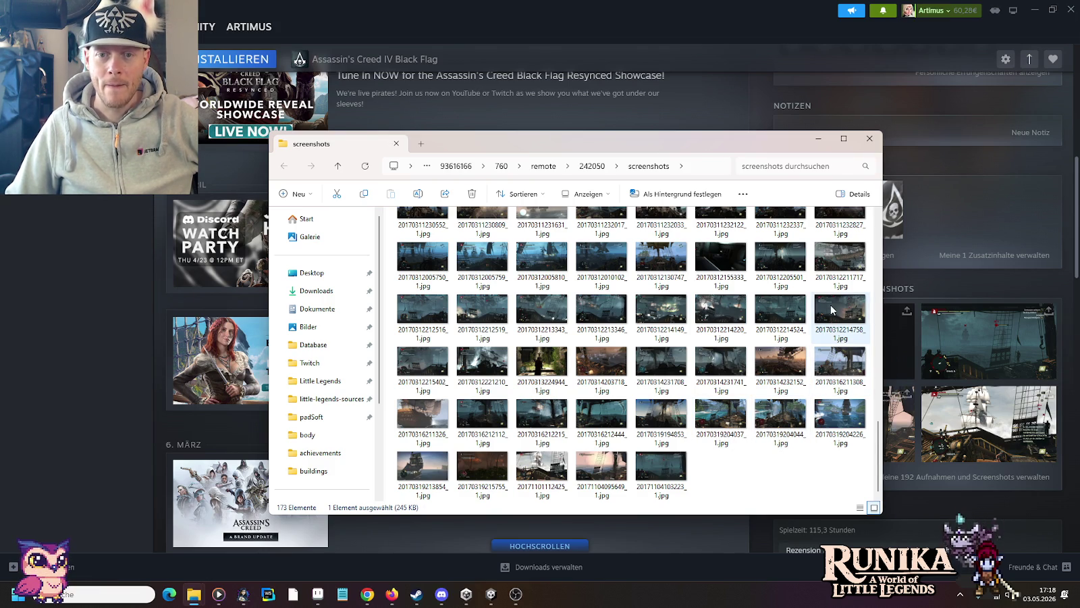
{"action": "scroll", "coordinate": [744, 362], "scroll_direction": "up", "scroll_amount": 2}
{"action": "scroll", "coordinate": [745, 362], "scroll_direction": "up", "scroll_amount": 3}
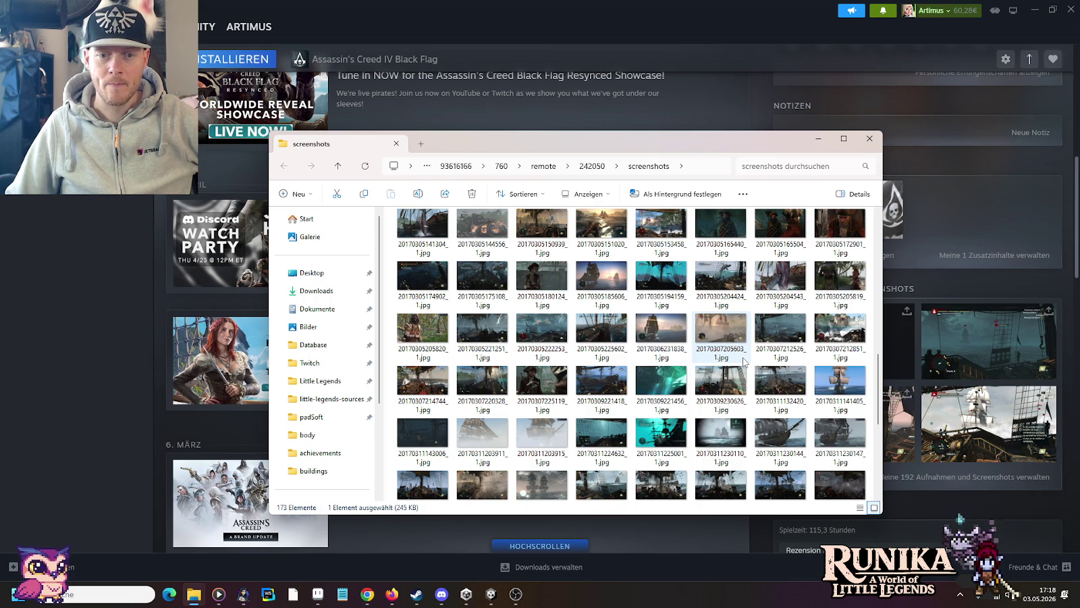
{"action": "scroll", "coordinate": [745, 361], "scroll_direction": "down", "scroll_amount": 2}
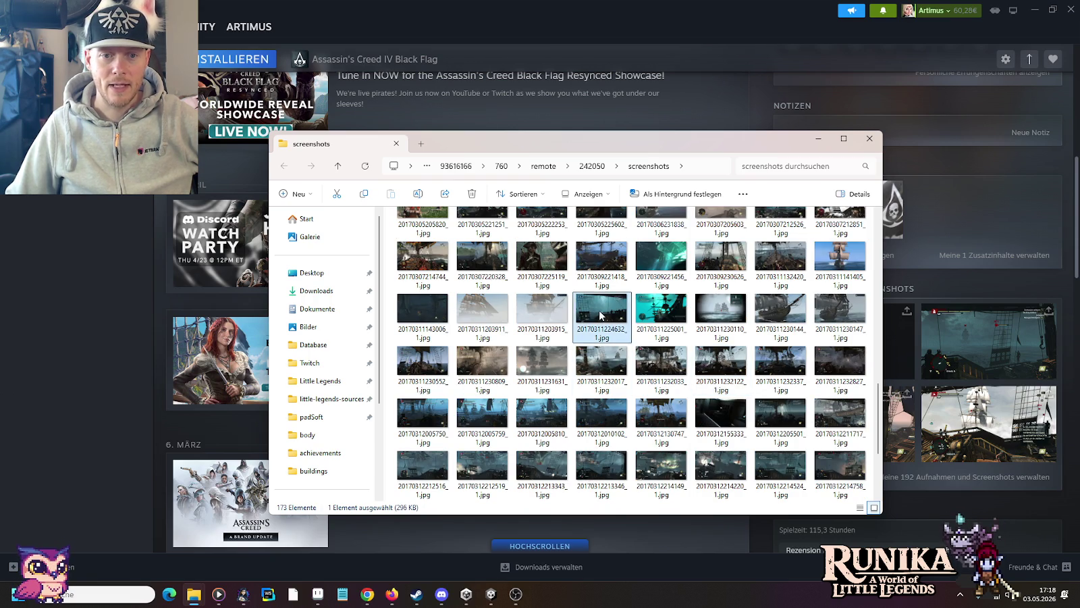
{"action": "double_click", "coordinate": [599, 315]}
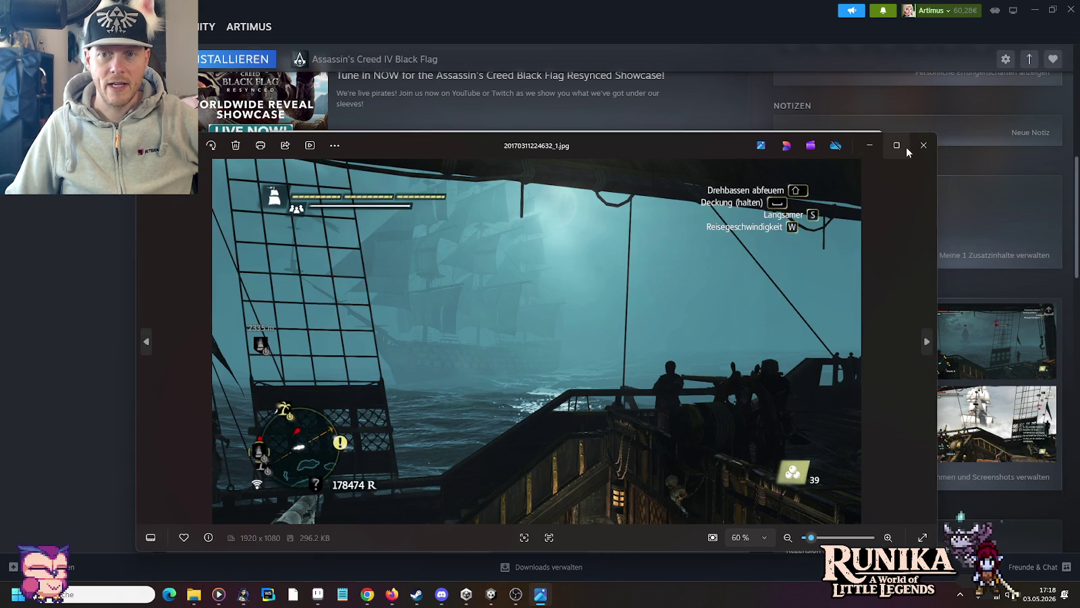
{"action": "left_click", "coordinate": [924, 145]}
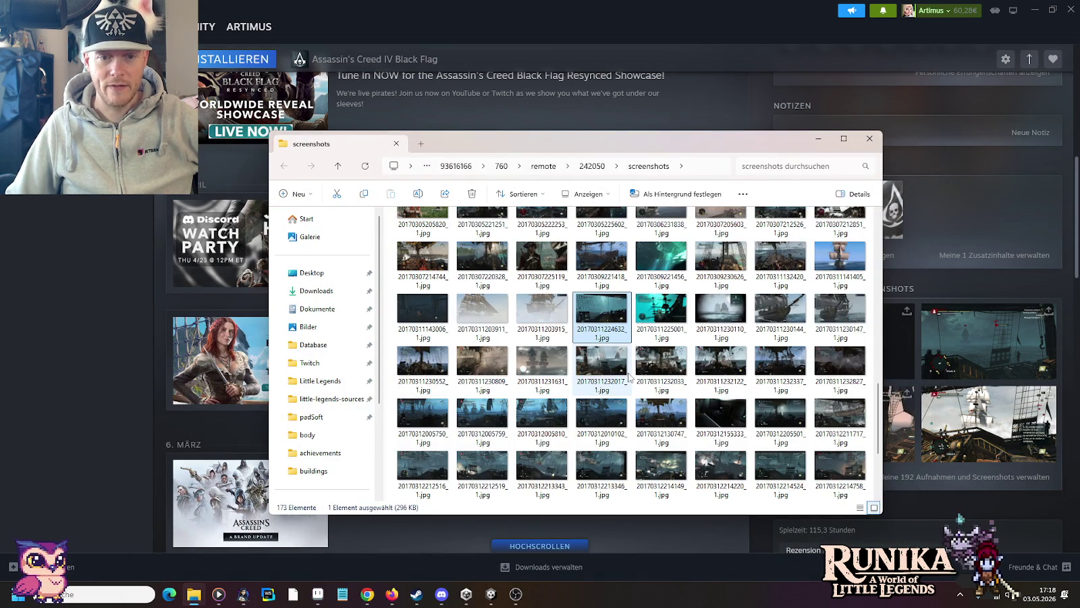
{"action": "scroll", "coordinate": [755, 417], "scroll_direction": "down", "scroll_amount": 3}
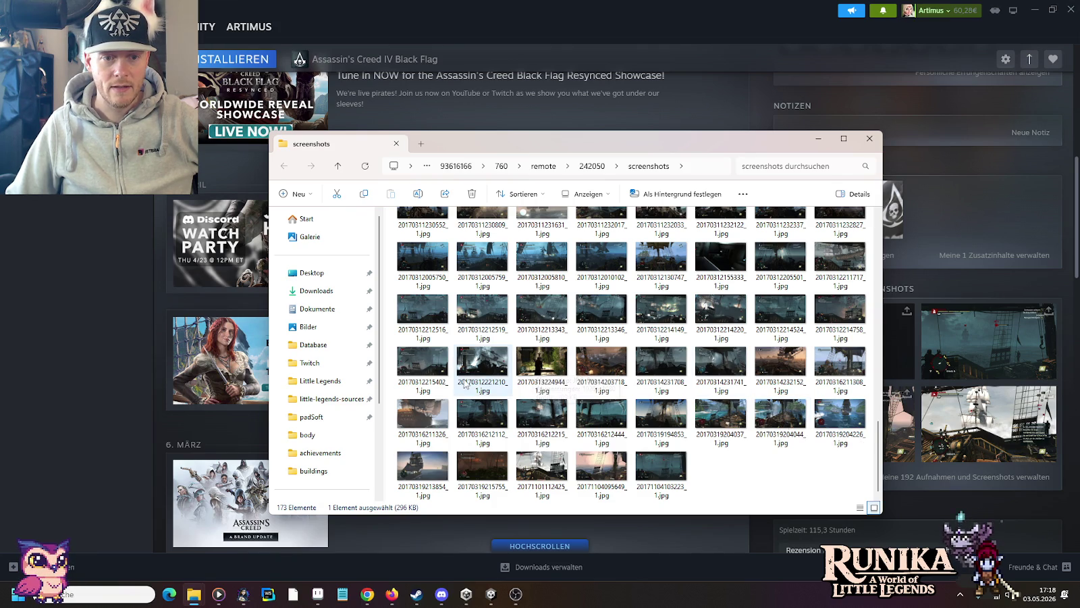
{"action": "double_click", "coordinate": [480, 363]}
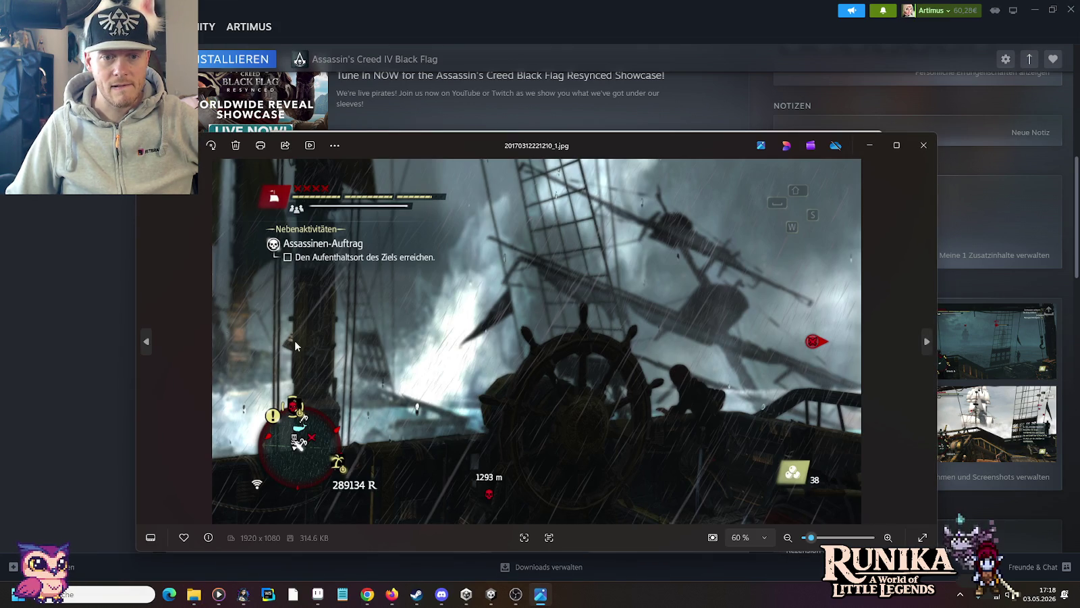
{"action": "left_click", "coordinate": [148, 339]}
{"action": "left_click", "coordinate": [923, 145]}
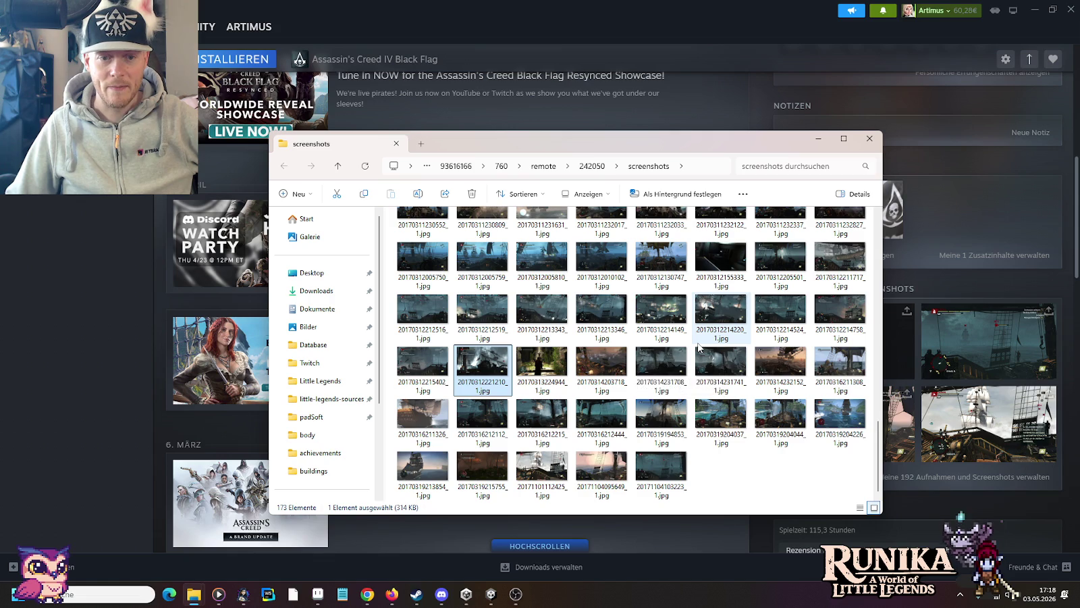
{"action": "scroll", "coordinate": [699, 348], "scroll_direction": "up", "scroll_amount": 2}
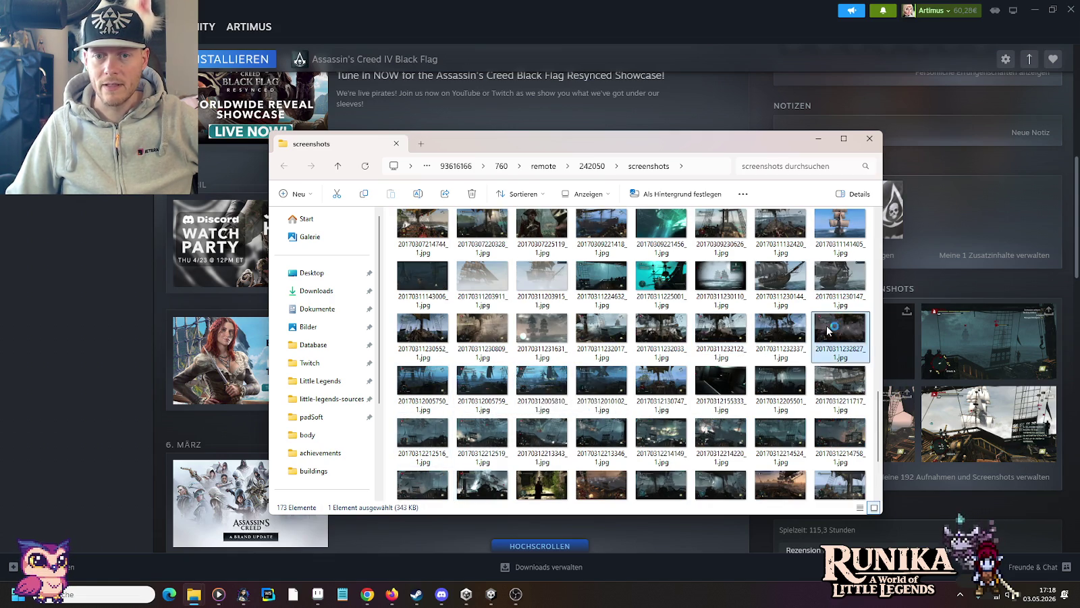
{"action": "double_click", "coordinate": [827, 327]}
{"action": "left_click", "coordinate": [915, 154]}
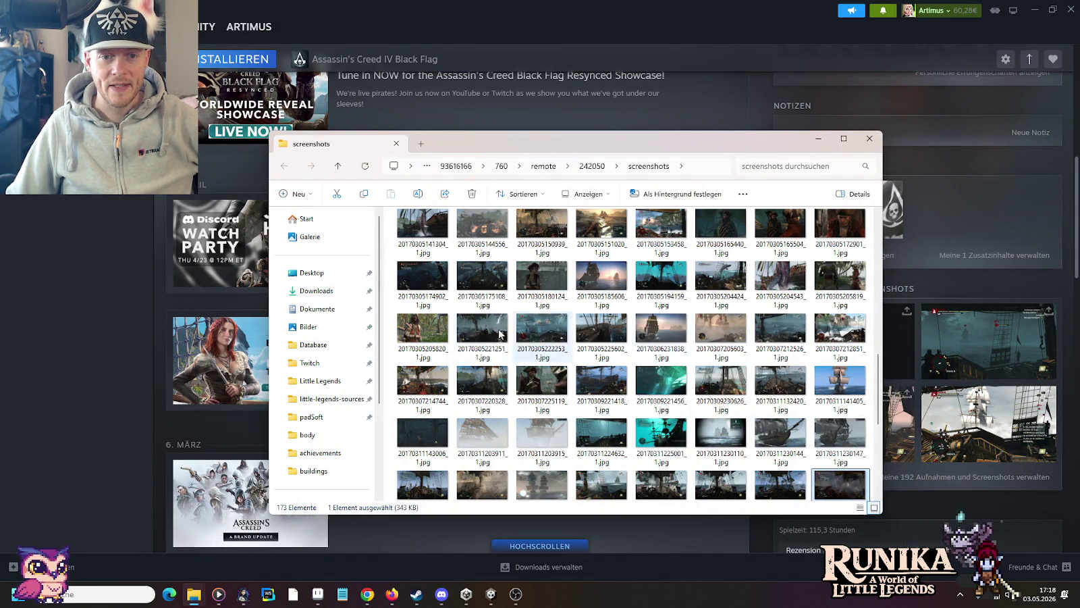
{"action": "double_click", "coordinate": [488, 279]}
{"action": "left_click", "coordinate": [169, 326]}
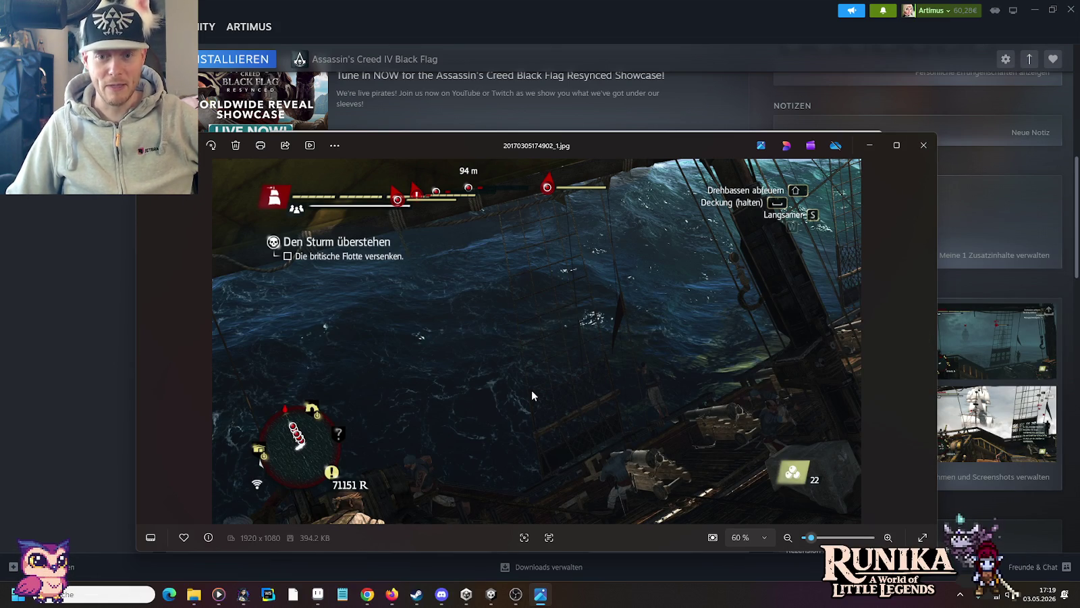
{"action": "left_click", "coordinate": [923, 145]}
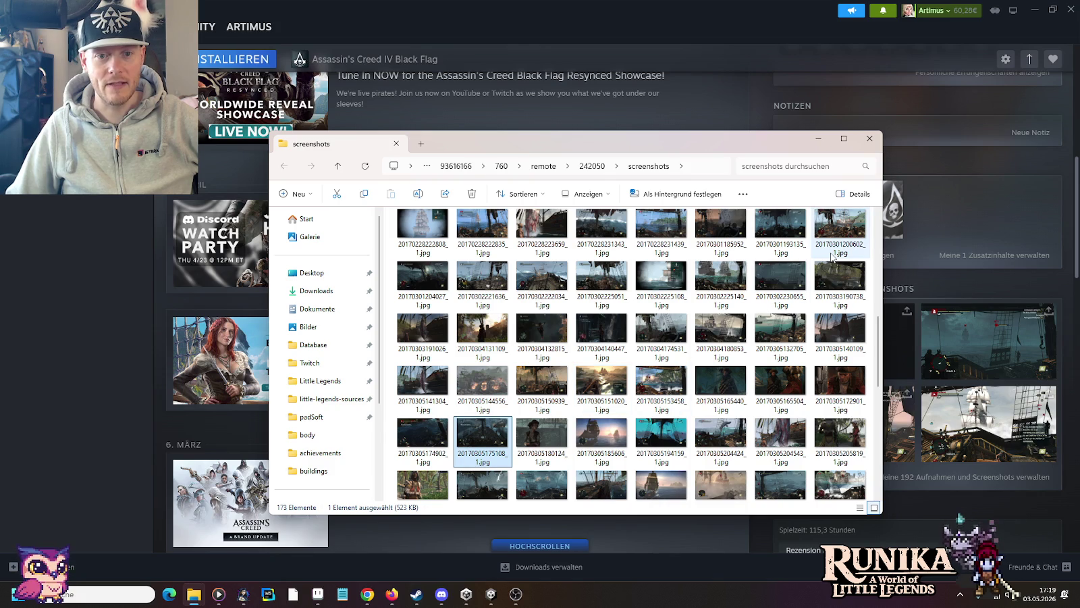
{"action": "left_click", "coordinate": [870, 139]}
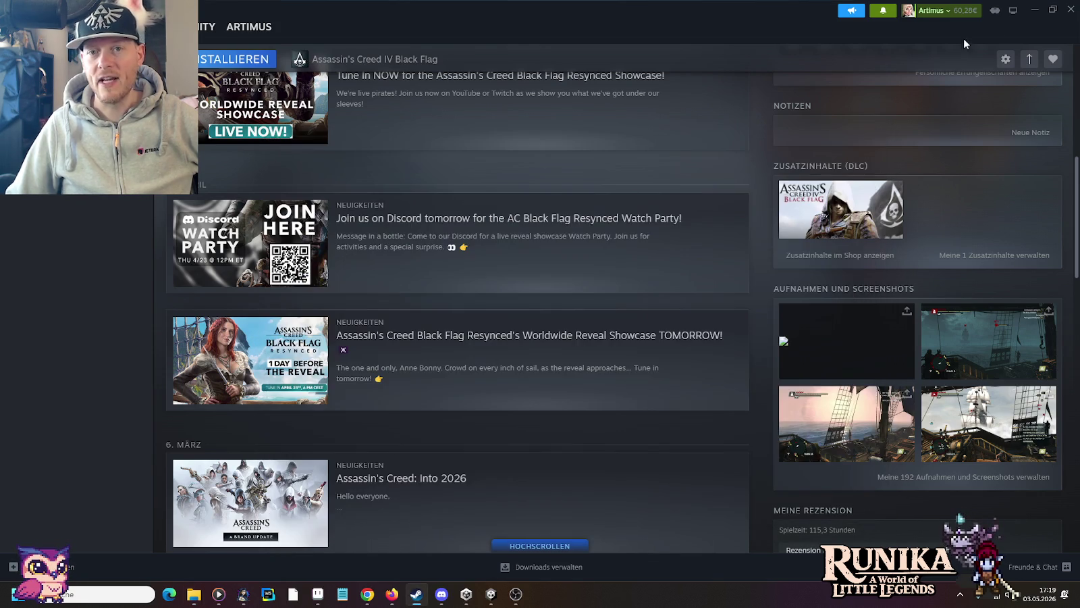
{"action": "left_click", "coordinate": [1031, 13]}
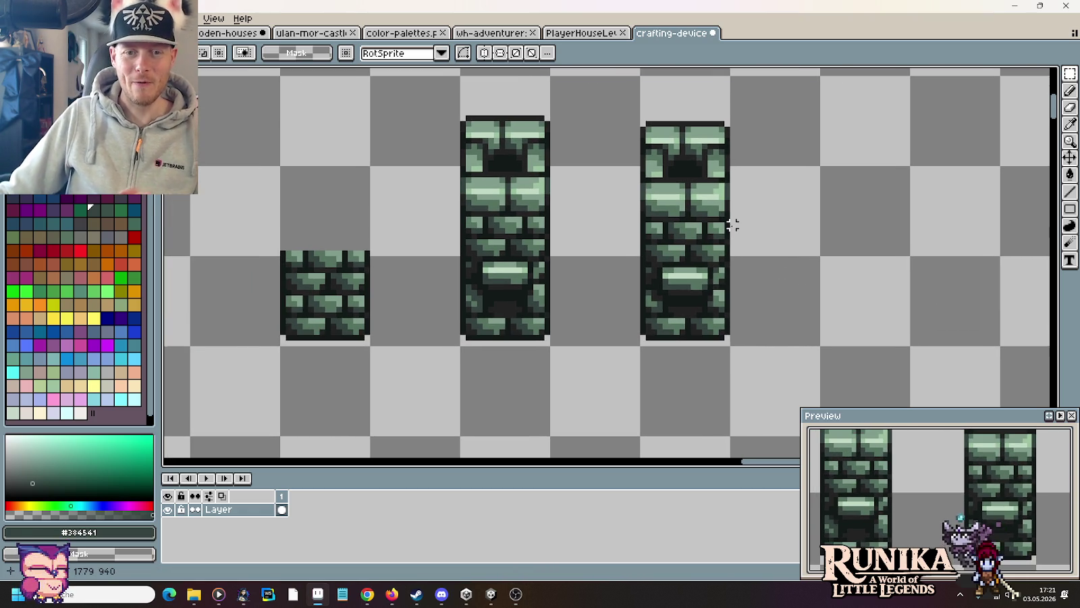
Step: Copy the right brick column and paste a duplicate as a third column
{"action": "left_click_drag", "start_coordinate": [665, 167], "coordinate": [733, 225]}
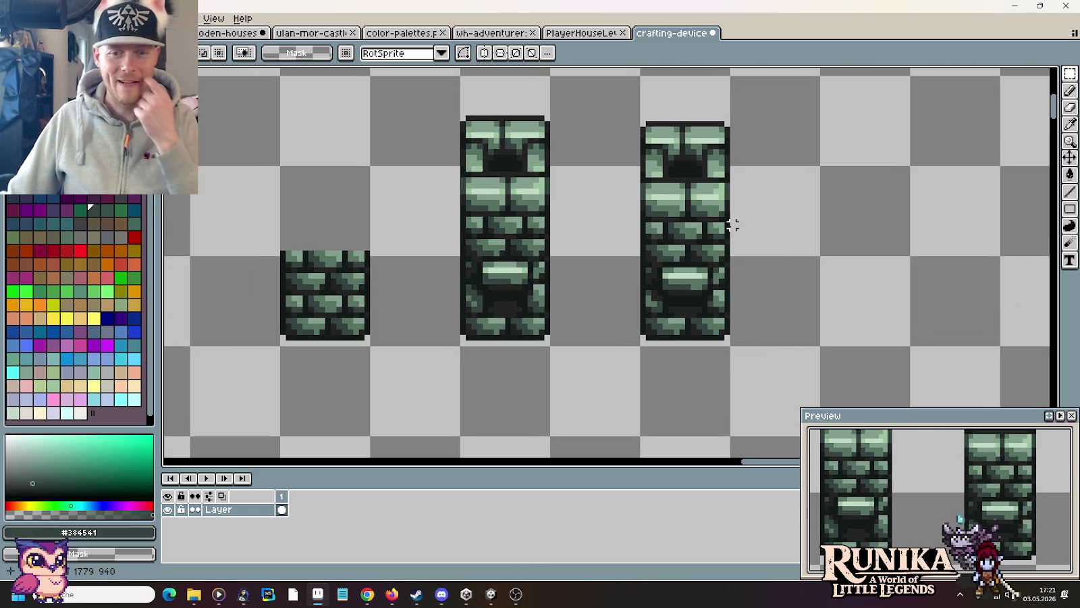
{"action": "scroll", "coordinate": [734, 228], "scroll_direction": "down", "scroll_amount": 1}
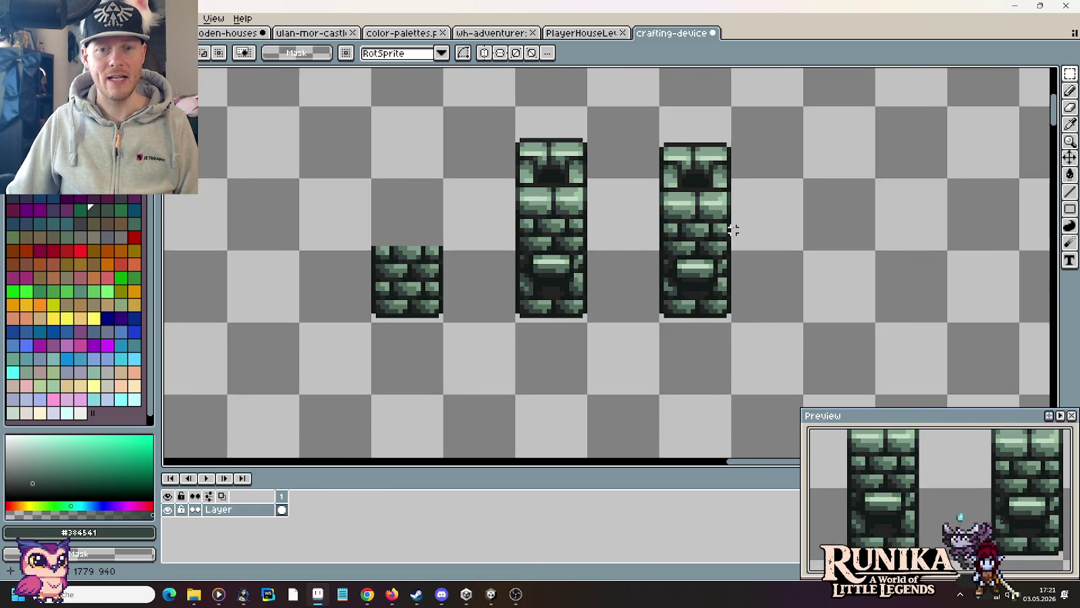
{"action": "scroll", "coordinate": [733, 230], "scroll_direction": "down", "scroll_amount": 2}
{"action": "scroll", "coordinate": [737, 236], "scroll_direction": "up", "scroll_amount": 1}
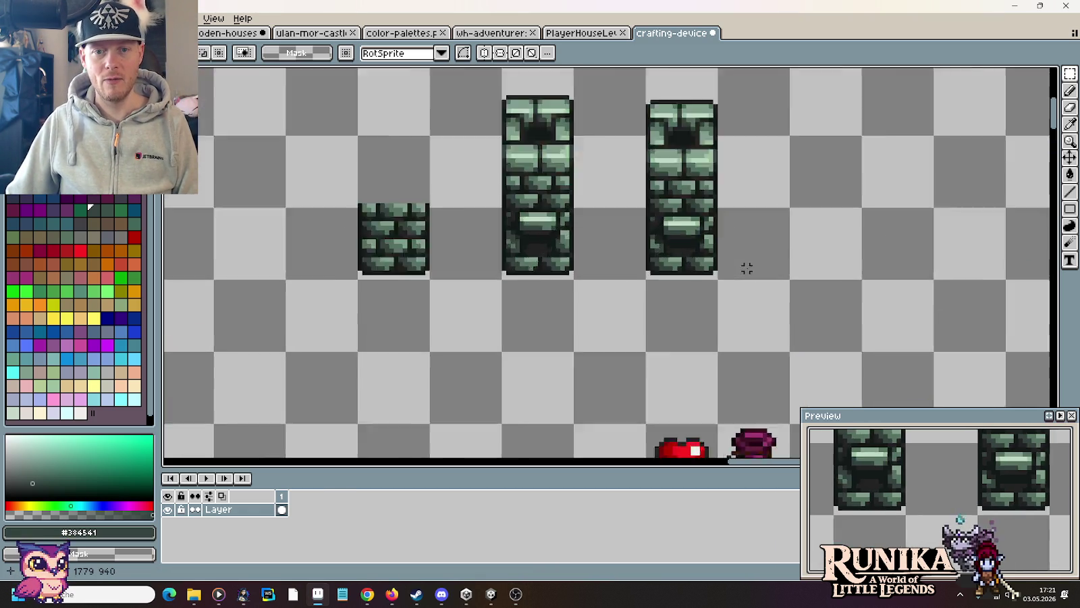
{"action": "scroll", "coordinate": [743, 265], "scroll_direction": "up", "scroll_amount": 2}
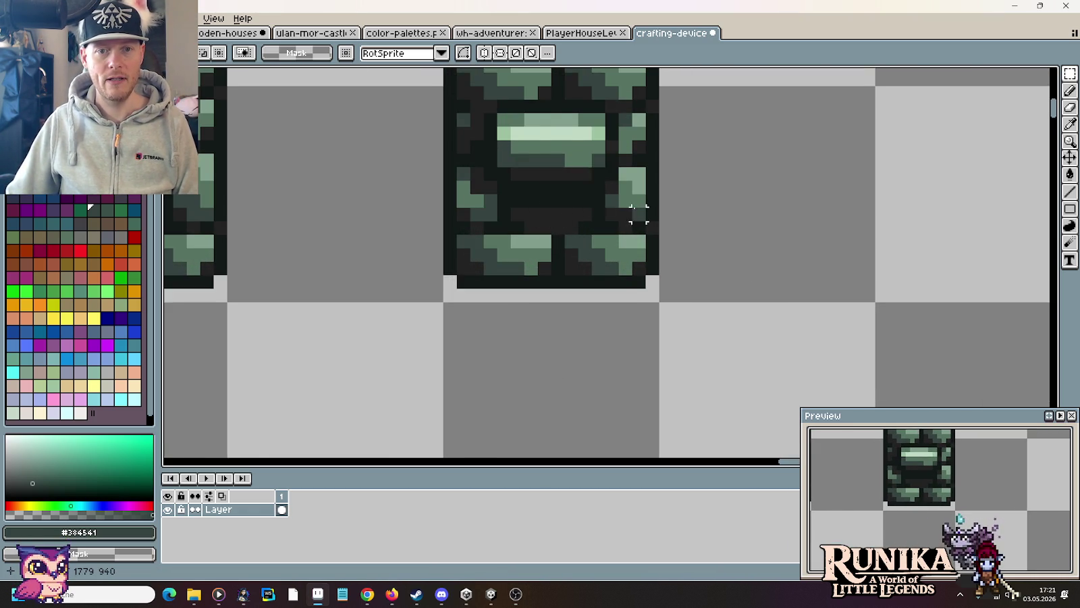
{"action": "scroll", "coordinate": [675, 214], "scroll_direction": "down", "scroll_amount": 1}
{"action": "left_click_drag", "start_coordinate": [604, 295], "coordinate": [603, 232]}
{"action": "key", "text": "ctrl+z"}
{"action": "left_click_drag", "start_coordinate": [574, 325], "coordinate": [569, 128]}
{"action": "key", "text": "ctrl+c"}
{"action": "key", "text": "ctrl+v"}
{"action": "left_click", "coordinate": [683, 215]}
Step: Copy a thin strip of the small brick block and drop it beside the new column
{"action": "left_click_drag", "start_coordinate": [741, 250], "coordinate": [833, 309]}
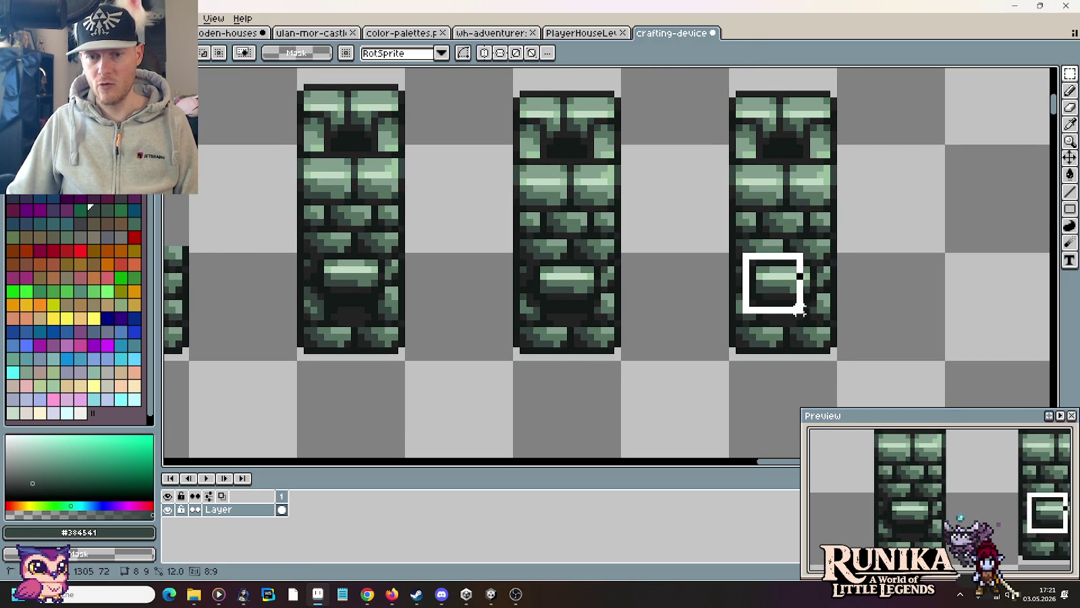
{"action": "left_click", "coordinate": [874, 310]}
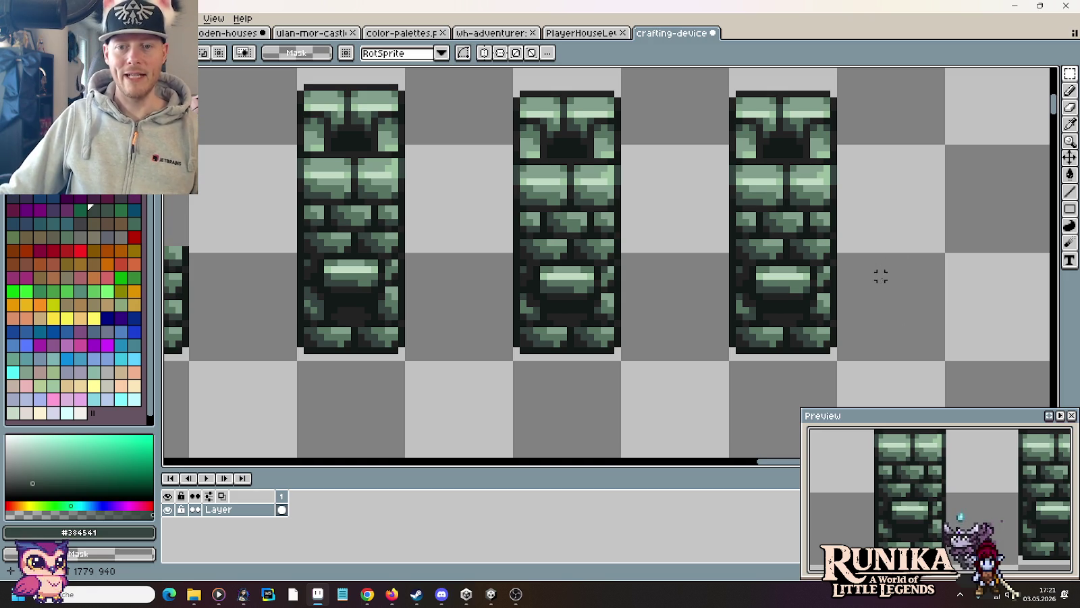
{"action": "scroll", "coordinate": [874, 303], "scroll_direction": "up", "scroll_amount": 1}
{"action": "scroll", "coordinate": [871, 300], "scroll_direction": "up", "scroll_amount": 2}
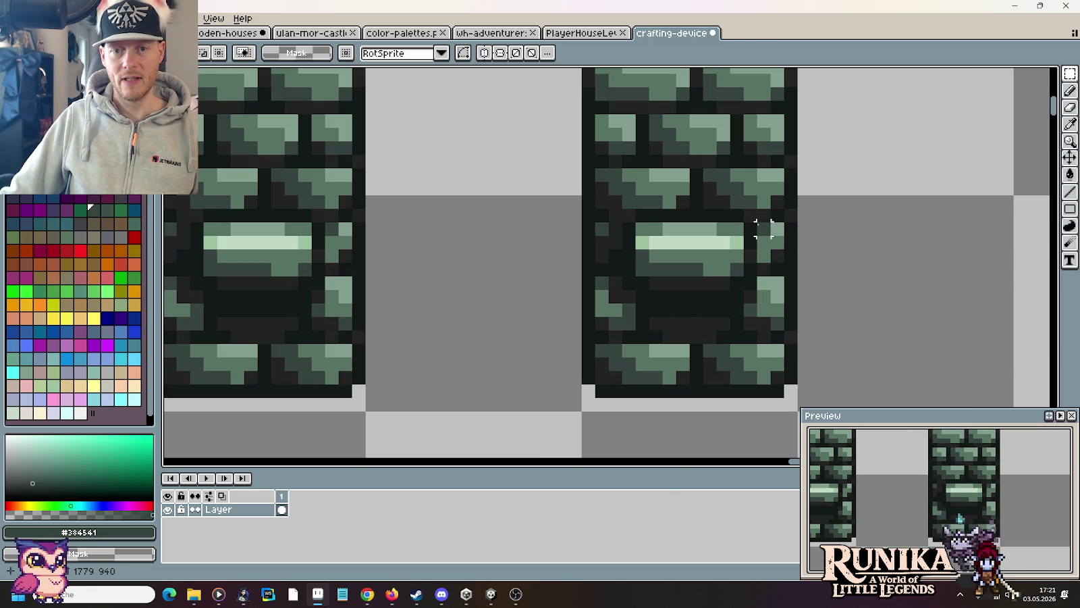
{"action": "scroll", "coordinate": [764, 228], "scroll_direction": "down", "scroll_amount": 3}
{"action": "mouse_move", "coordinate": [278, 256]}
{"action": "left_mouse_down"}
{"action": "mouse_move", "coordinate": [848, 289]}
{"action": "mouse_move", "coordinate": [1032, 275]}
{"action": "mouse_move", "coordinate": [1008, 272]}
{"action": "left_mouse_up"}
{"action": "left_click", "coordinate": [953, 306]}
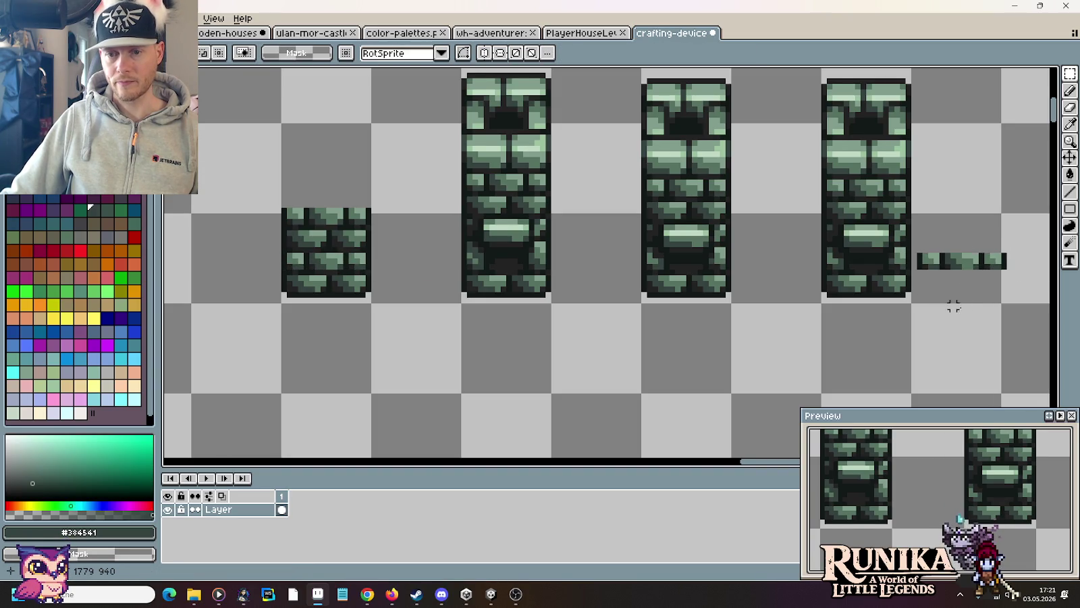
Step: Move the brick strip's end piece onto the column and commit it
{"action": "scroll", "coordinate": [954, 306], "scroll_direction": "up", "scroll_amount": 1}
{"action": "scroll", "coordinate": [763, 316], "scroll_direction": "up", "scroll_amount": 2}
{"action": "scroll", "coordinate": [779, 316], "scroll_direction": "up", "scroll_amount": 1}
{"action": "left_click_drag", "start_coordinate": [926, 166], "coordinate": [854, 310]}
{"action": "left_click_drag", "start_coordinate": [884, 270], "coordinate": [603, 280]}
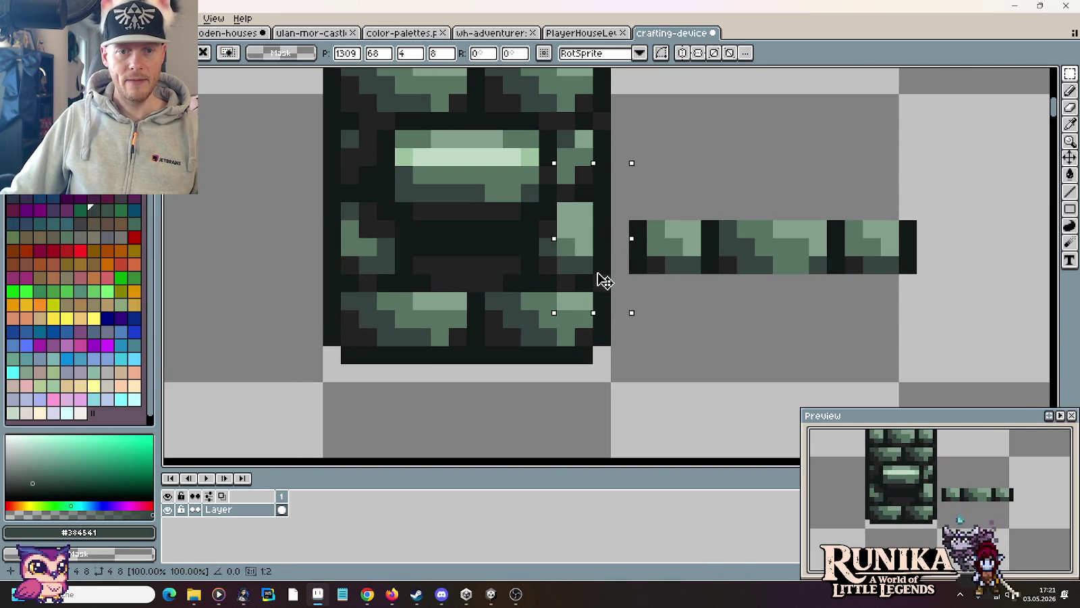
{"action": "left_click", "coordinate": [800, 337]}
{"action": "mouse_move", "coordinate": [627, 182]}
{"action": "left_mouse_down"}
{"action": "mouse_move", "coordinate": [667, 312]}
{"action": "mouse_move", "coordinate": [349, 296]}
{"action": "left_mouse_up"}
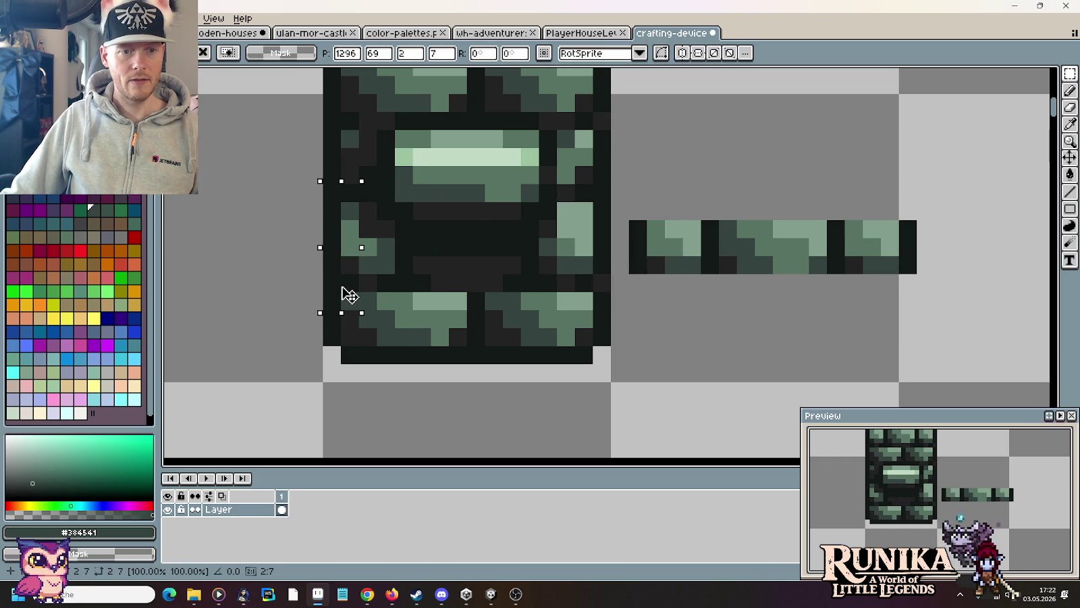
{"action": "key", "text": "Return"}
{"action": "left_click", "coordinate": [674, 300]}
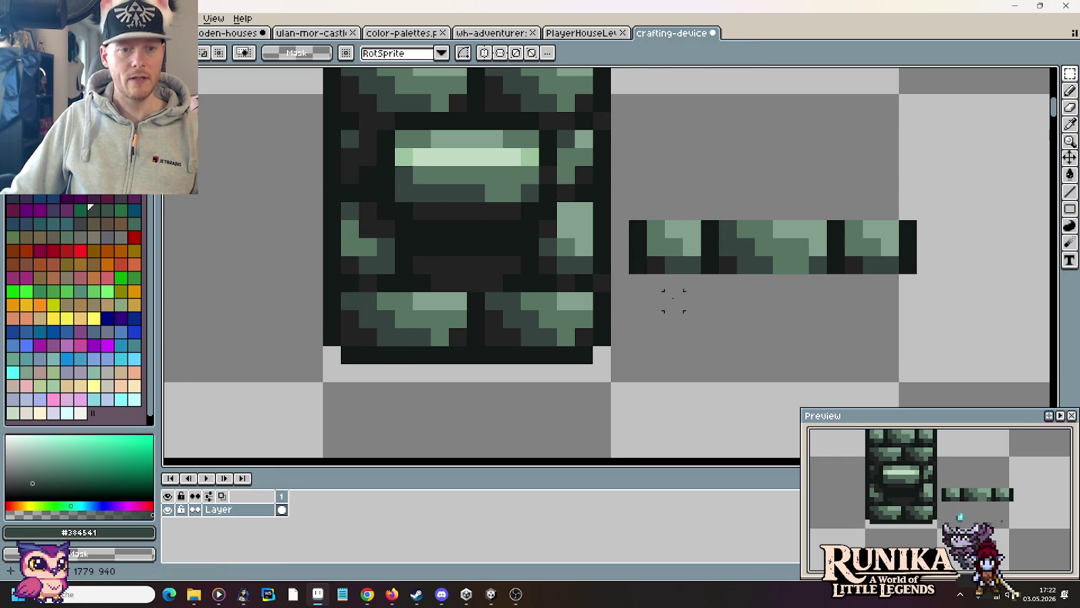
Step: Delete the stray black piece beside the third brick column
{"action": "scroll", "coordinate": [673, 301], "scroll_direction": "down", "scroll_amount": 2}
{"action": "mouse_move", "coordinate": [508, 99]}
{"action": "left_mouse_down"}
{"action": "mouse_move", "coordinate": [626, 188]}
{"action": "mouse_move", "coordinate": [649, 332]}
{"action": "left_mouse_up"}
{"action": "key", "text": "Return"}
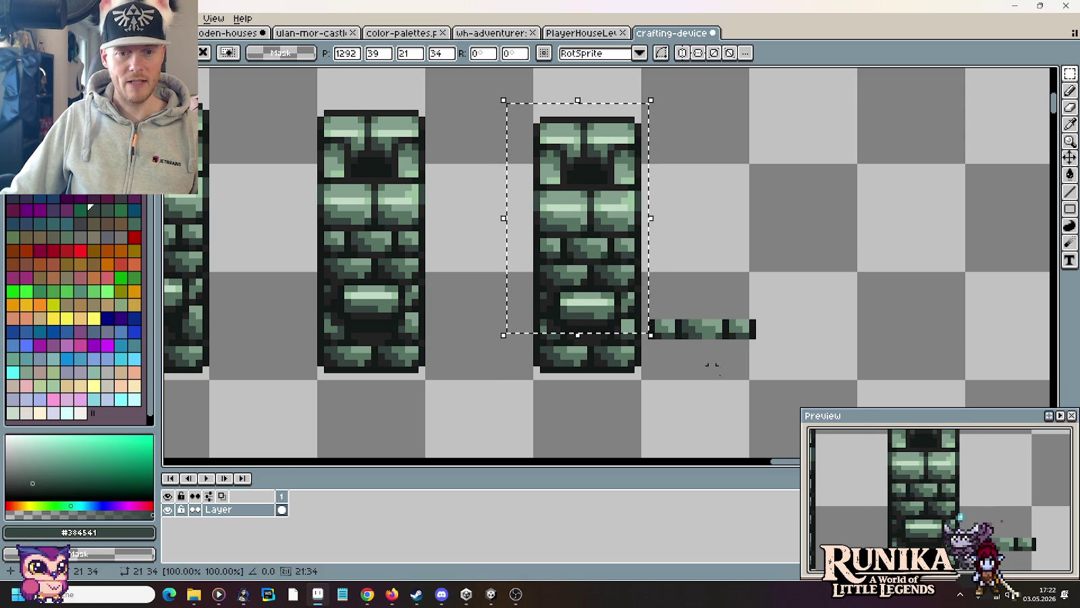
{"action": "scroll", "coordinate": [675, 368], "scroll_direction": "up", "scroll_amount": 2}
{"action": "scroll", "coordinate": [676, 368], "scroll_direction": "up", "scroll_amount": 1}
{"action": "key", "text": "Delete"}
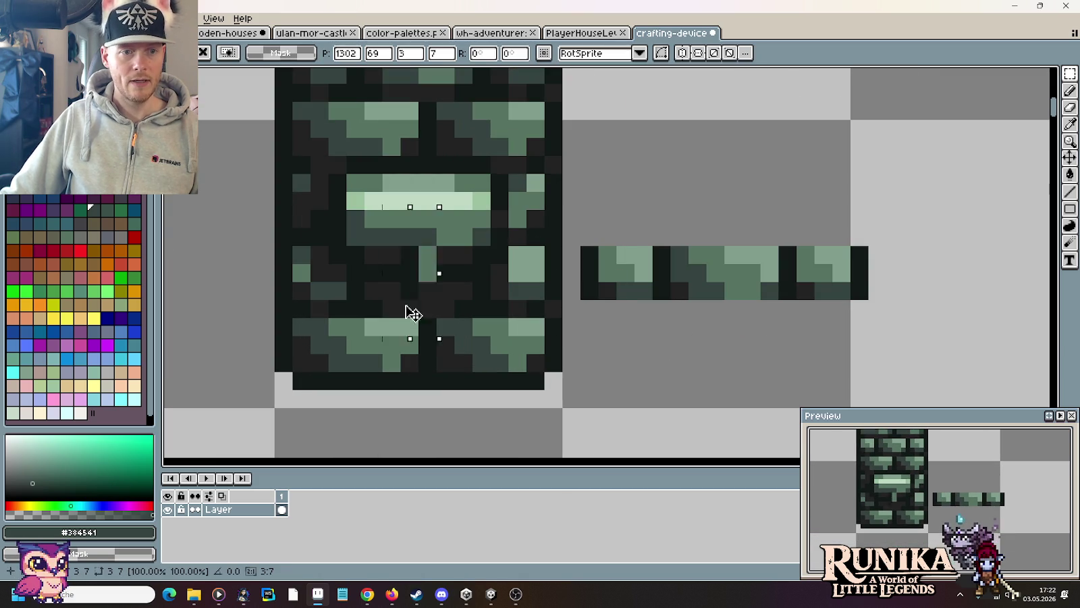
Step: Move the strip's right end onto the column's right edge and pick dark #282828
{"action": "left_click_drag", "start_coordinate": [254, 207], "coordinate": [312, 337]}
{"action": "mouse_move", "coordinate": [1004, 219]}
{"action": "left_mouse_down"}
{"action": "mouse_move", "coordinate": [849, 335]}
{"action": "mouse_move", "coordinate": [572, 316]}
{"action": "left_mouse_up"}
{"action": "left_click_drag", "start_coordinate": [938, 210], "coordinate": [814, 336]}
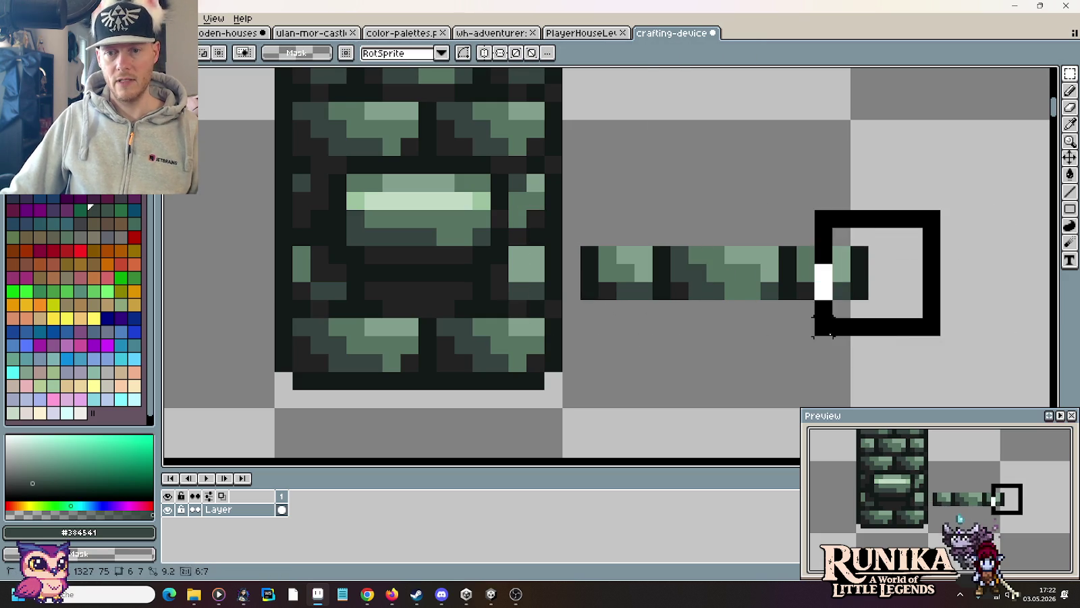
{"action": "left_click_drag", "start_coordinate": [878, 308], "coordinate": [578, 316]}
{"action": "left_click", "coordinate": [715, 380]}
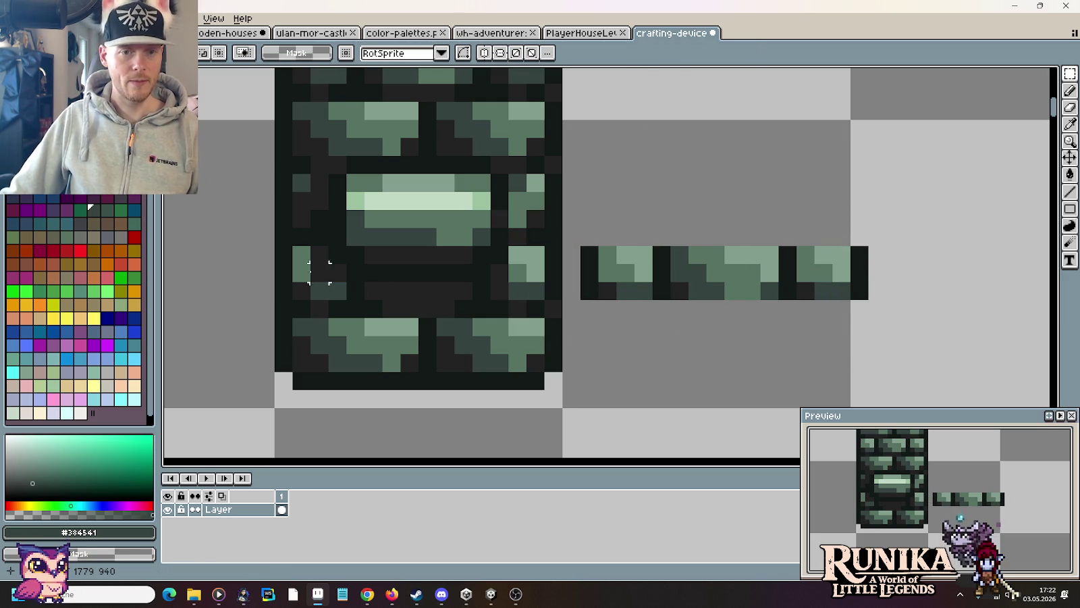
{"action": "key", "text": "b"}
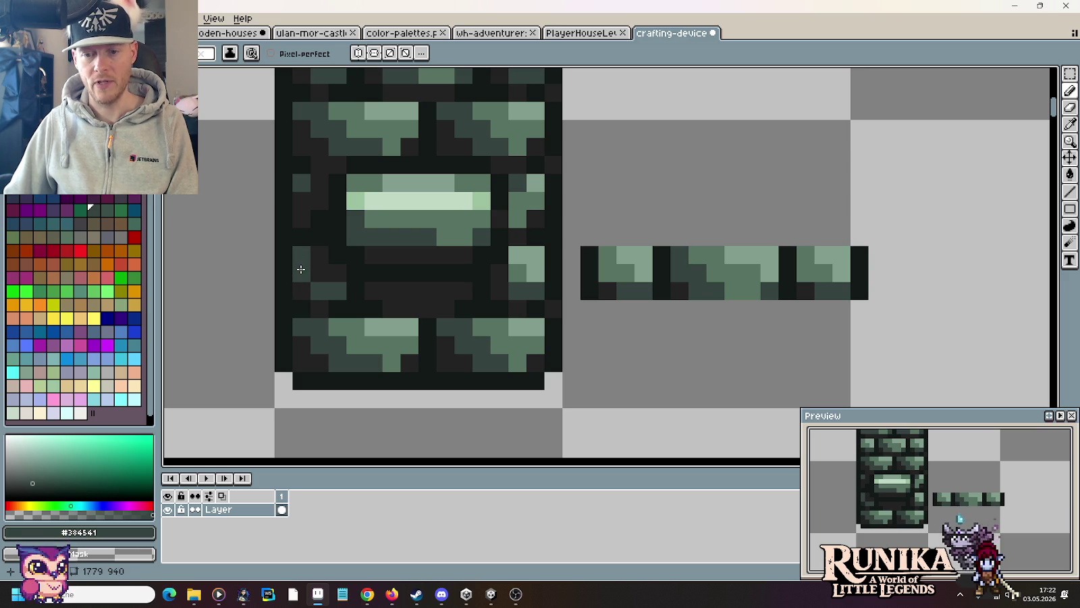
{"action": "left_click", "coordinate": [312, 251], "text": "alt"}
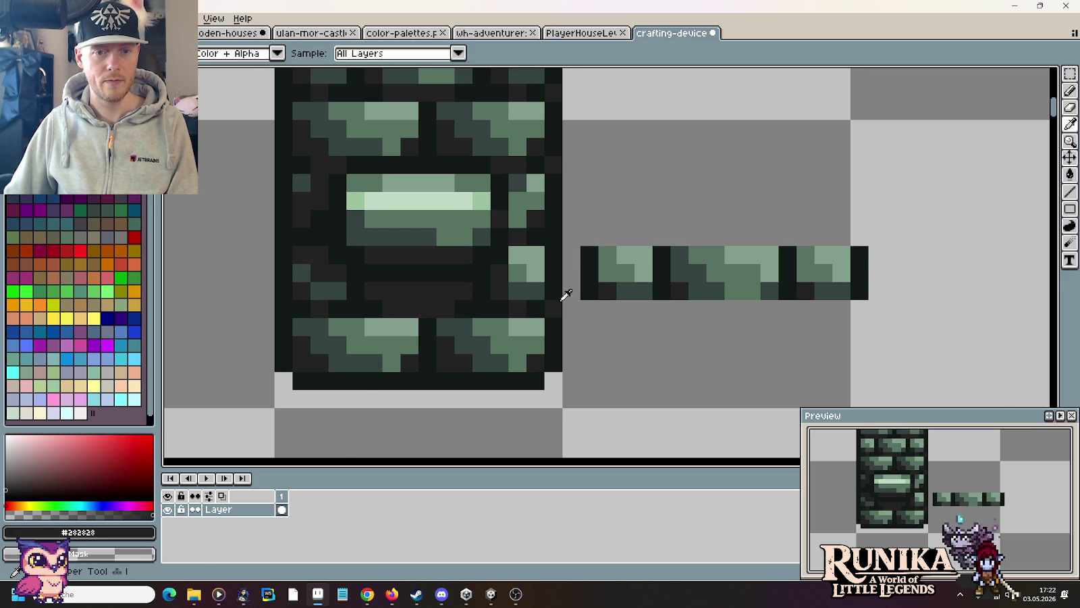
Step: Sample the dark green #191F1D from a brick-column pixel as the drawing colour
{"action": "scroll", "coordinate": [605, 308], "scroll_direction": "down", "scroll_amount": 3}
{"action": "scroll", "coordinate": [605, 307], "scroll_direction": "down", "scroll_amount": 2}
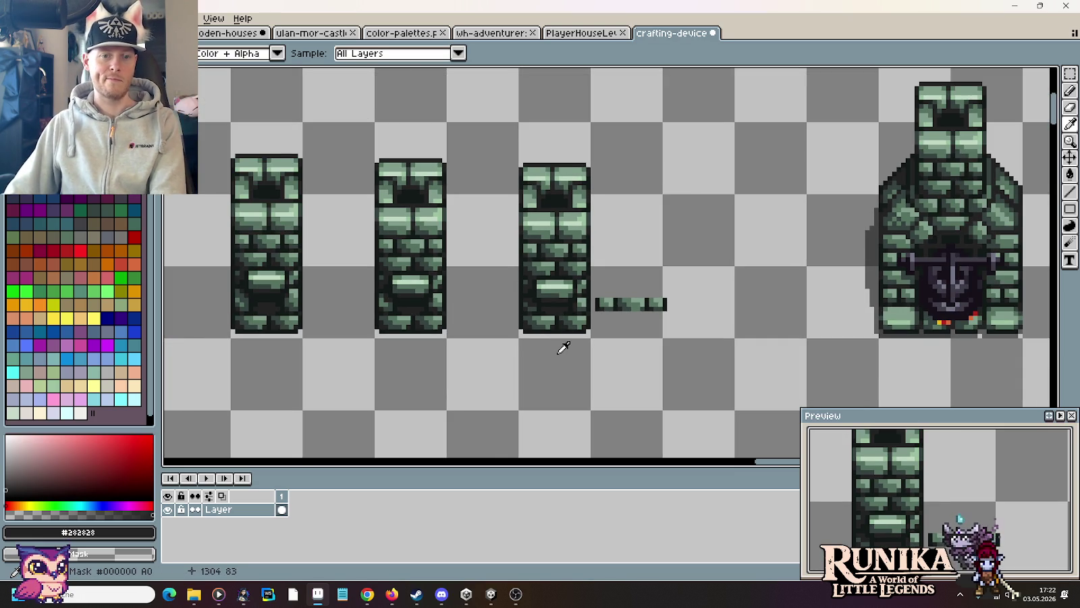
{"action": "scroll", "coordinate": [540, 331], "scroll_direction": "up", "scroll_amount": 3}
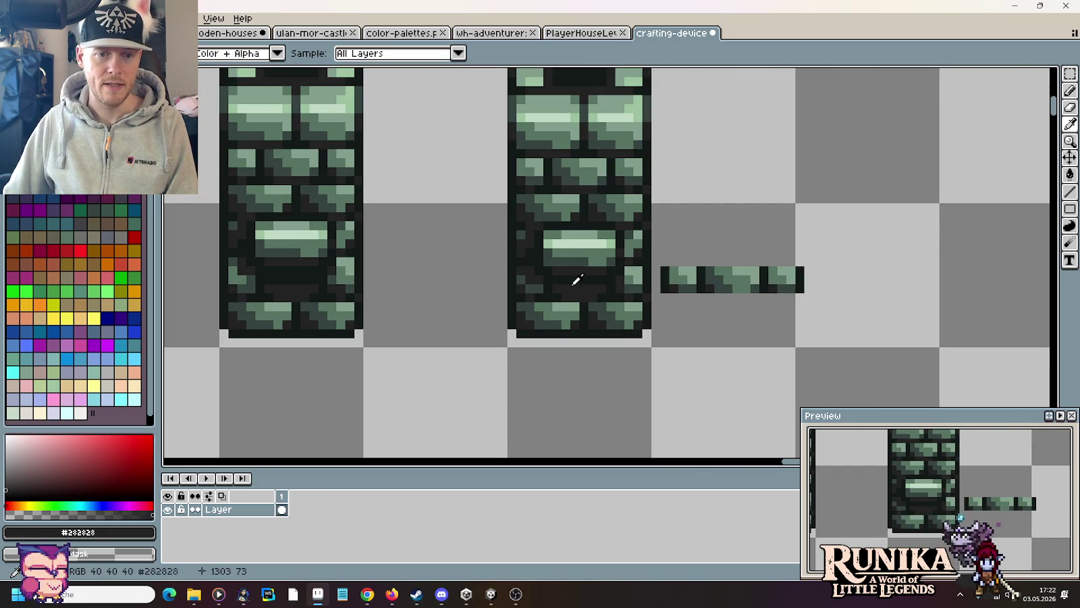
{"action": "left_click", "coordinate": [577, 279], "text": "alt"}
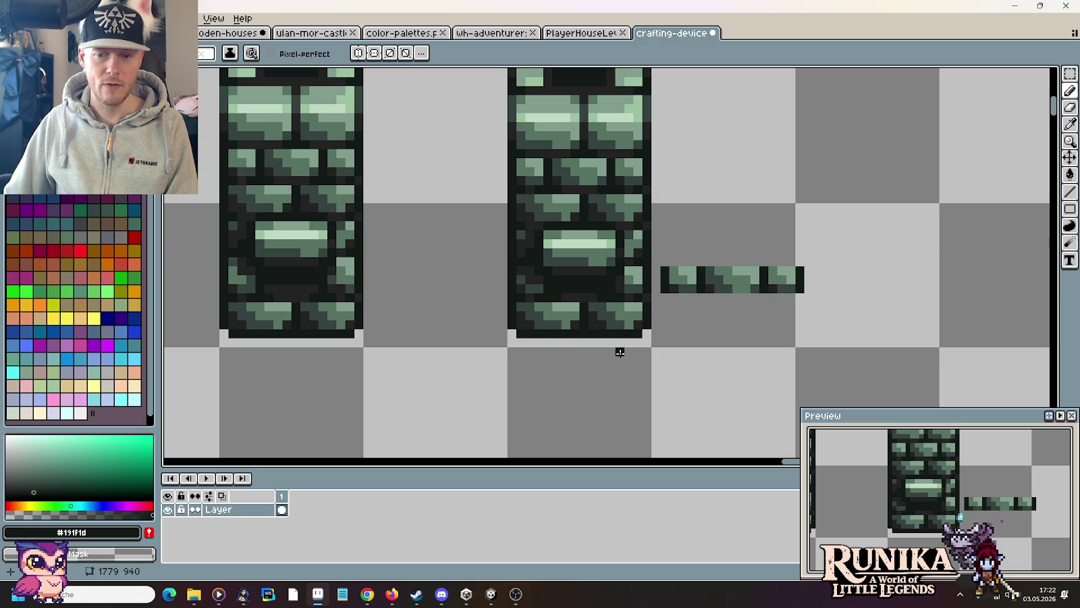
{"action": "scroll", "coordinate": [619, 352], "scroll_direction": "down", "scroll_amount": 2}
{"action": "scroll", "coordinate": [620, 353], "scroll_direction": "down", "scroll_amount": 2}
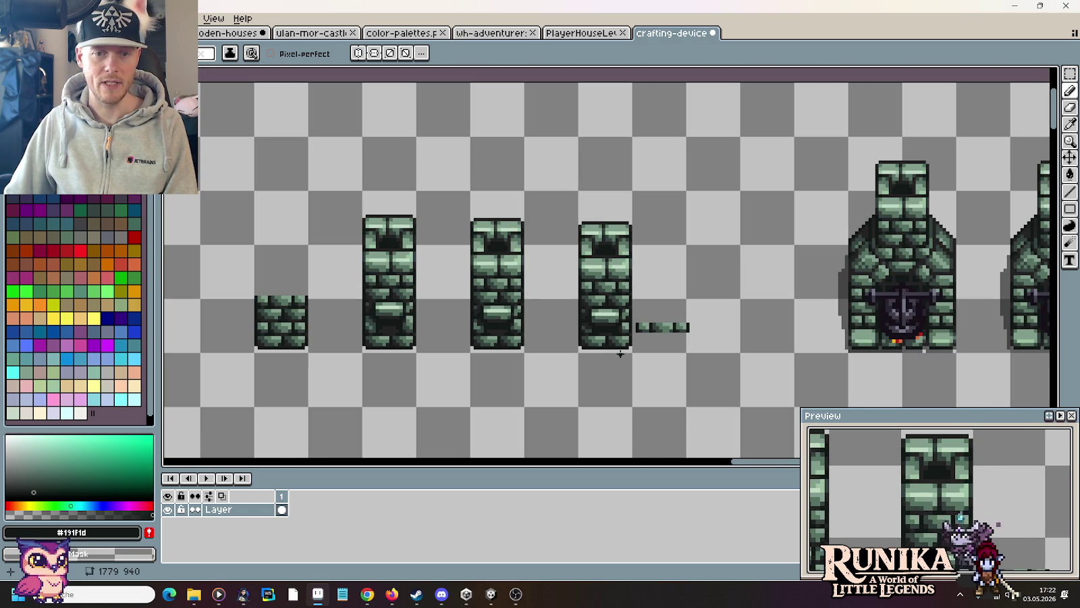
Step: Delete the small brick strip beside the columns
{"action": "key", "text": "m"}
{"action": "left_click_drag", "start_coordinate": [711, 316], "coordinate": [668, 341]}
{"action": "key", "text": "Delete"}
{"action": "left_click_drag", "start_coordinate": [603, 368], "coordinate": [646, 357]}
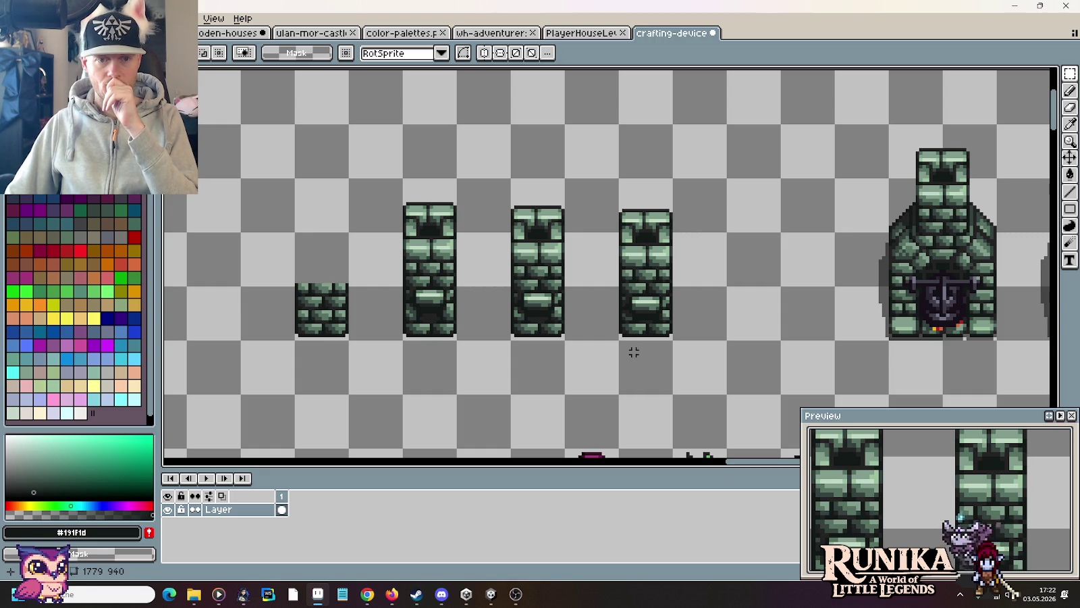
{"action": "left_click_drag", "start_coordinate": [508, 174], "coordinate": [569, 342]}
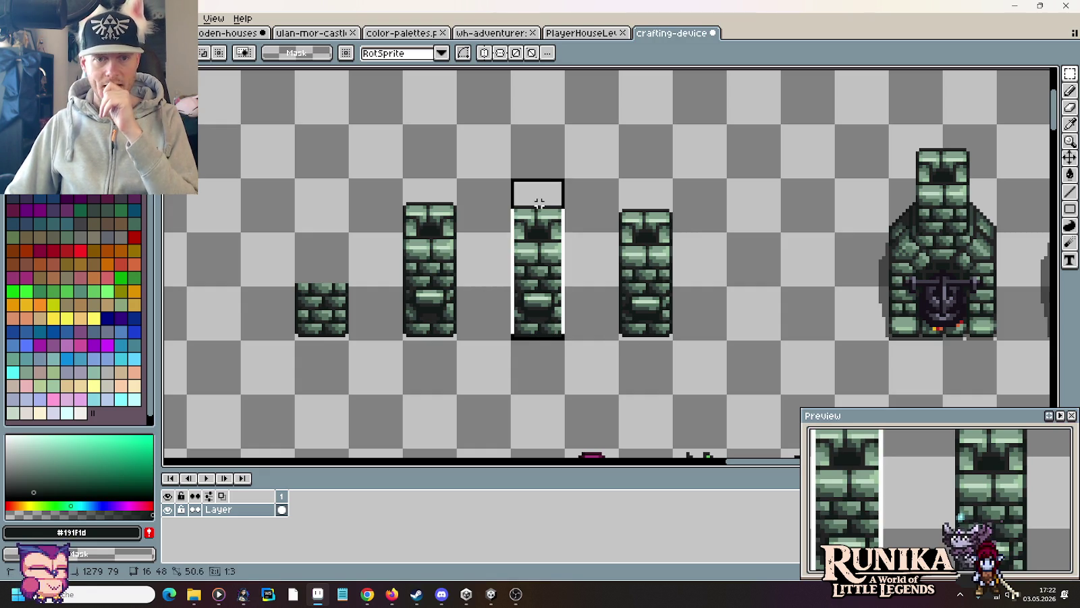
{"action": "left_click", "coordinate": [588, 335]}
Step: Delete the rightmost brick column and put a copy of the third column in its slot
{"action": "scroll", "coordinate": [538, 311], "scroll_direction": "up", "scroll_amount": 3}
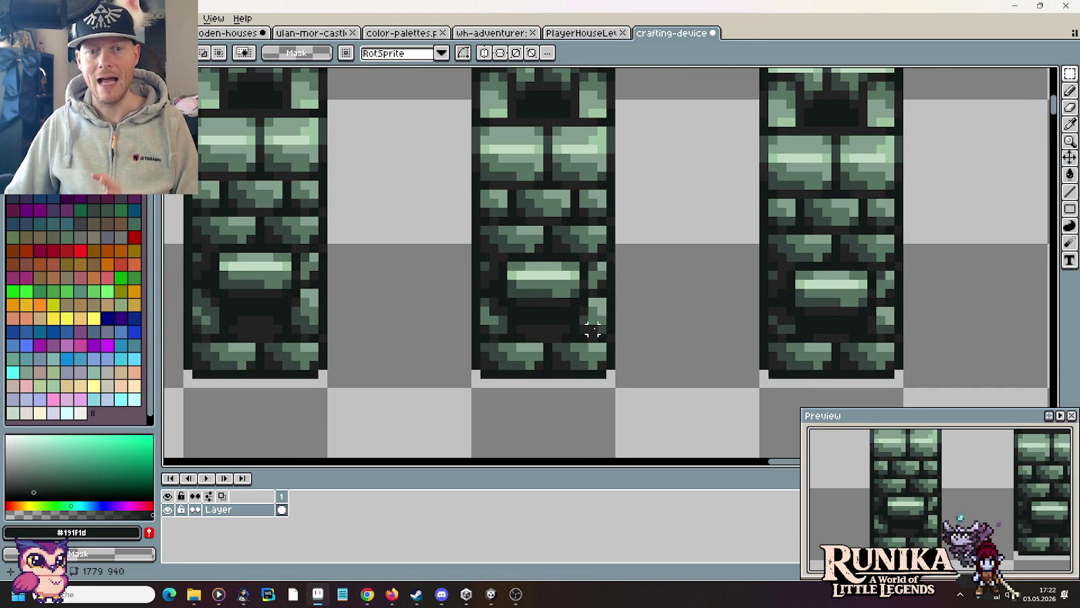
{"action": "scroll", "coordinate": [646, 329], "scroll_direction": "down", "scroll_amount": 1}
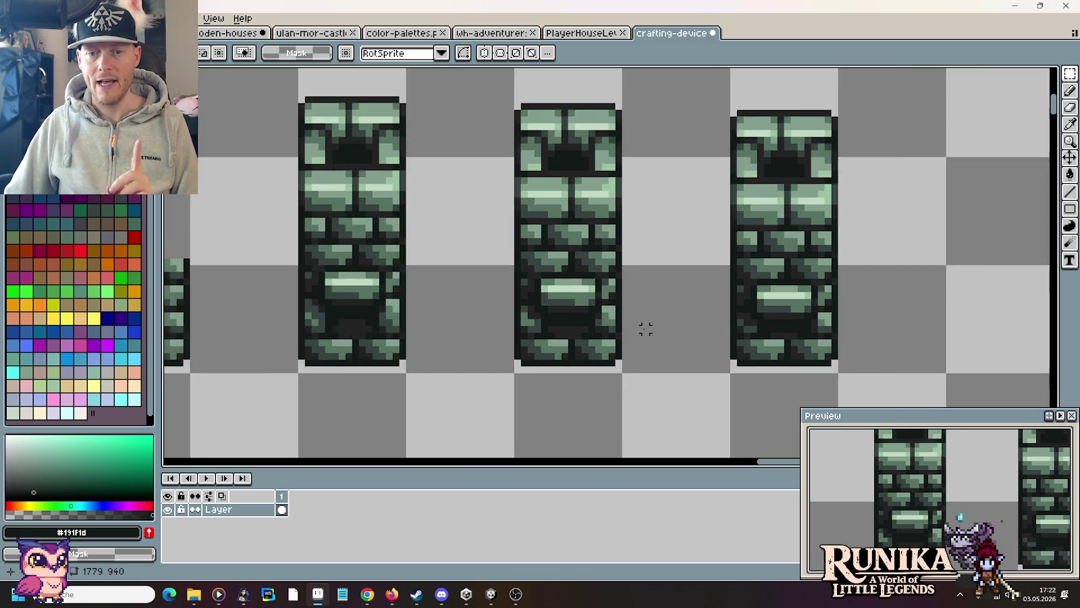
{"action": "scroll", "coordinate": [645, 329], "scroll_direction": "down", "scroll_amount": 1}
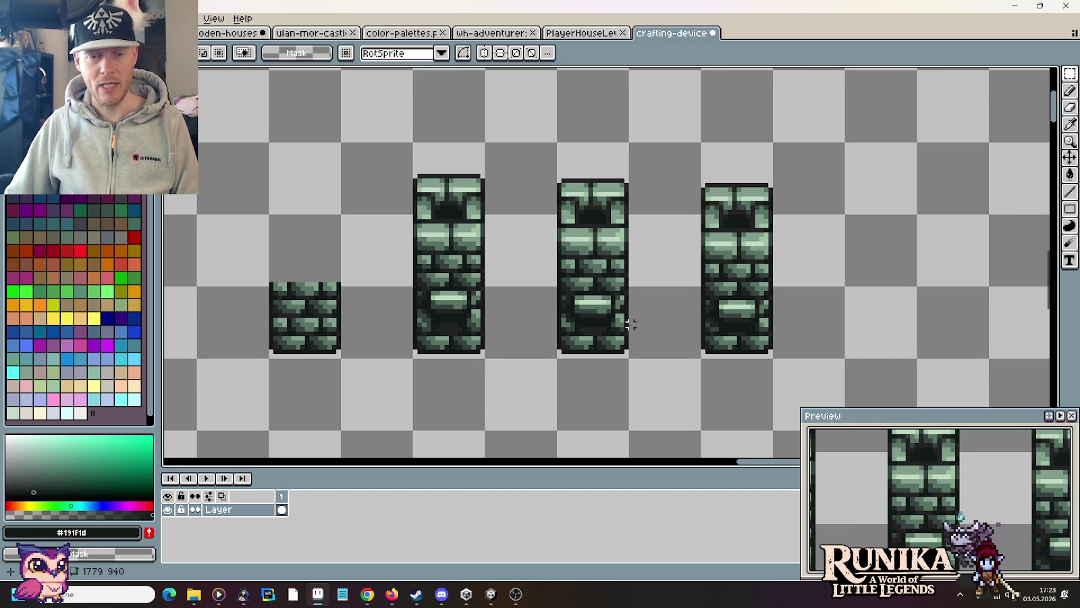
{"action": "left_click_drag", "start_coordinate": [699, 140], "coordinate": [774, 362]}
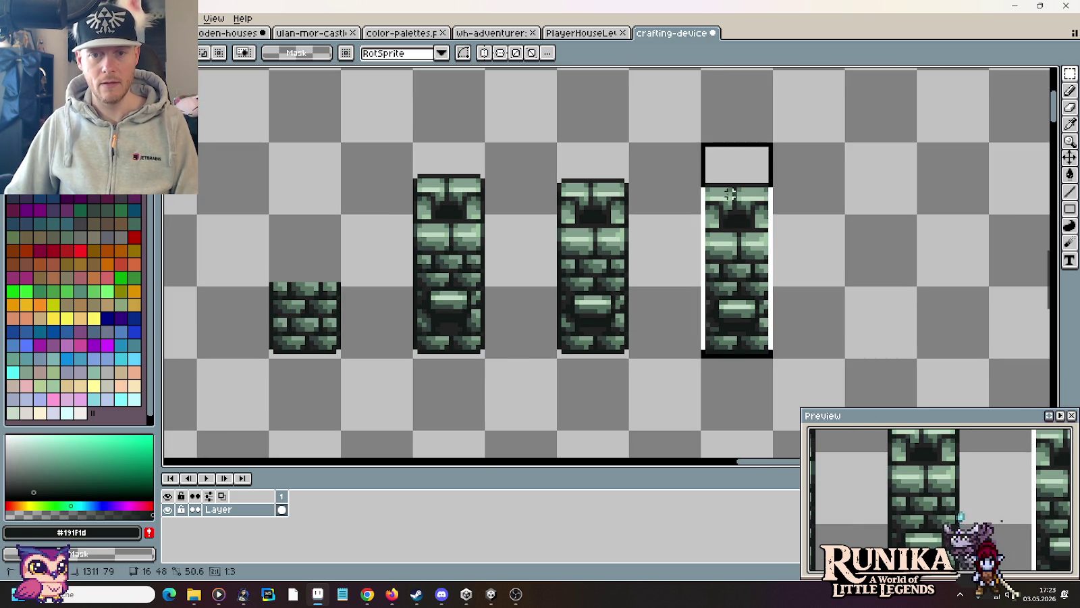
{"action": "key", "text": "Delete"}
{"action": "left_click_drag", "start_coordinate": [558, 359], "coordinate": [628, 141]}
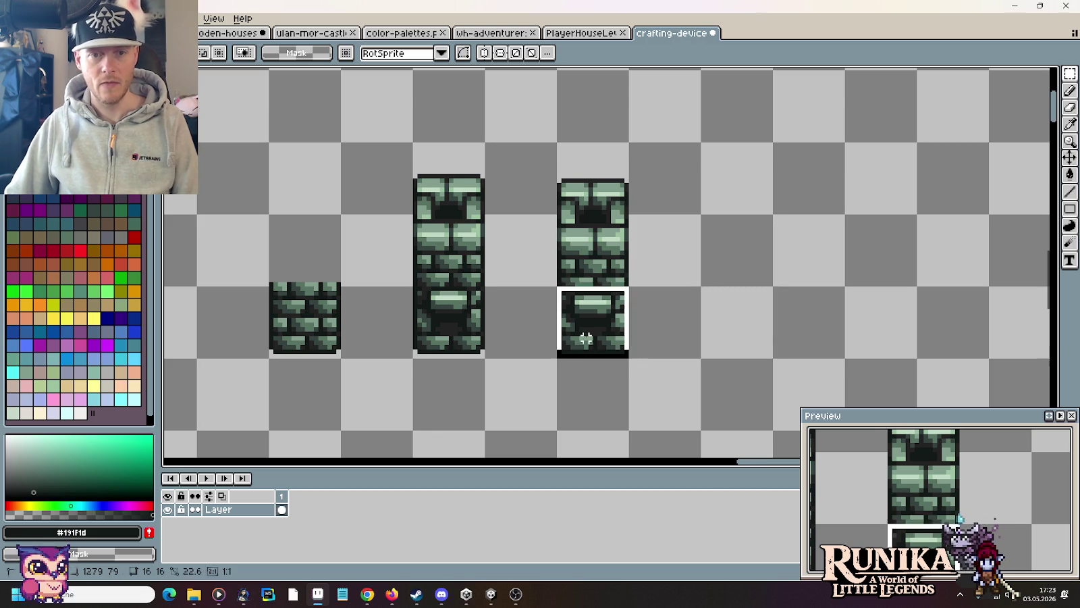
{"action": "left_click_drag", "start_coordinate": [598, 242], "coordinate": [742, 241]}
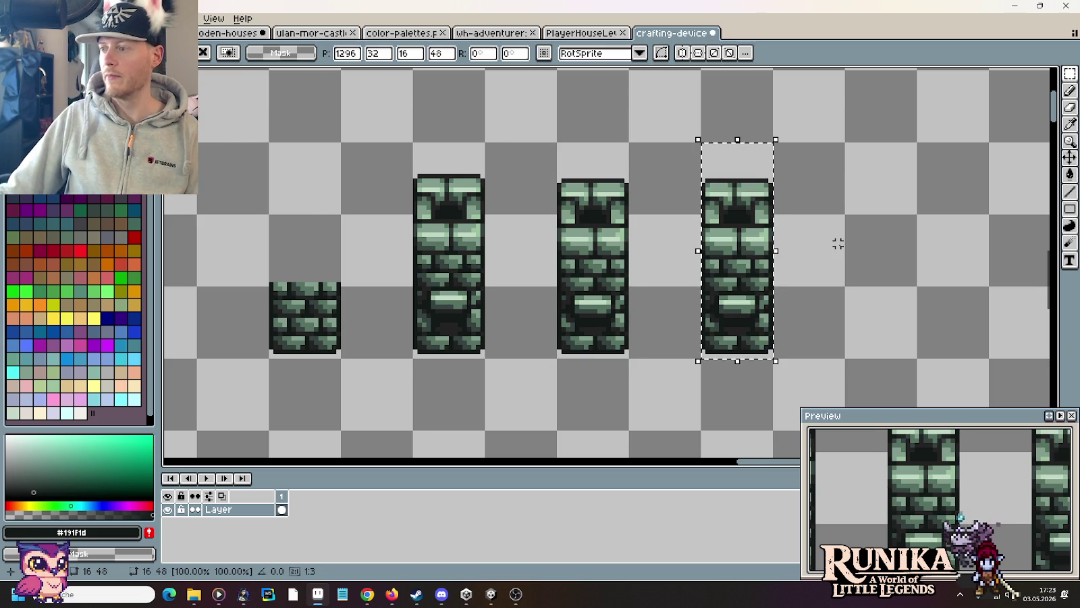
{"action": "left_click", "coordinate": [878, 283]}
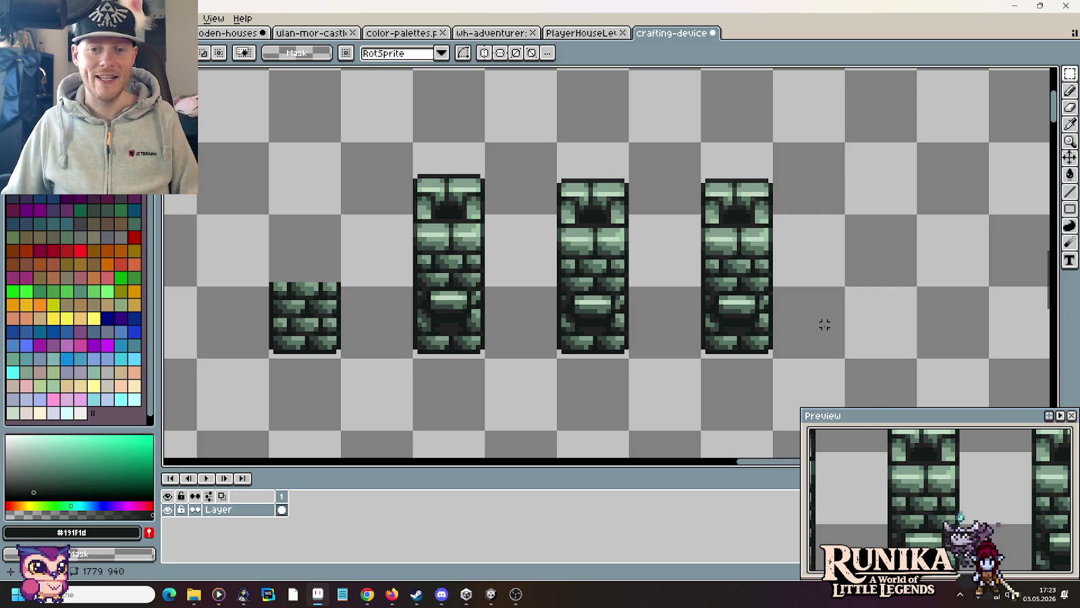
{"action": "scroll", "coordinate": [797, 333], "scroll_direction": "up", "scroll_amount": 1}
{"action": "left_click_drag", "start_coordinate": [800, 321], "coordinate": [709, 352]}
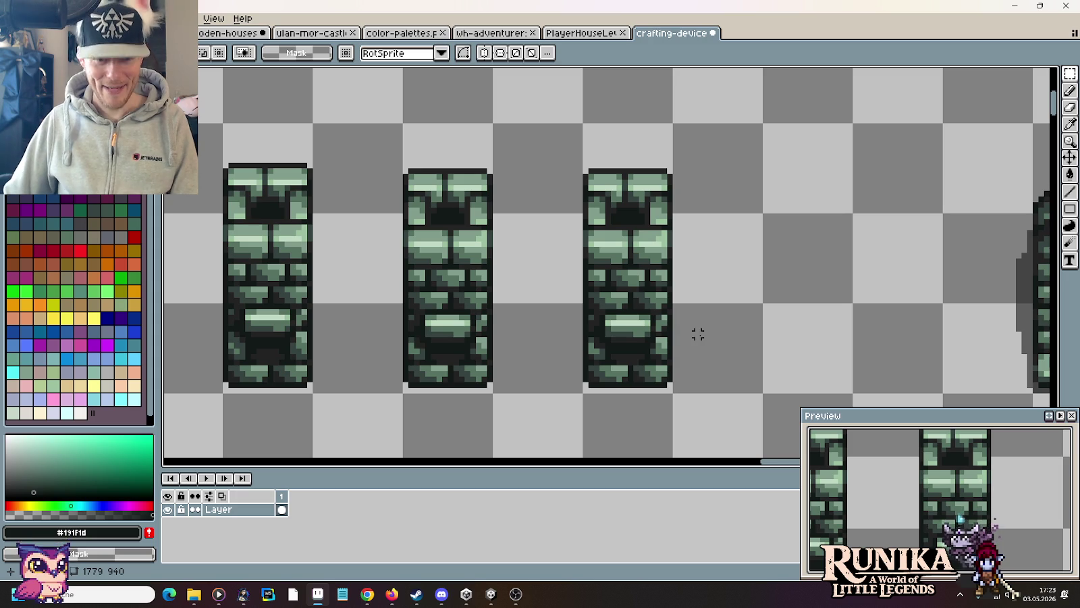
Step: Zoom in and shift the column's lower right brick upward
{"action": "scroll", "coordinate": [698, 333], "scroll_direction": "up", "scroll_amount": 2}
{"action": "scroll", "coordinate": [723, 313], "scroll_direction": "down", "scroll_amount": 2}
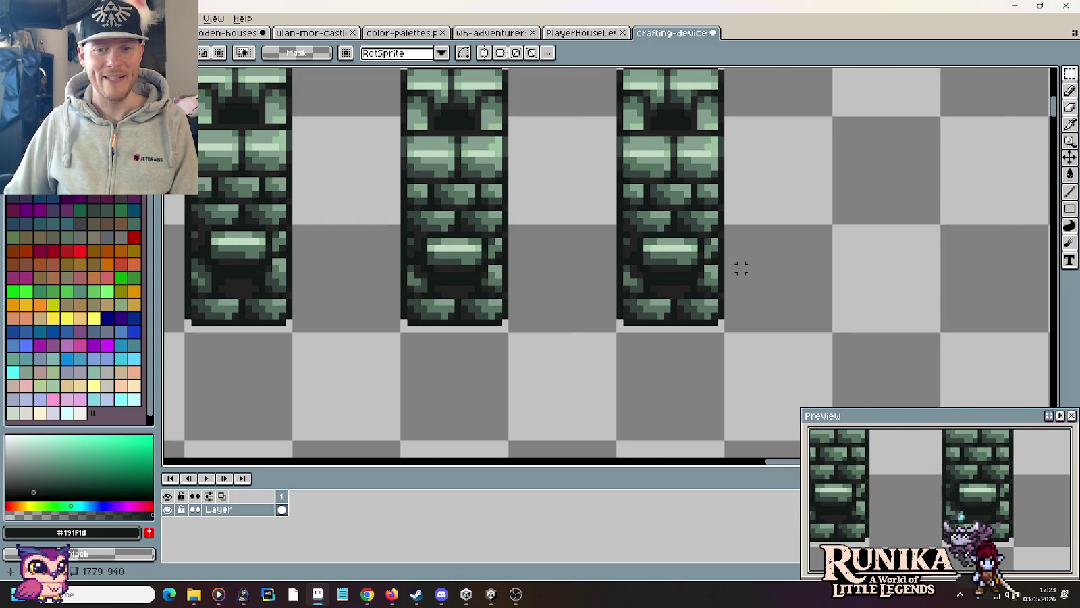
{"action": "scroll", "coordinate": [740, 265], "scroll_direction": "up", "scroll_amount": 2}
{"action": "scroll", "coordinate": [741, 268], "scroll_direction": "up", "scroll_amount": 1}
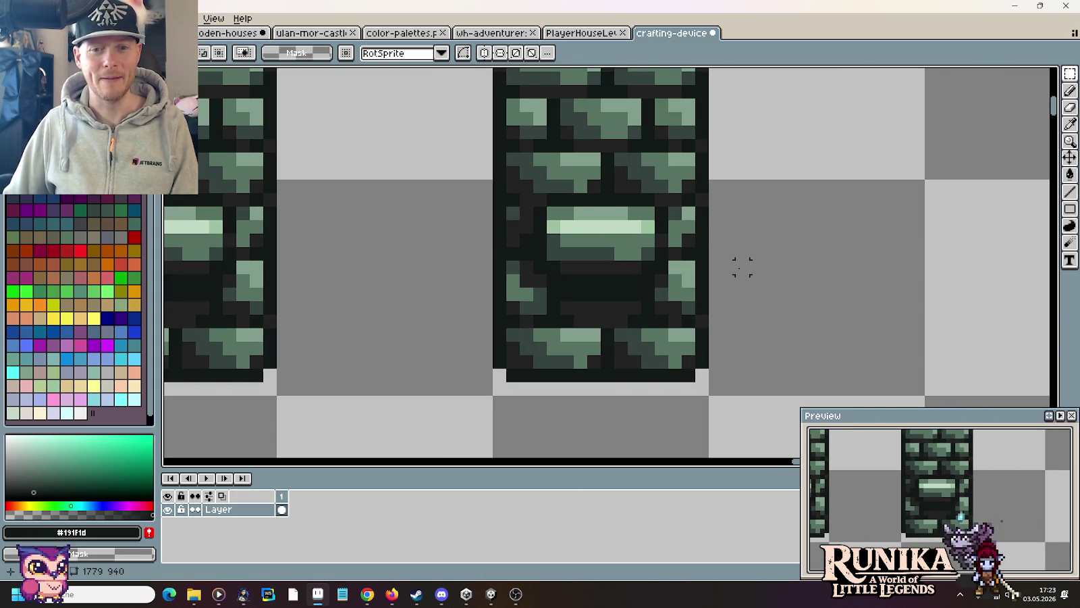
{"action": "scroll", "coordinate": [741, 267], "scroll_direction": "up", "scroll_amount": 1}
{"action": "mouse_move", "coordinate": [643, 257]}
{"action": "left_mouse_down"}
{"action": "mouse_move", "coordinate": [684, 315]}
{"action": "mouse_move", "coordinate": [675, 243]}
{"action": "left_mouse_up"}
Step: Pencil a mid-green strip with dark-green pixels down the column's right side
{"action": "key", "text": "b"}
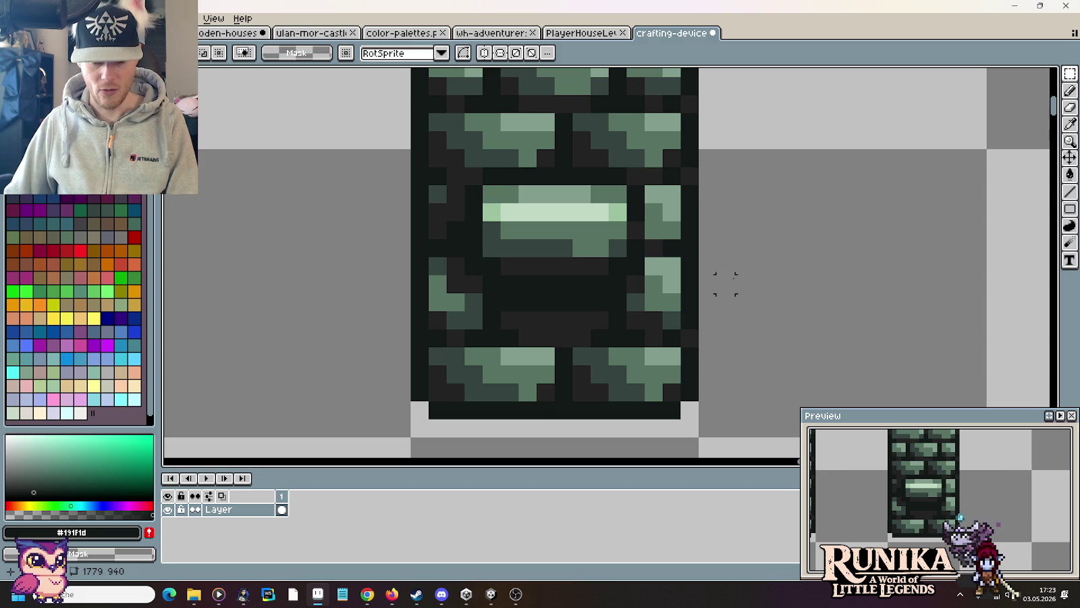
{"action": "left_click", "coordinate": [663, 227], "text": "alt"}
{"action": "mouse_move", "coordinate": [663, 240]}
{"action": "left_mouse_down"}
{"action": "mouse_move", "coordinate": [665, 289]}
{"action": "mouse_move", "coordinate": [654, 303]}
{"action": "mouse_move", "coordinate": [650, 266]}
{"action": "left_mouse_up"}
{"action": "left_click", "coordinate": [646, 302], "text": "alt"}
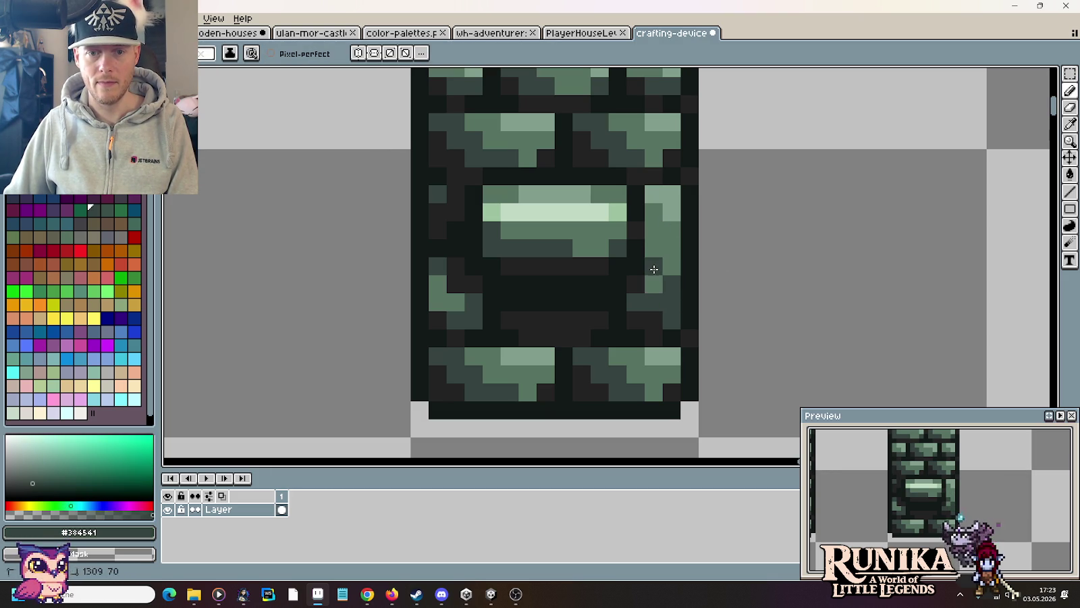
{"action": "left_click", "coordinate": [761, 302]}
{"action": "key", "text": "ctrl+z"}
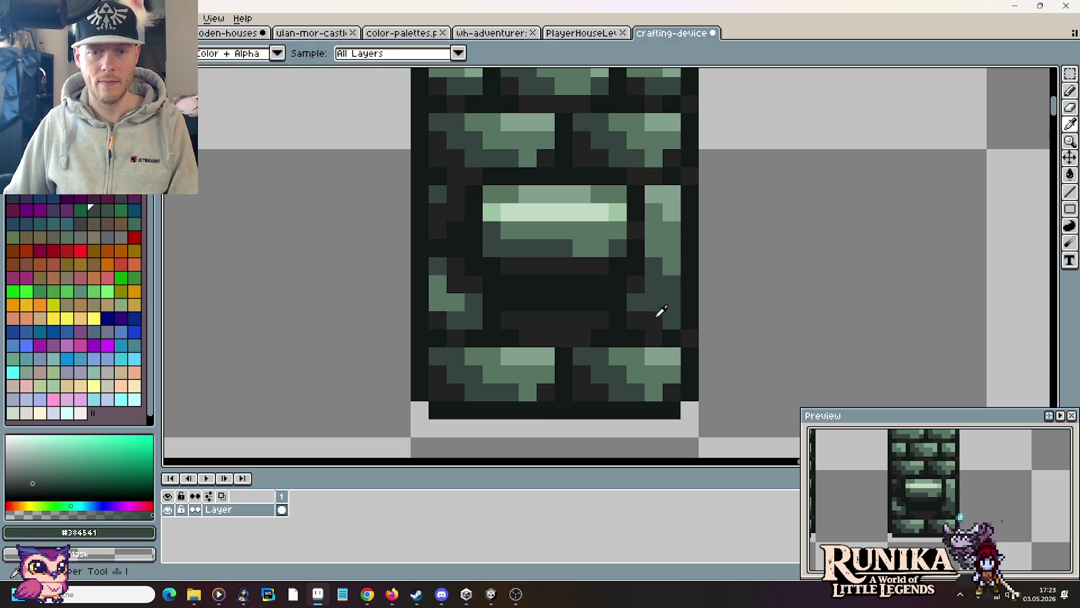
{"action": "left_click", "coordinate": [672, 320]}
{"action": "left_click_drag", "start_coordinate": [653, 300], "coordinate": [635, 302]}
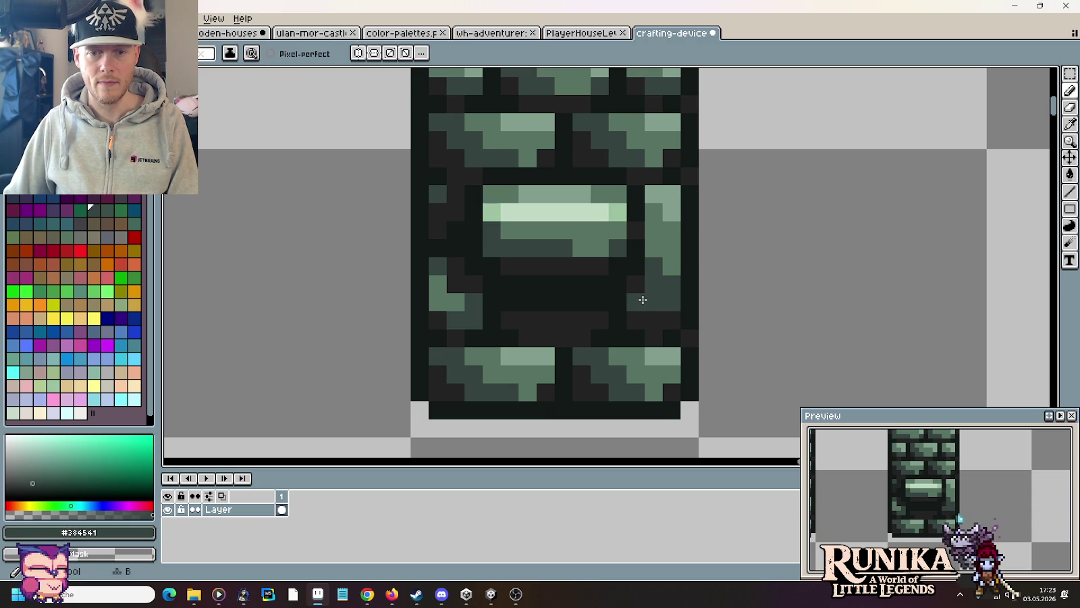
{"action": "left_click", "coordinate": [666, 266], "text": "alt"}
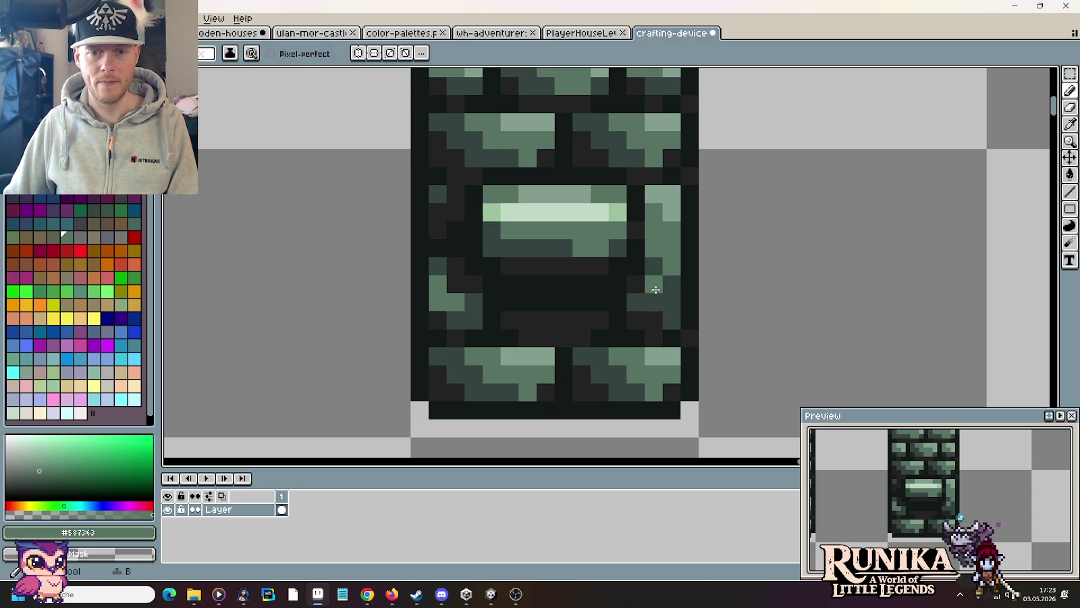
{"action": "left_click", "coordinate": [778, 303]}
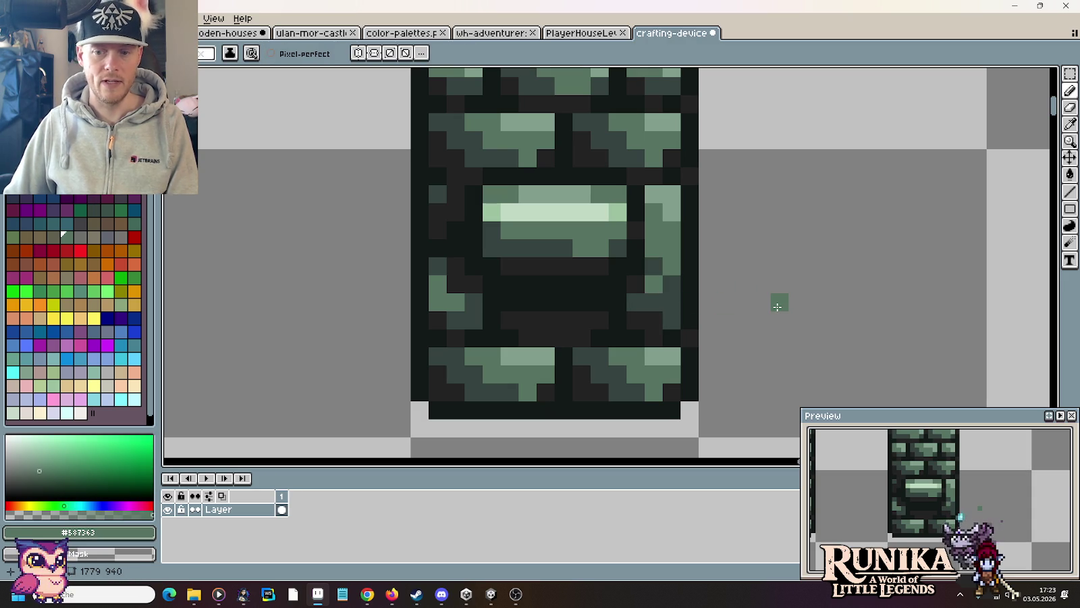
{"action": "key", "text": "ctrl+z"}
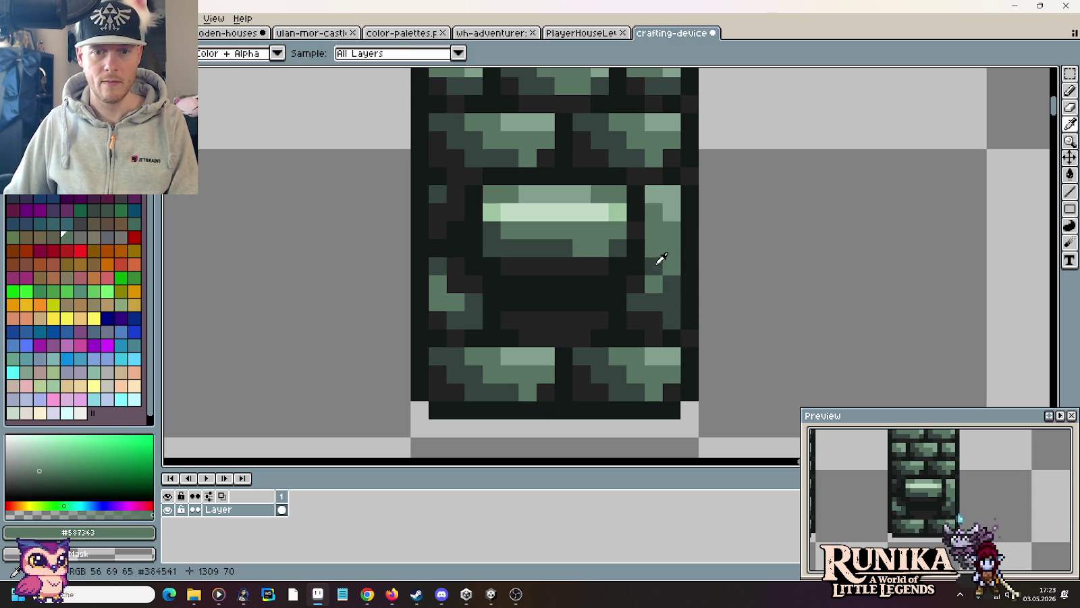
Step: Repaint the left brick edge dark green with a mid-green top pixel
{"action": "left_click", "coordinate": [650, 252], "text": "alt"}
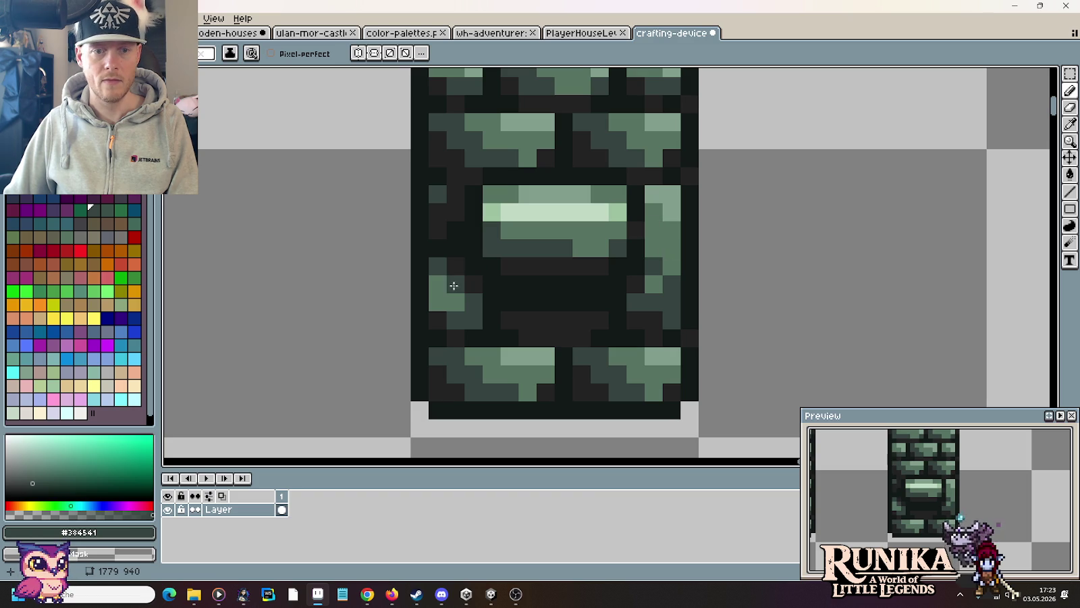
{"action": "key", "text": "alt"}
{"action": "left_click", "coordinate": [453, 214], "text": "alt"}
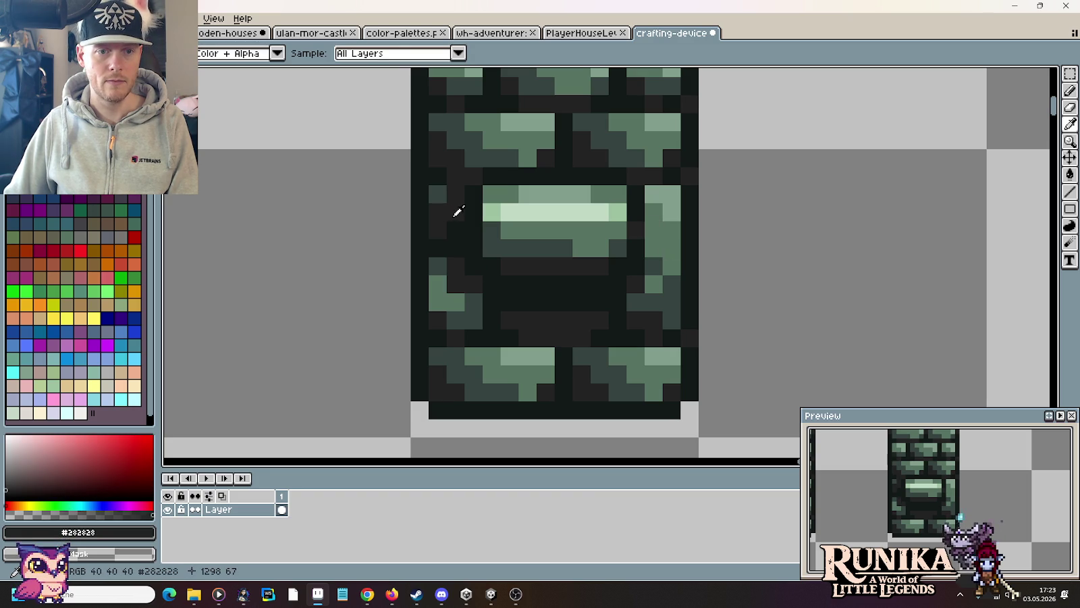
{"action": "left_click", "coordinate": [444, 257], "text": "alt"}
{"action": "left_click_drag", "start_coordinate": [439, 249], "coordinate": [439, 206]}
{"action": "left_click", "coordinate": [443, 177], "text": "alt"}
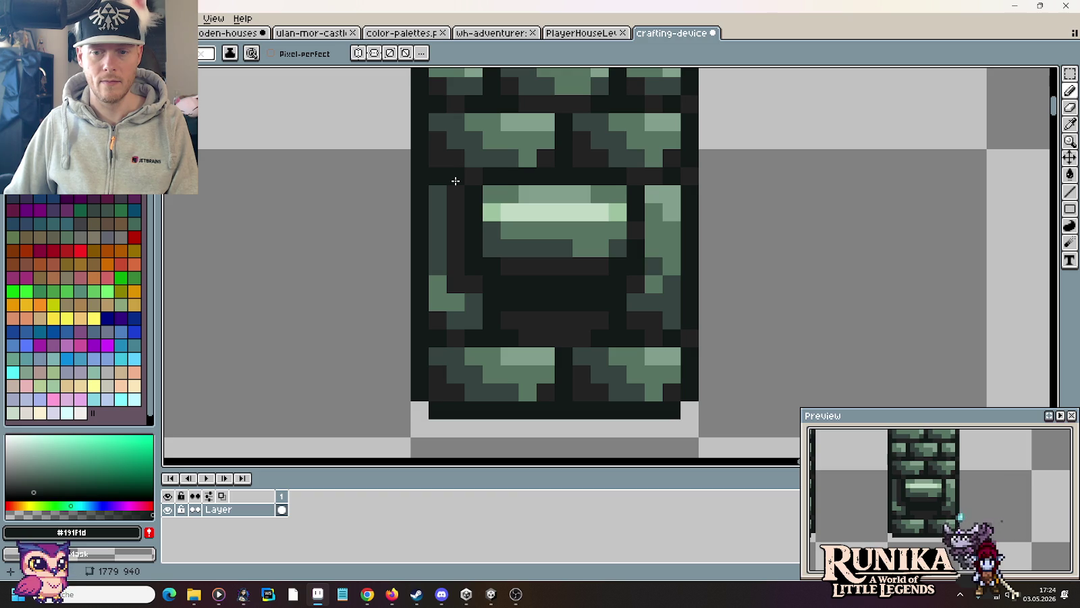
{"action": "left_click", "coordinate": [440, 283], "text": "alt"}
{"action": "left_click", "coordinate": [439, 195]}
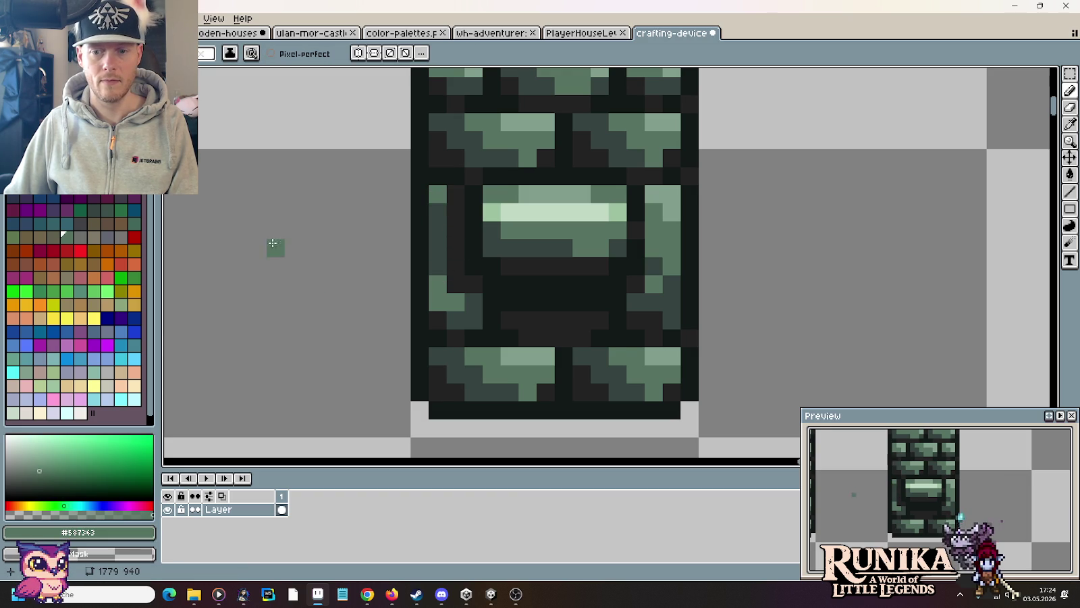
Step: Zoom out and delete the rightmost tall pillar
{"action": "scroll", "coordinate": [437, 339], "scroll_direction": "down", "scroll_amount": 3}
{"action": "scroll", "coordinate": [470, 348], "scroll_direction": "down", "scroll_amount": 1}
{"action": "scroll", "coordinate": [471, 348], "scroll_direction": "down", "scroll_amount": 1}
{"action": "left_click_drag", "start_coordinate": [471, 348], "coordinate": [707, 343]}
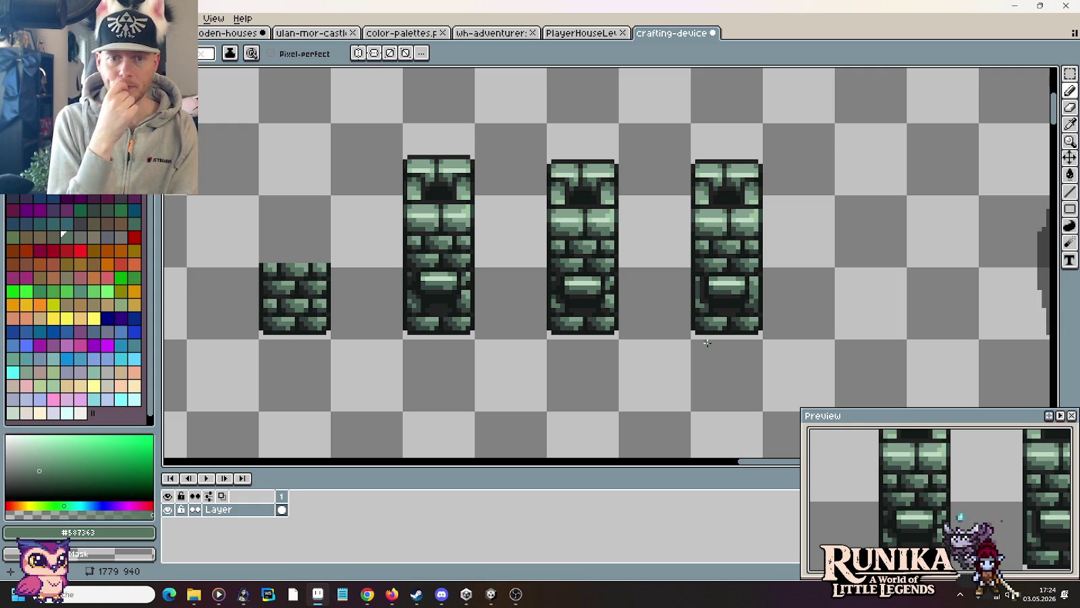
{"action": "key", "text": "m"}
{"action": "left_click_drag", "start_coordinate": [766, 343], "coordinate": [687, 116]}
{"action": "key", "text": "Delete"}
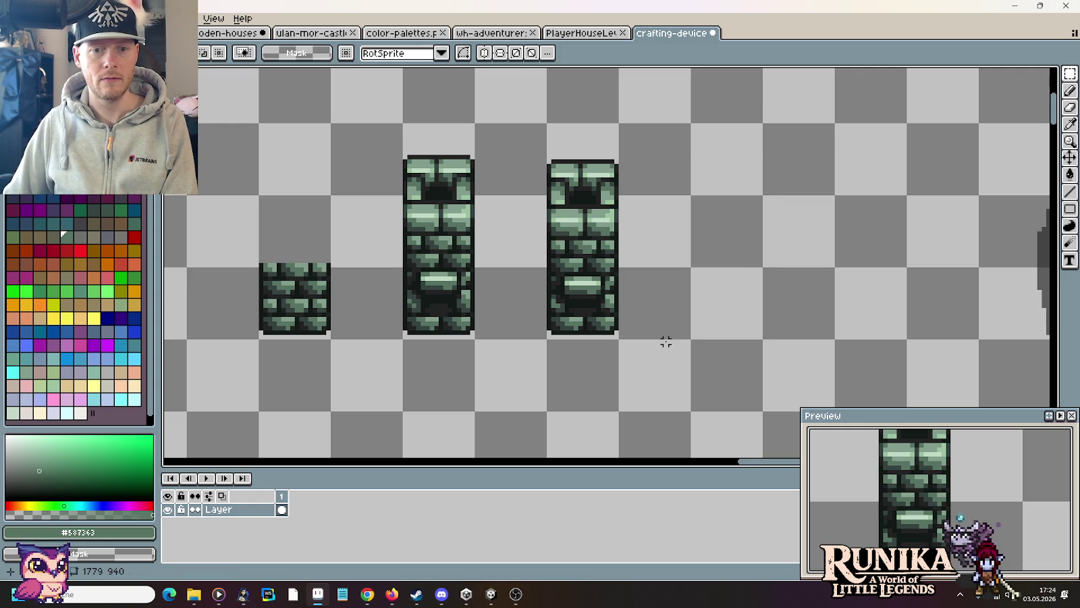
{"action": "scroll", "coordinate": [666, 342], "scroll_direction": "down", "scroll_amount": 1}
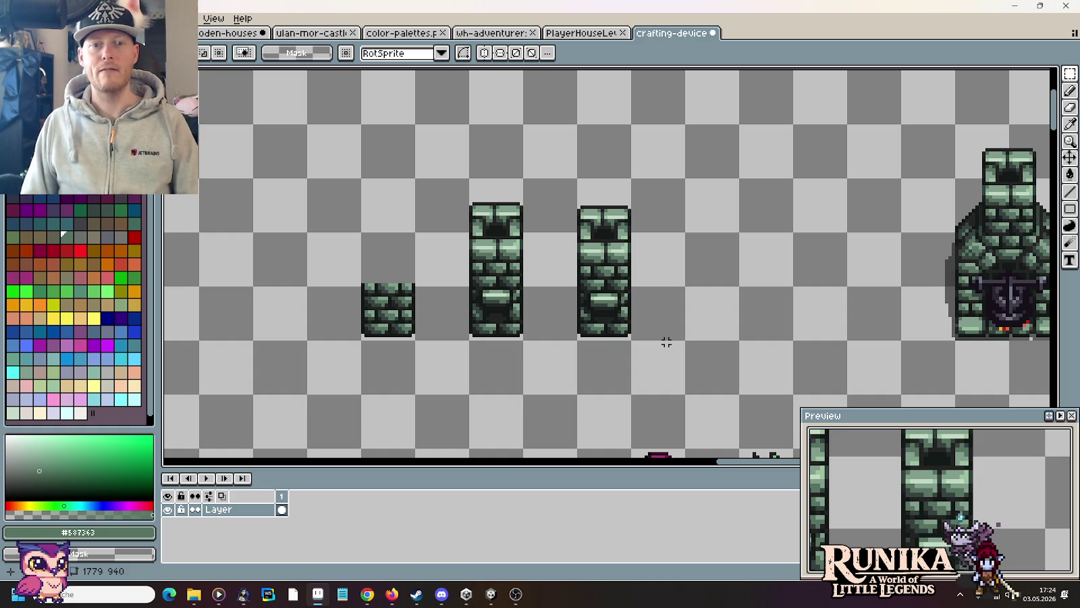
{"action": "key", "text": "alt+Tab"}
{"action": "key", "text": "alt+Tab"}
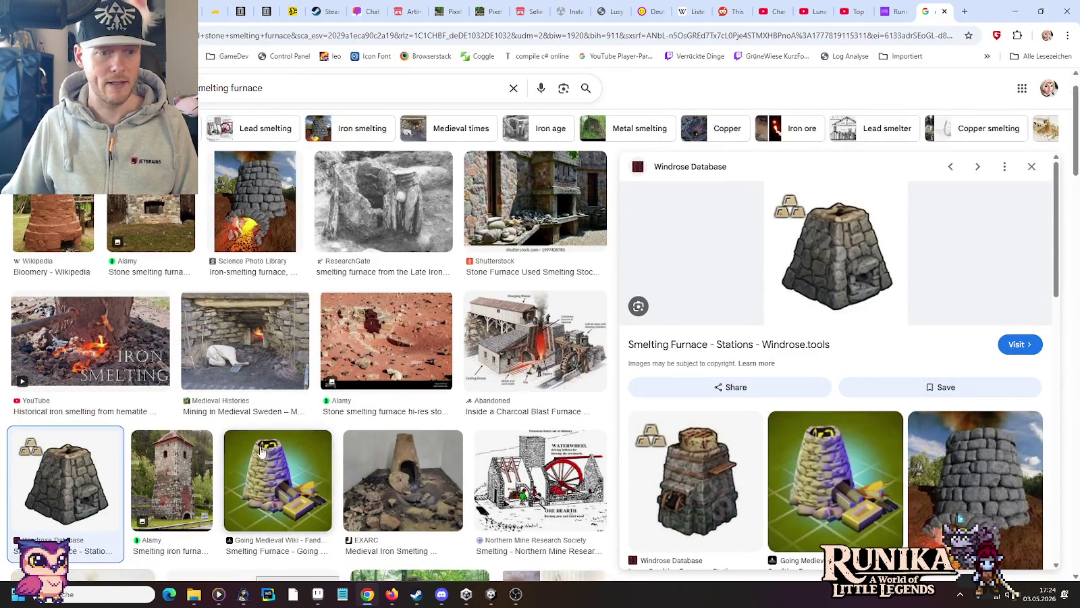
Step: View the Large Smelting Furnace image and the furnace-building YouTube result as references
{"action": "scroll", "coordinate": [945, 378], "scroll_direction": "down", "scroll_amount": 4}
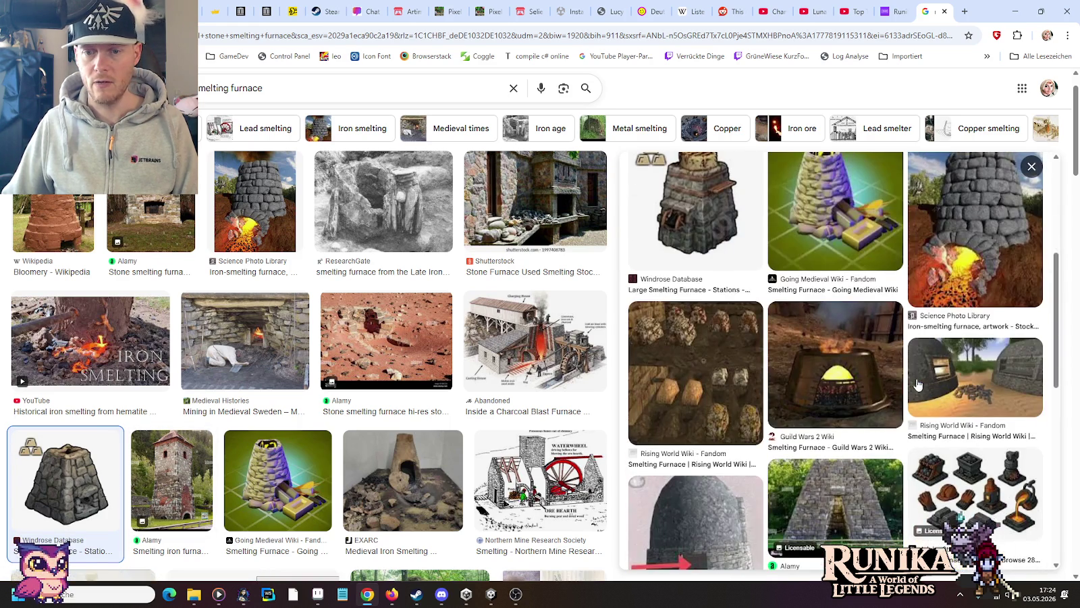
{"action": "scroll", "coordinate": [950, 375], "scroll_direction": "down", "scroll_amount": 4}
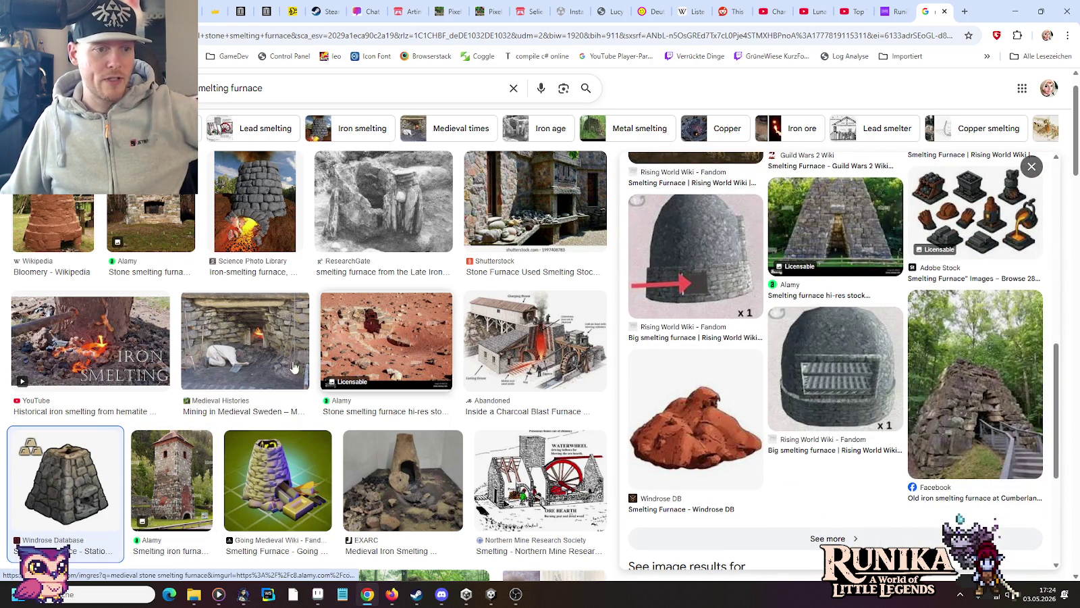
{"action": "left_click", "coordinate": [689, 412]}
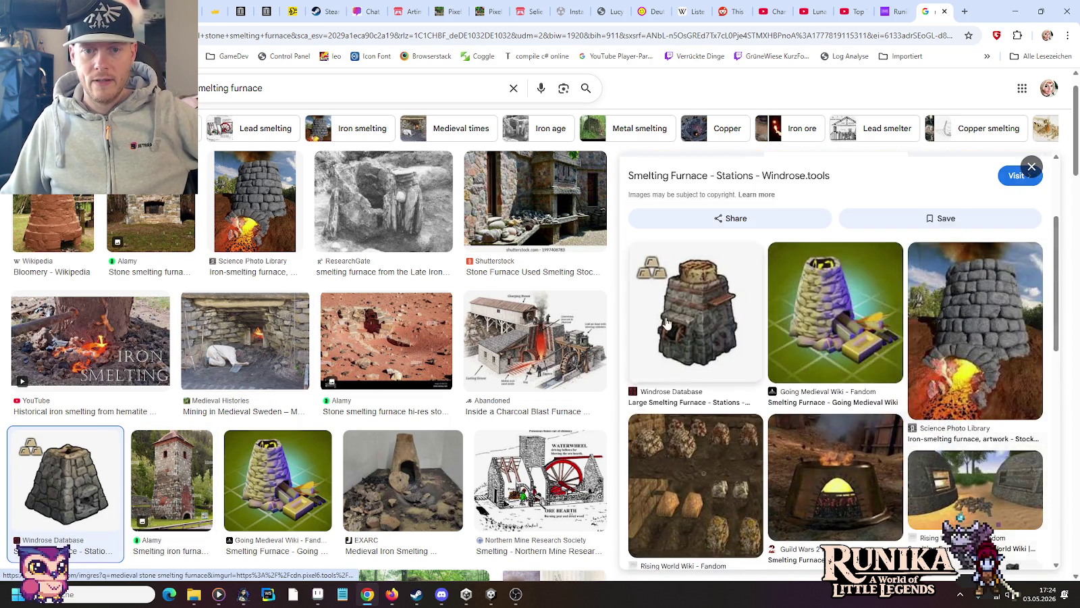
{"action": "left_click", "coordinate": [977, 451]}
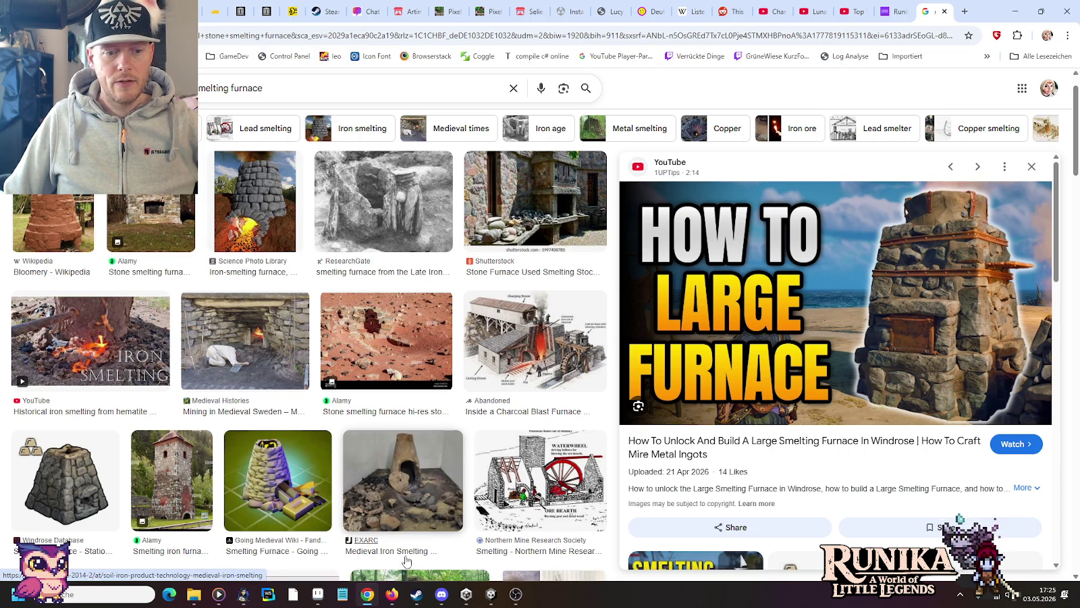
{"action": "left_click", "coordinate": [317, 594]}
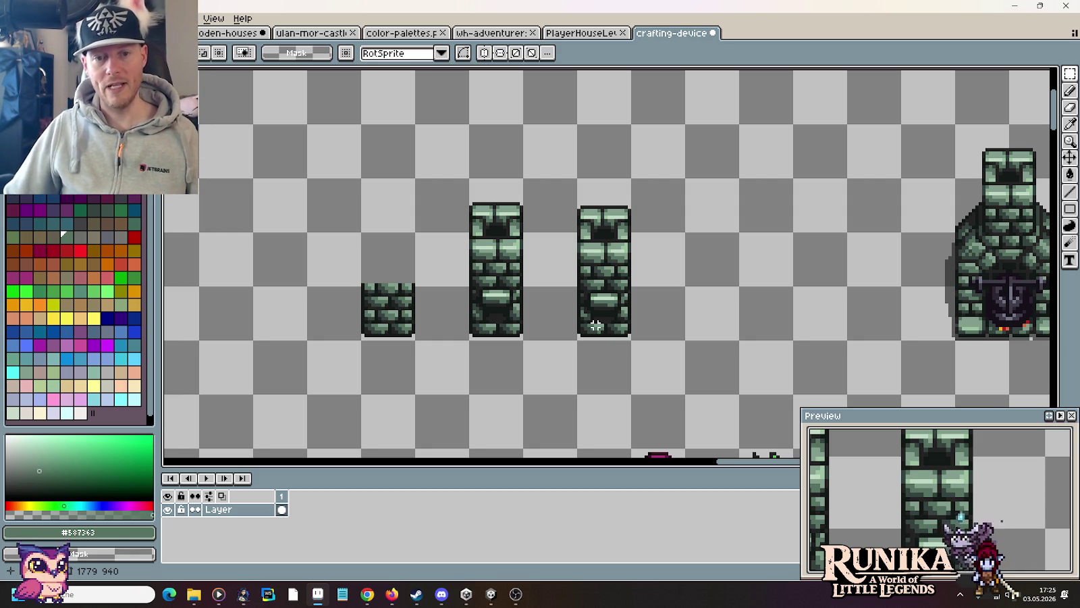
{"action": "key", "text": "alt+Tab"}
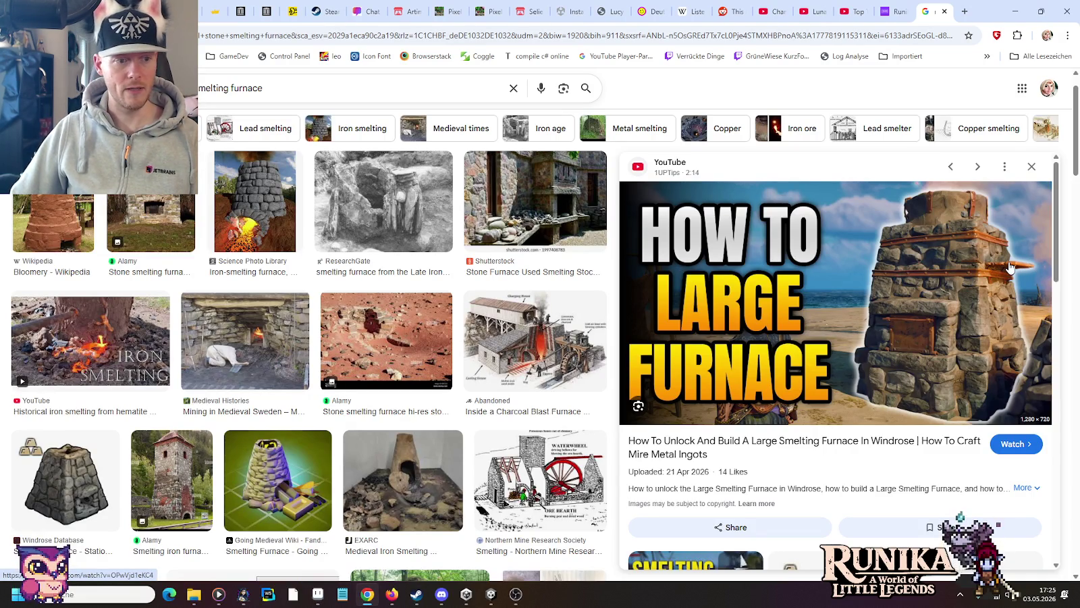
Step: Compare the Smelting Furnace and Large Smelting Furnace images, then pan Aseprite toward the columns
{"action": "left_click", "coordinate": [75, 470]}
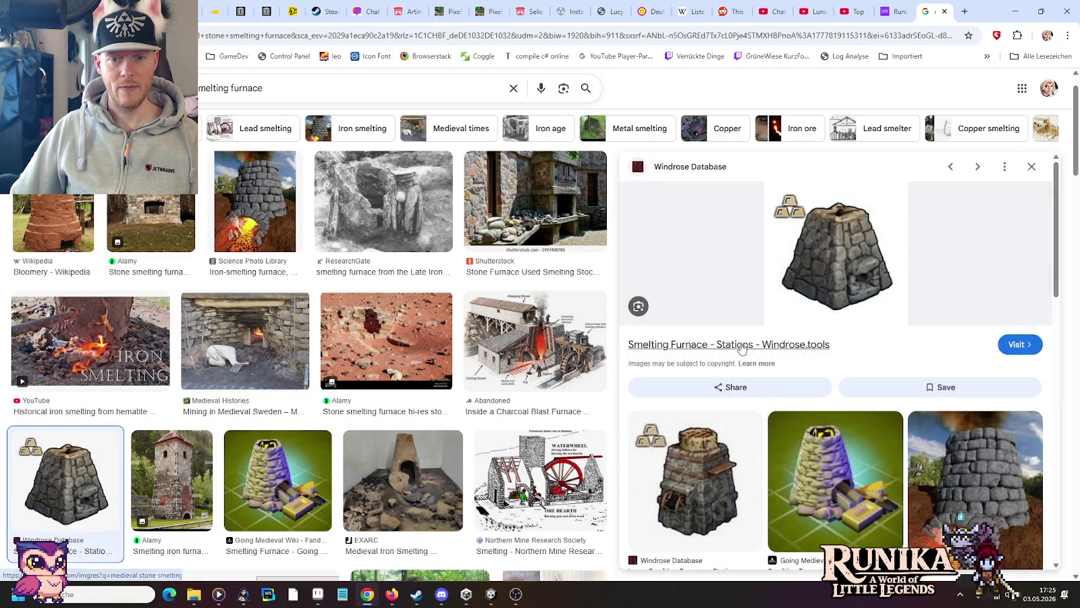
{"action": "left_click", "coordinate": [696, 474]}
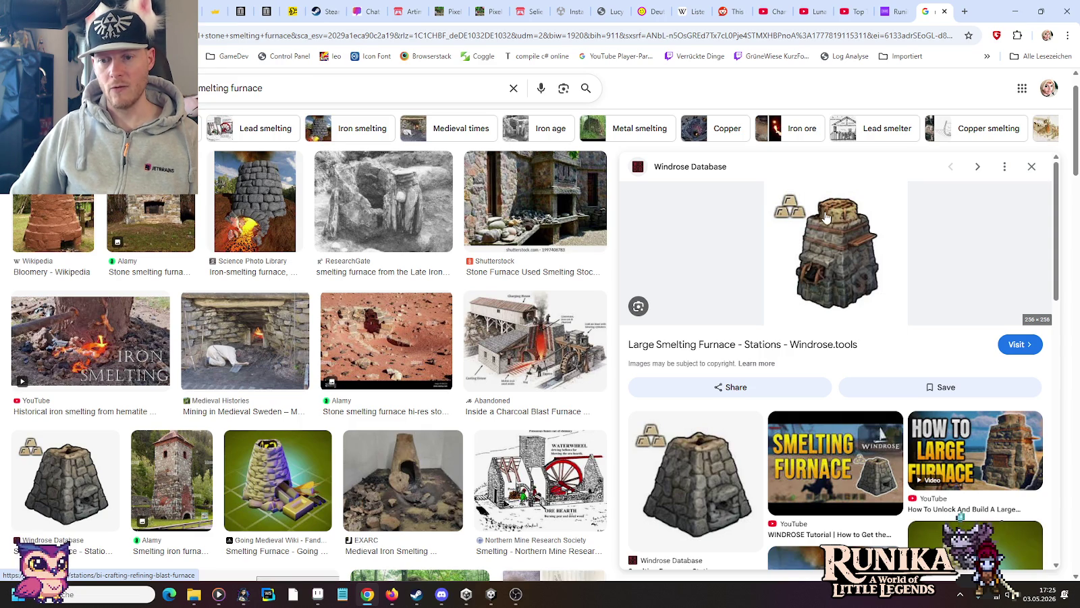
{"action": "key", "text": "alt+Tab"}
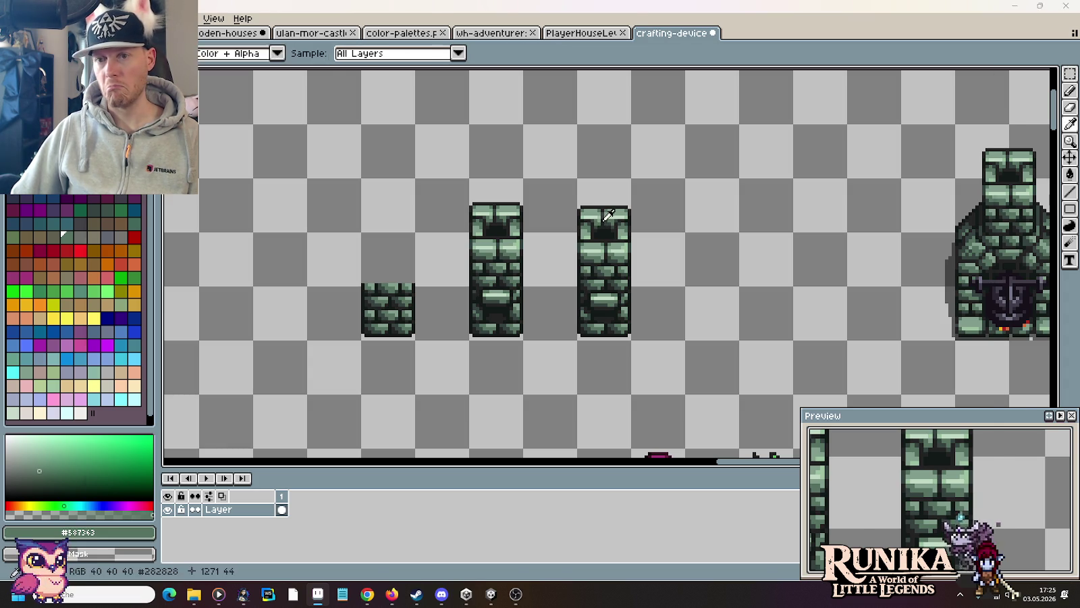
{"action": "key", "text": "alt+Tab"}
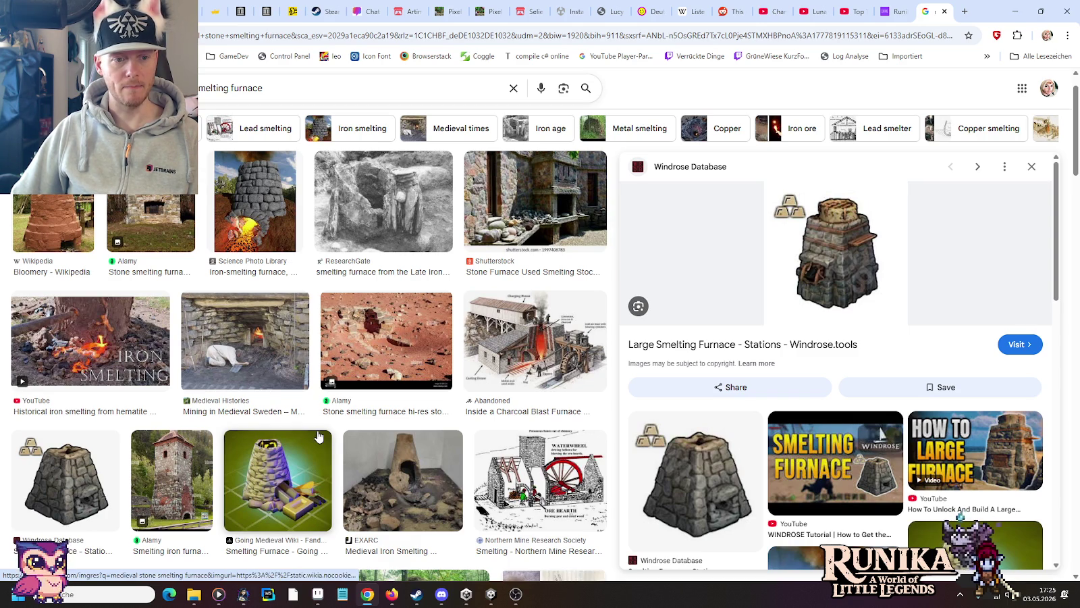
{"action": "scroll", "coordinate": [851, 288], "scroll_direction": "down", "scroll_amount": 3}
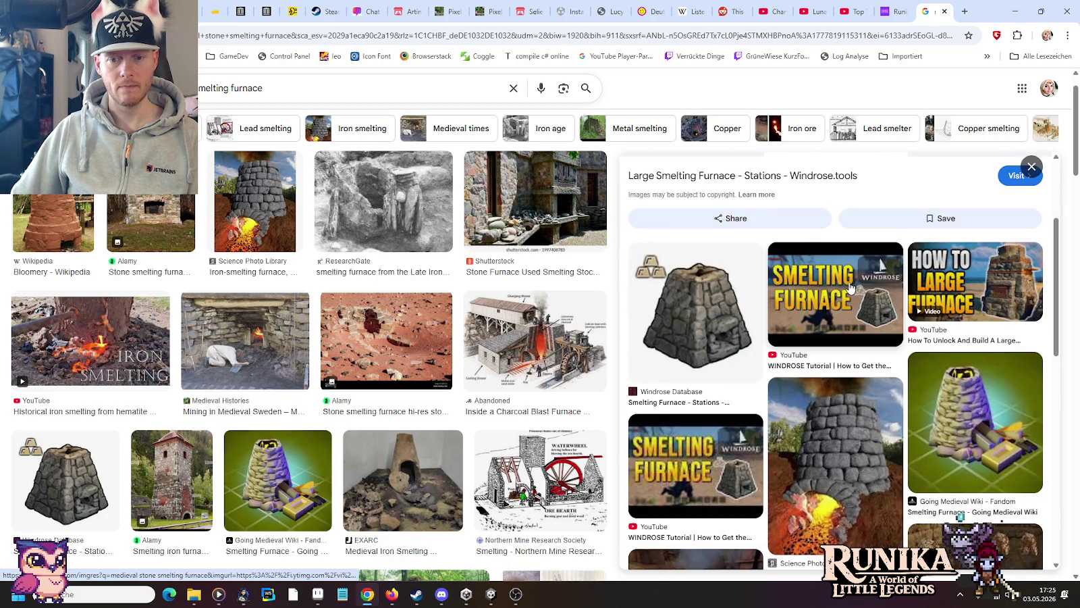
{"action": "scroll", "coordinate": [850, 289], "scroll_direction": "down", "scroll_amount": 3}
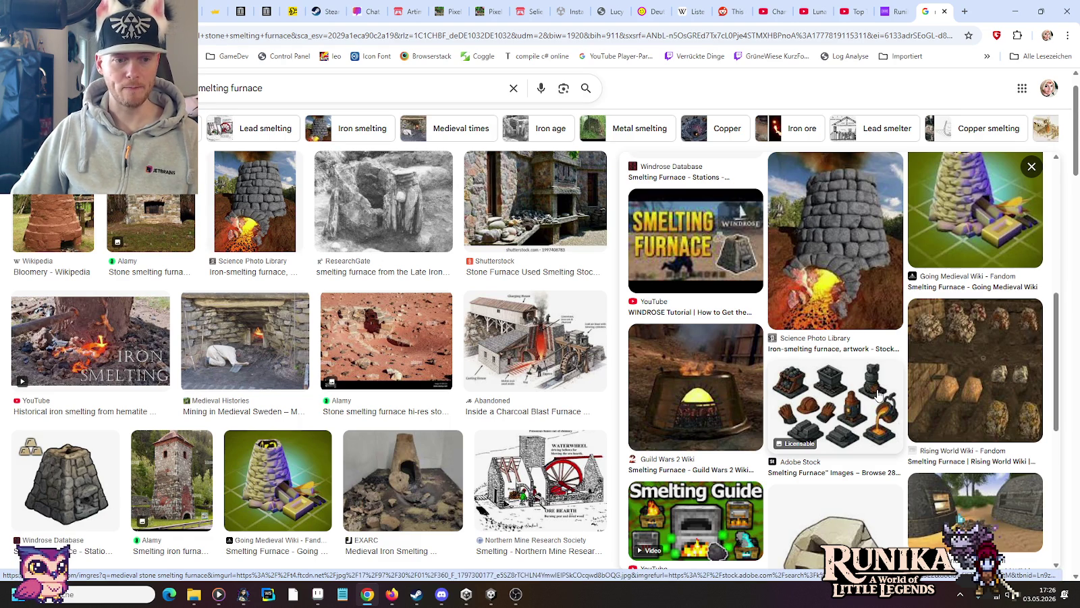
{"action": "key", "text": "alt+Tab"}
{"action": "left_click_drag", "start_coordinate": [778, 240], "coordinate": [679, 240]}
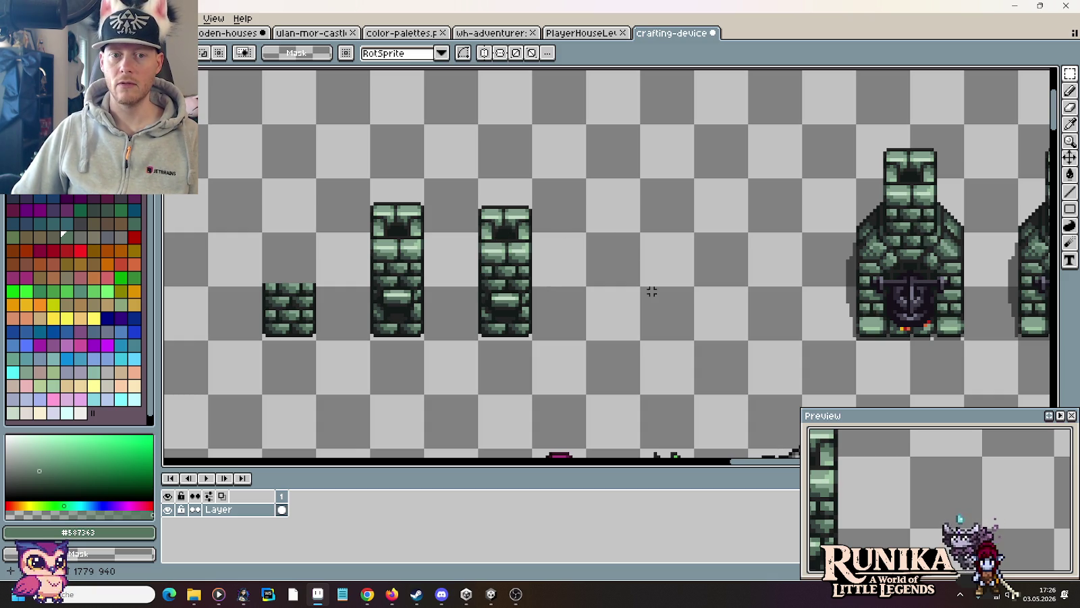
Step: Copy the red-haired character and drop the copy beside the stone columns
{"action": "scroll", "coordinate": [652, 291], "scroll_direction": "down", "scroll_amount": 2}
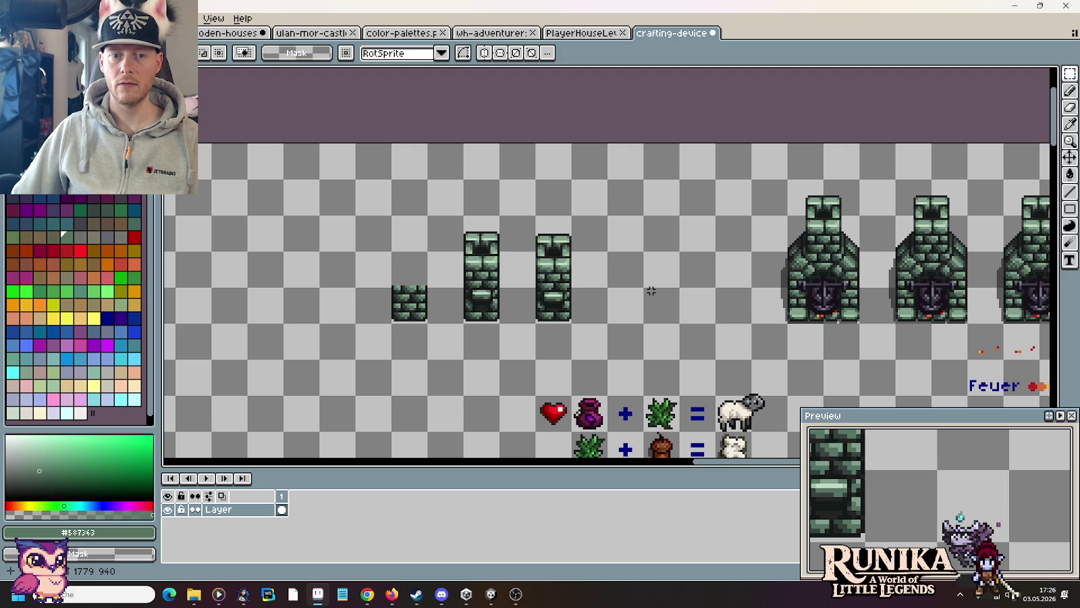
{"action": "mouse_move", "coordinate": [699, 317]}
{"action": "left_mouse_down"}
{"action": "mouse_move", "coordinate": [572, 285]}
{"action": "mouse_move", "coordinate": [375, 165]}
{"action": "left_mouse_up"}
{"action": "scroll", "coordinate": [542, 273], "scroll_direction": "down", "scroll_amount": 2}
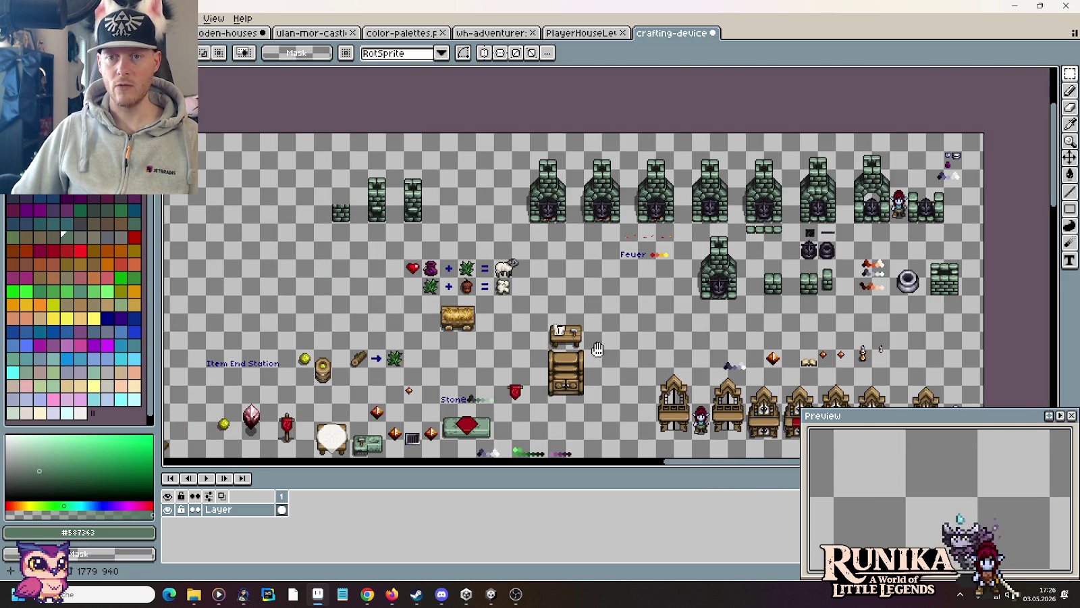
{"action": "scroll", "coordinate": [601, 348], "scroll_direction": "right", "scroll_amount": 3}
{"action": "left_click_drag", "start_coordinate": [820, 187], "coordinate": [835, 215]}
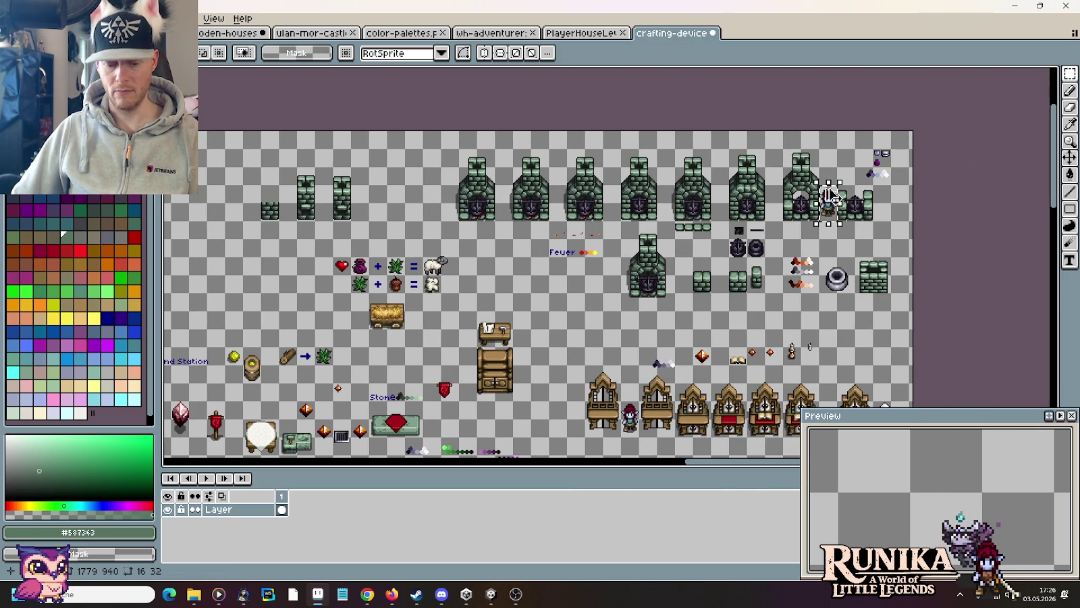
{"action": "scroll", "coordinate": [831, 209], "scroll_direction": "up", "scroll_amount": 2}
{"action": "scroll", "coordinate": [611, 233], "scroll_direction": "up", "scroll_amount": 2}
{"action": "left_click_drag", "start_coordinate": [611, 233], "coordinate": [550, 233]}
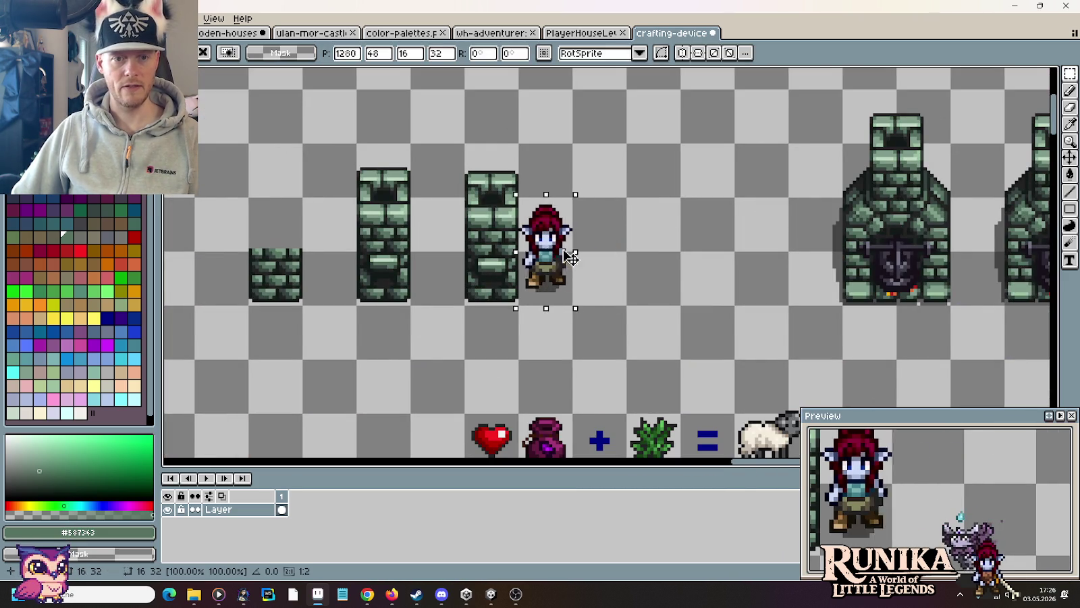
{"action": "left_click", "coordinate": [634, 283]}
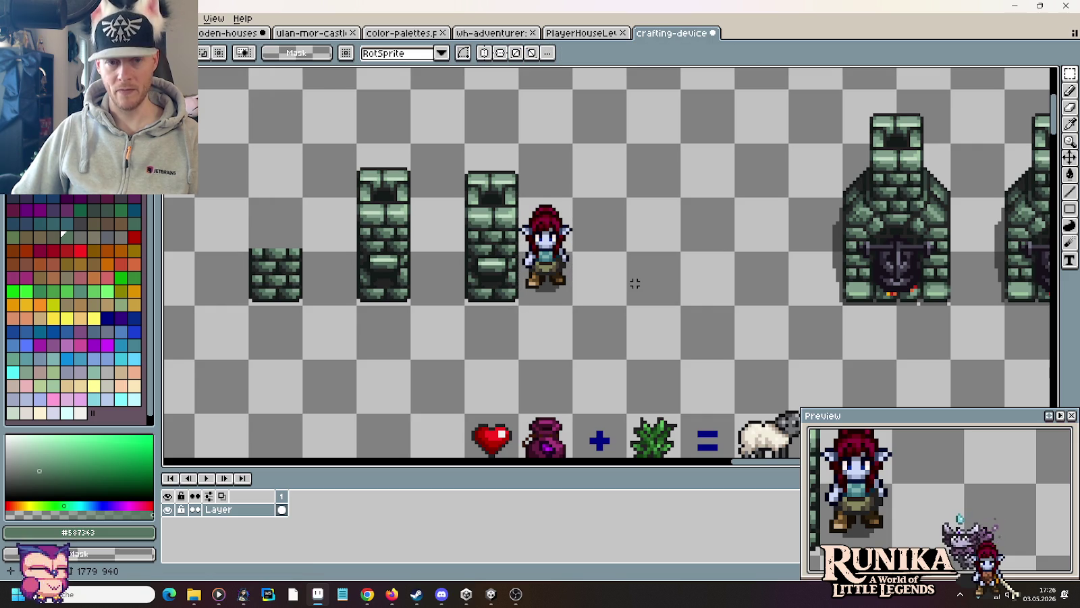
Step: Align the character with the columns and move it into the gap before the furnace
{"action": "key", "text": "ctrl+shift+d"}
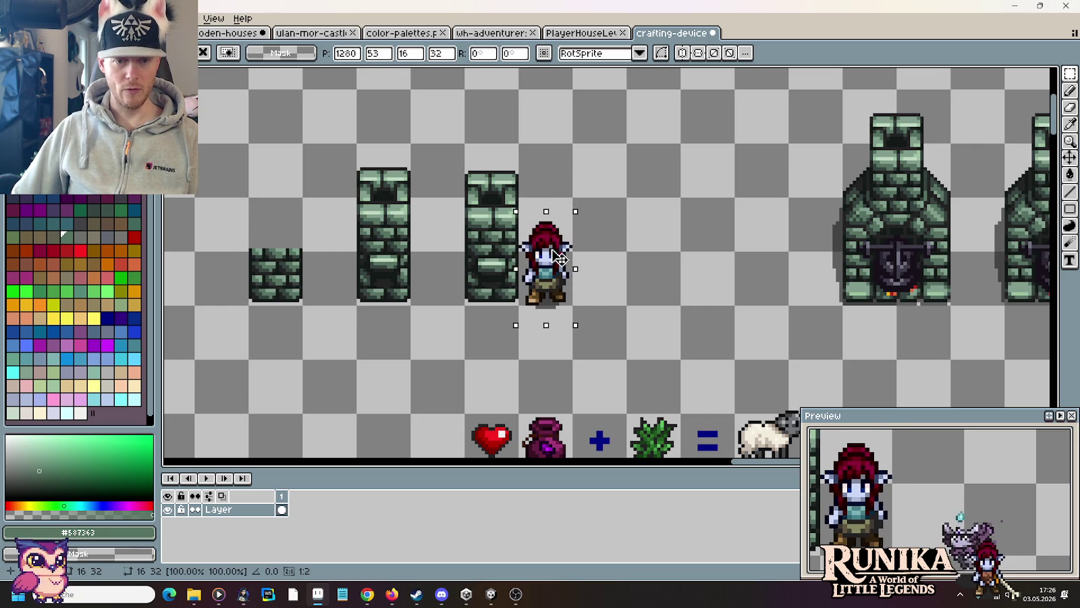
{"action": "left_click_drag", "start_coordinate": [559, 256], "coordinate": [559, 260]}
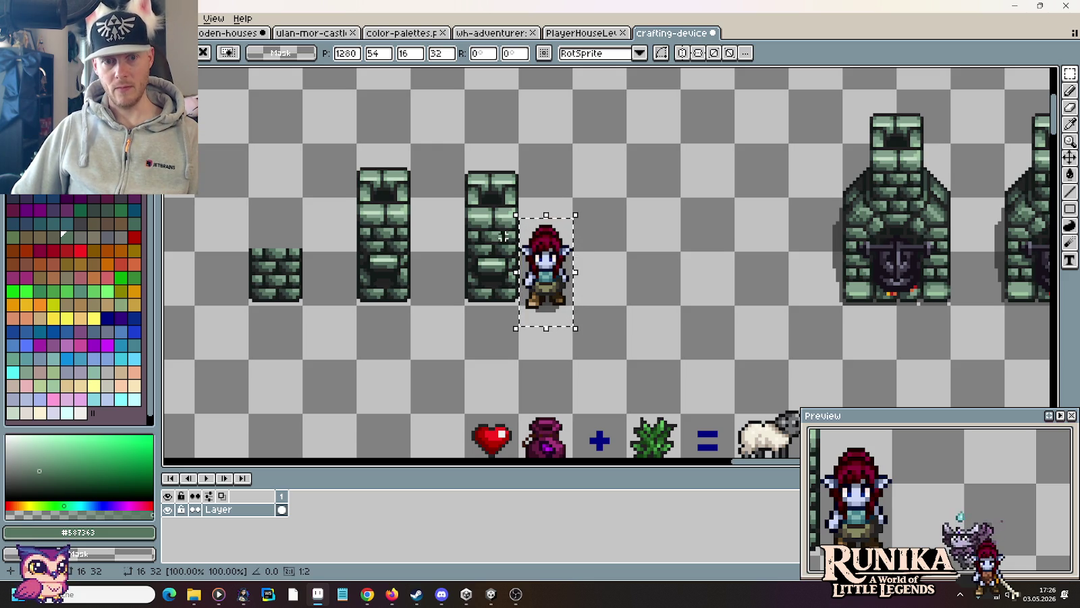
{"action": "left_click_drag", "start_coordinate": [549, 279], "coordinate": [548, 258]}
{"action": "left_click", "coordinate": [641, 259]}
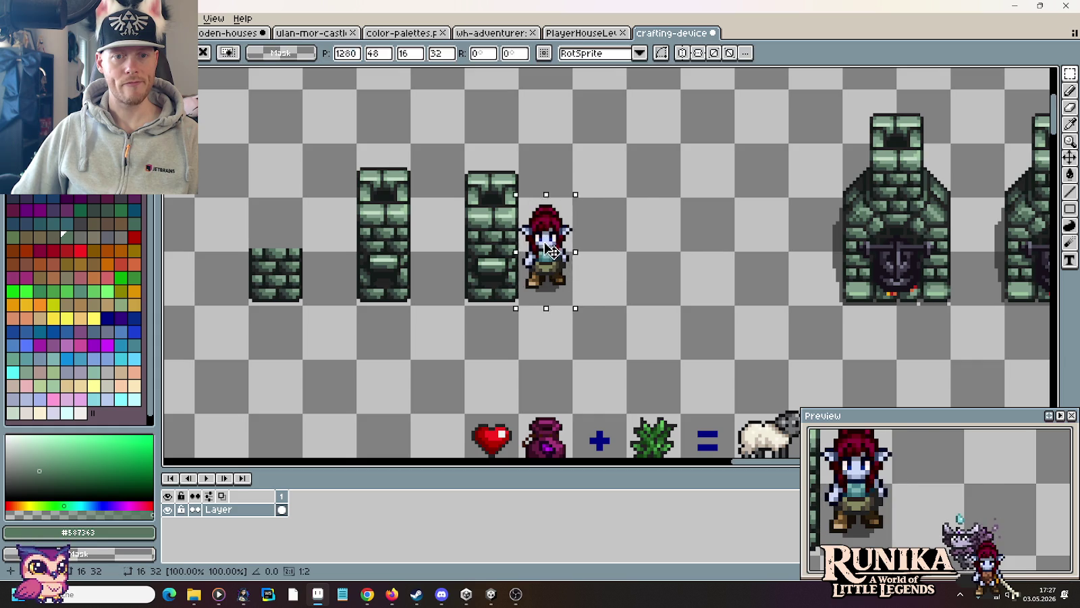
{"action": "left_click_drag", "start_coordinate": [554, 283], "coordinate": [662, 284]}
{"action": "left_click", "coordinate": [706, 270]}
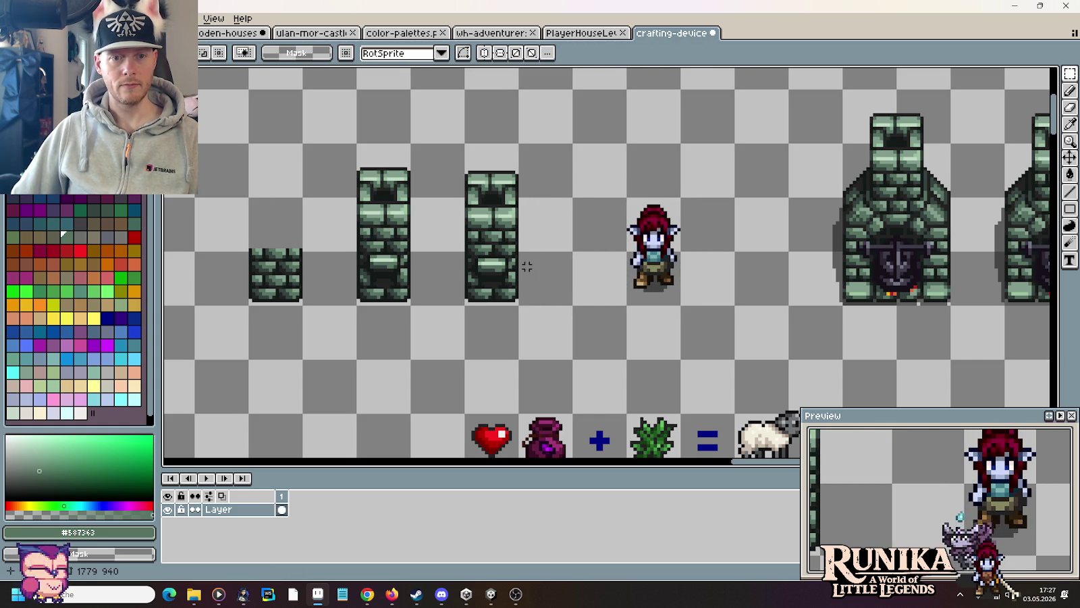
{"action": "scroll", "coordinate": [533, 283], "scroll_direction": "down", "scroll_amount": 1}
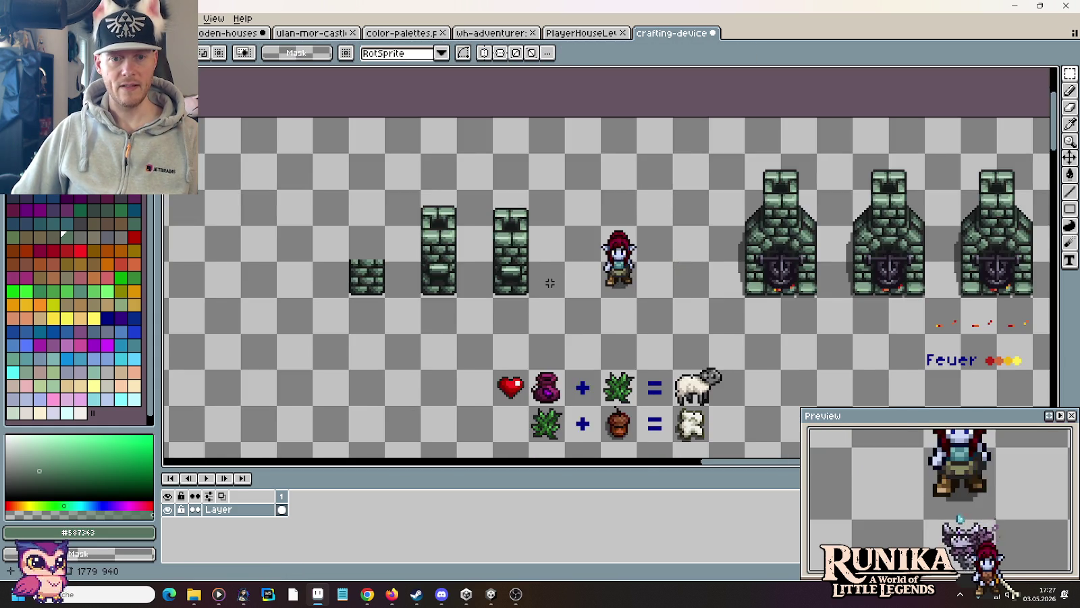
{"action": "scroll", "coordinate": [550, 283], "scroll_direction": "down", "scroll_amount": 2}
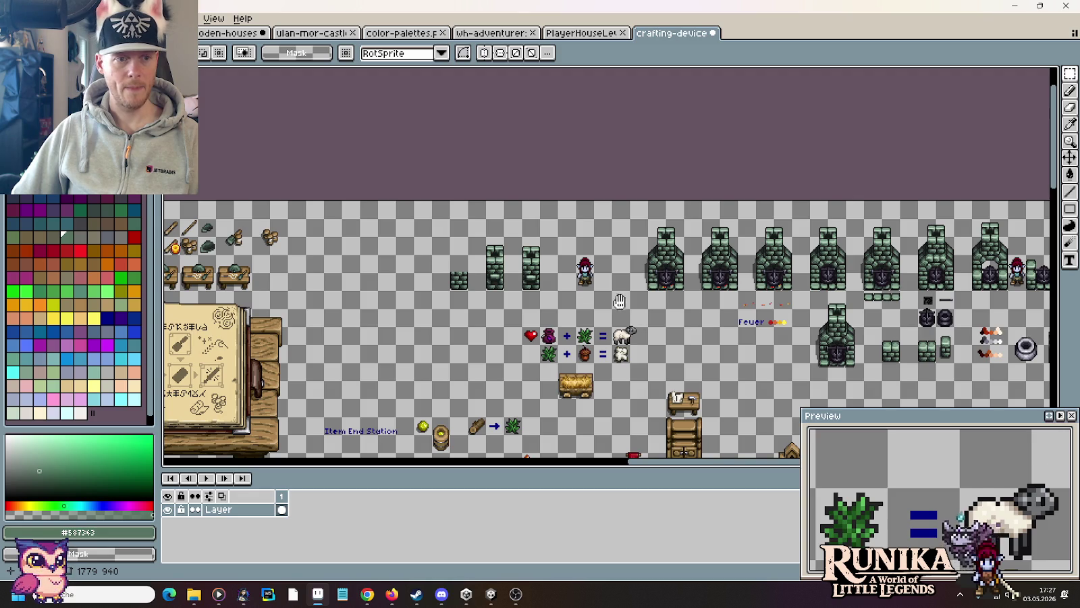
{"action": "scroll", "coordinate": [620, 301], "scroll_direction": "down", "scroll_amount": 1}
{"action": "scroll", "coordinate": [559, 337], "scroll_direction": "down", "scroll_amount": 1}
{"action": "scroll", "coordinate": [674, 230], "scroll_direction": "up", "scroll_amount": 3}
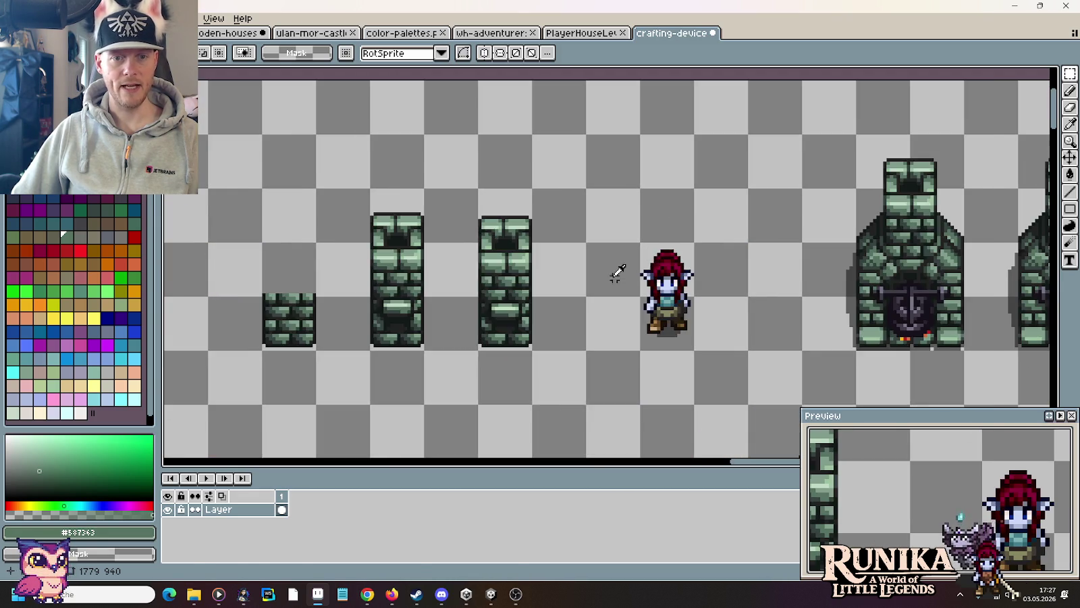
{"action": "key", "text": "alt+Tab"}
{"action": "key", "text": "alt+Tab"}
{"action": "key", "text": "alt+Tab"}
{"action": "key", "text": "alt+Tab"}
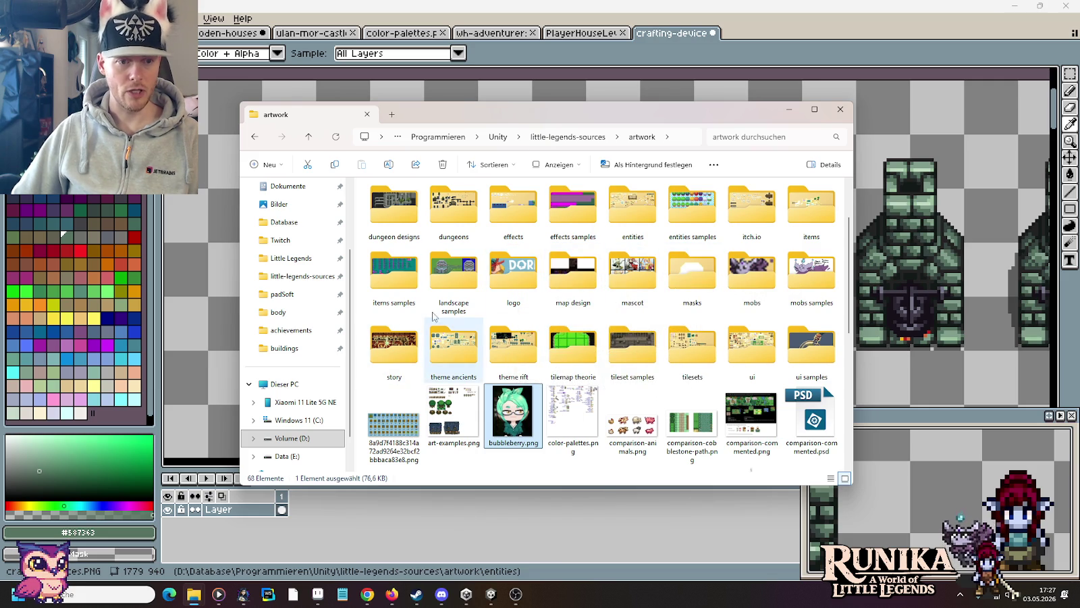
Step: Navigate to the little-legends-sources\images\entities folder
{"action": "left_click", "coordinate": [633, 228]}
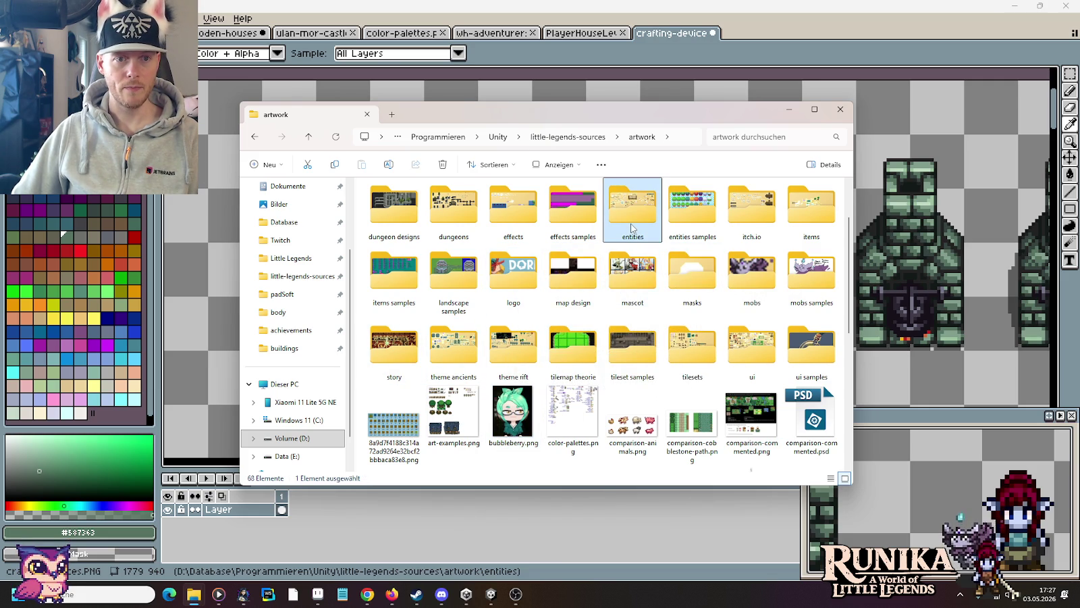
{"action": "left_click", "coordinate": [540, 138]}
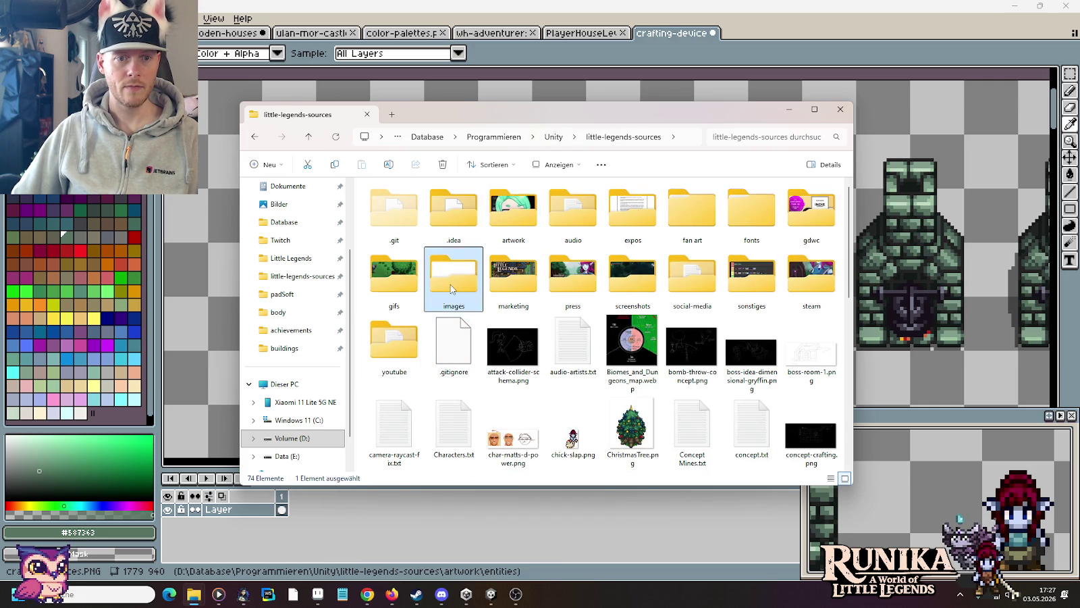
{"action": "double_click", "coordinate": [451, 285]}
{"action": "double_click", "coordinate": [573, 277]}
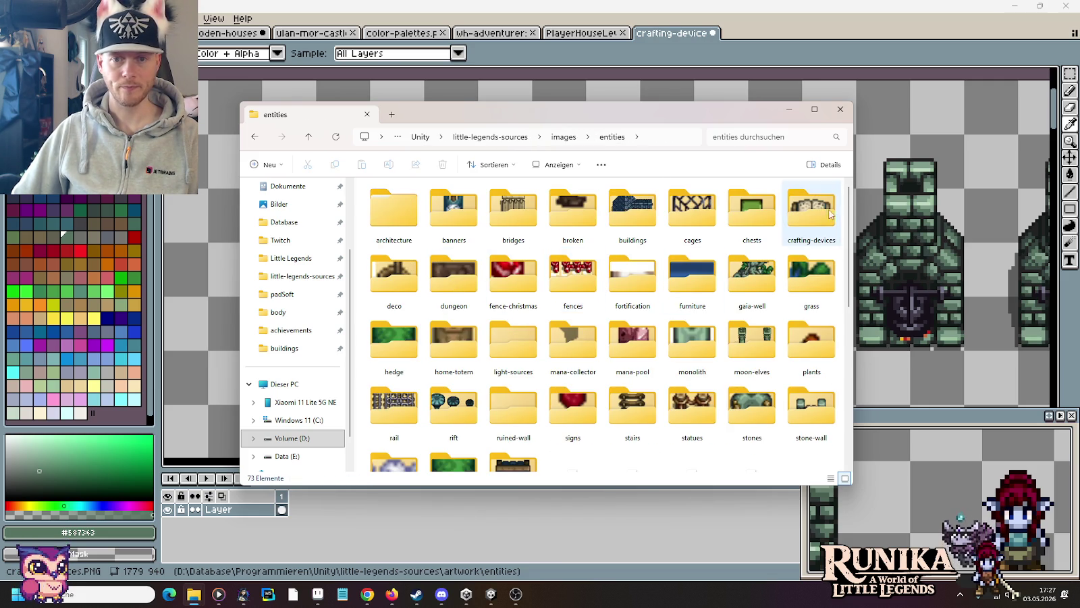
{"action": "left_click_drag", "start_coordinate": [848, 205], "coordinate": [842, 379]}
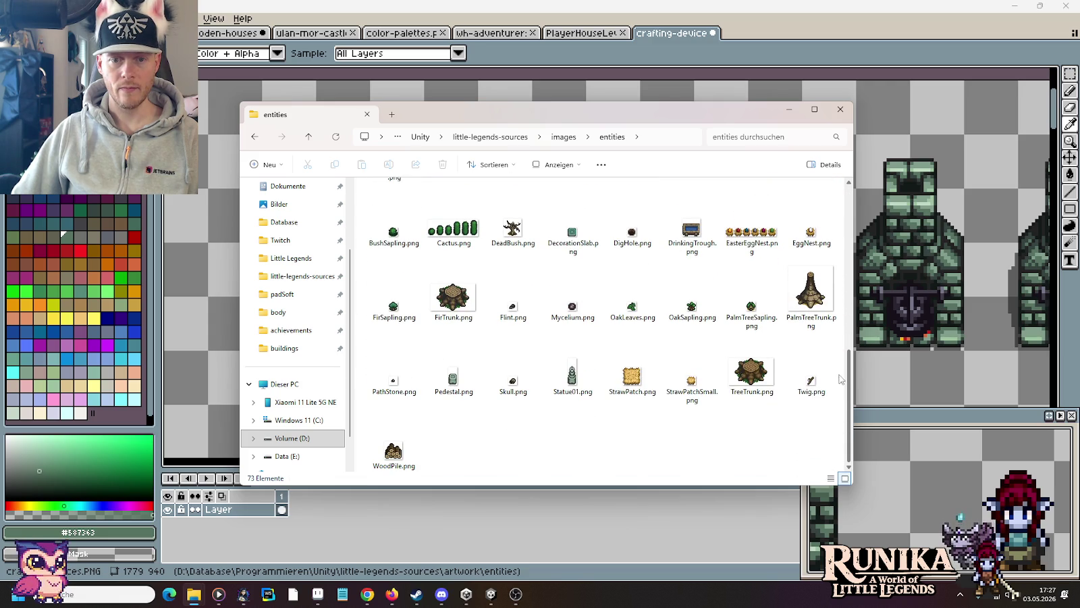
Step: Open WoodPile.png in Aseprite, select the whole wood pile, and close the file
{"action": "left_click_drag", "start_coordinate": [393, 453], "coordinate": [783, 67]}
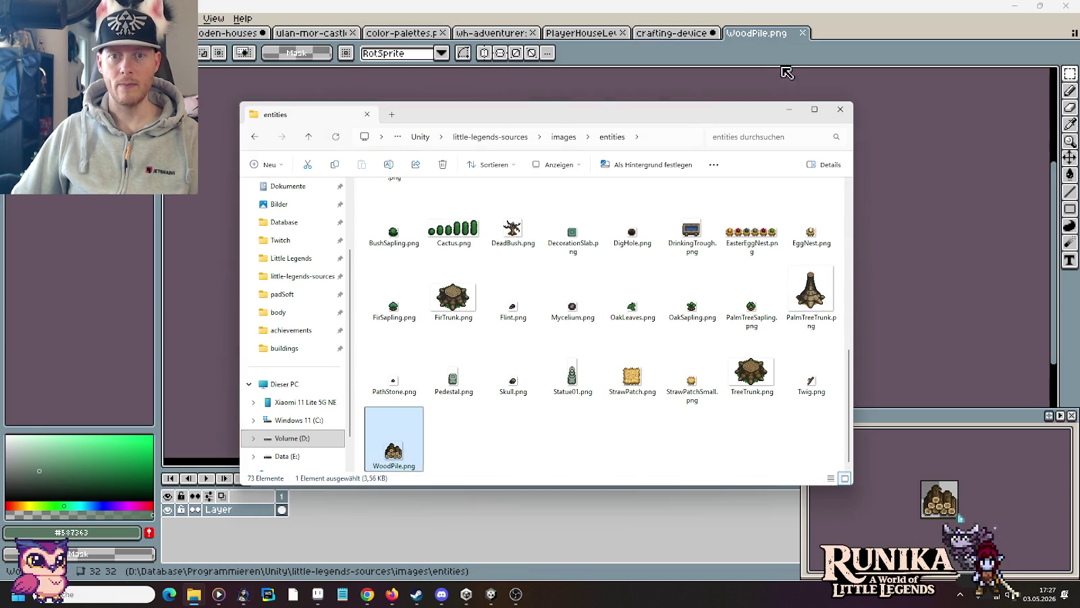
{"action": "scroll", "coordinate": [628, 260], "scroll_direction": "up", "scroll_amount": 5}
{"action": "scroll", "coordinate": [595, 345], "scroll_direction": "up", "scroll_amount": 6}
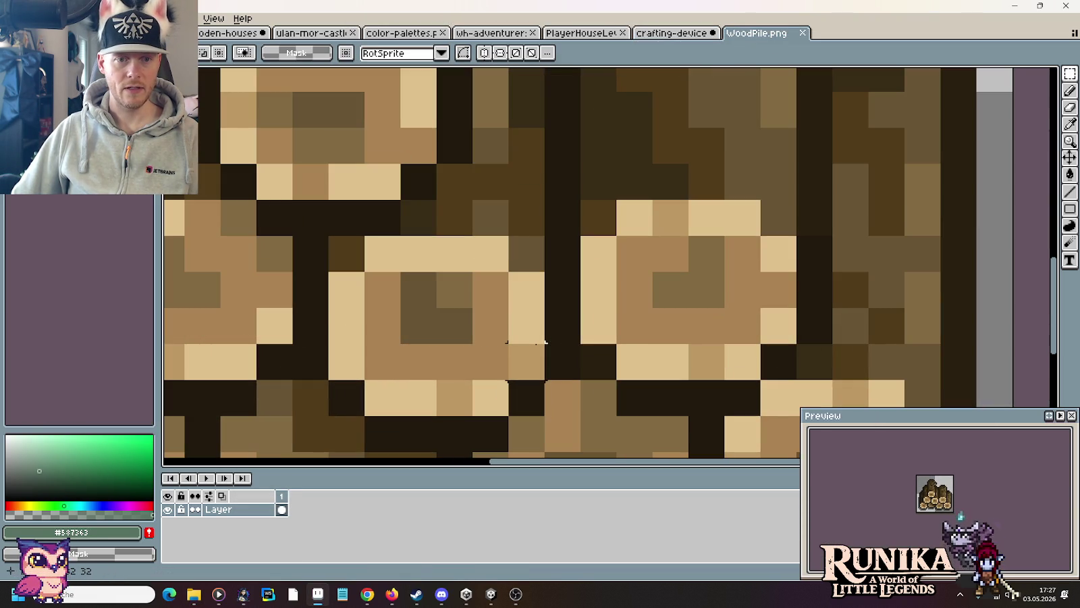
{"action": "scroll", "coordinate": [527, 343], "scroll_direction": "down", "scroll_amount": 4}
{"action": "scroll", "coordinate": [527, 343], "scroll_direction": "down", "scroll_amount": 2}
{"action": "left_click_drag", "start_coordinate": [574, 365], "coordinate": [456, 285]}
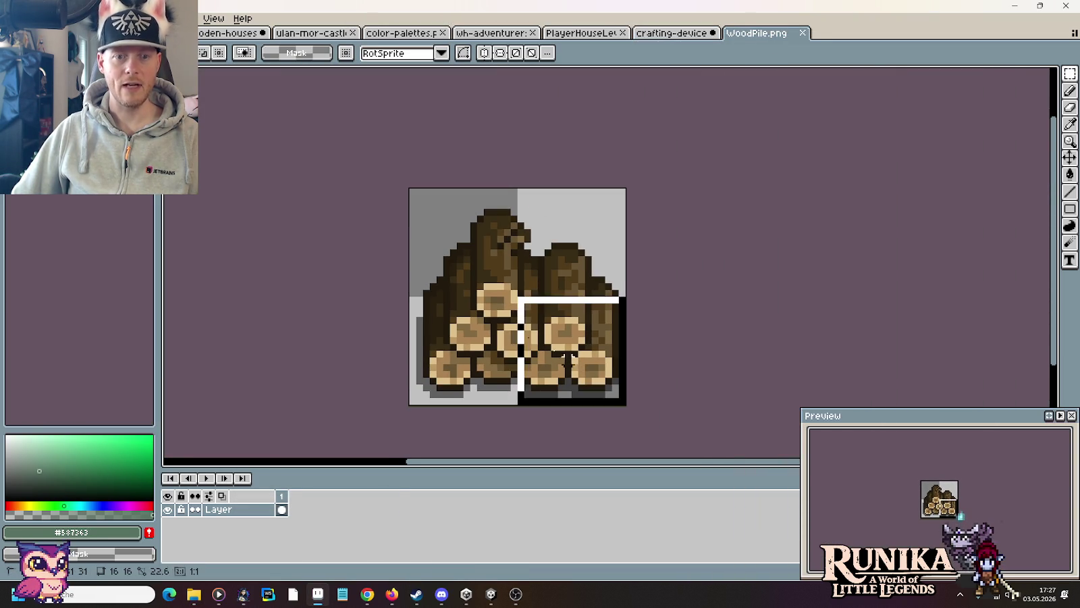
{"action": "left_click", "coordinate": [803, 33]}
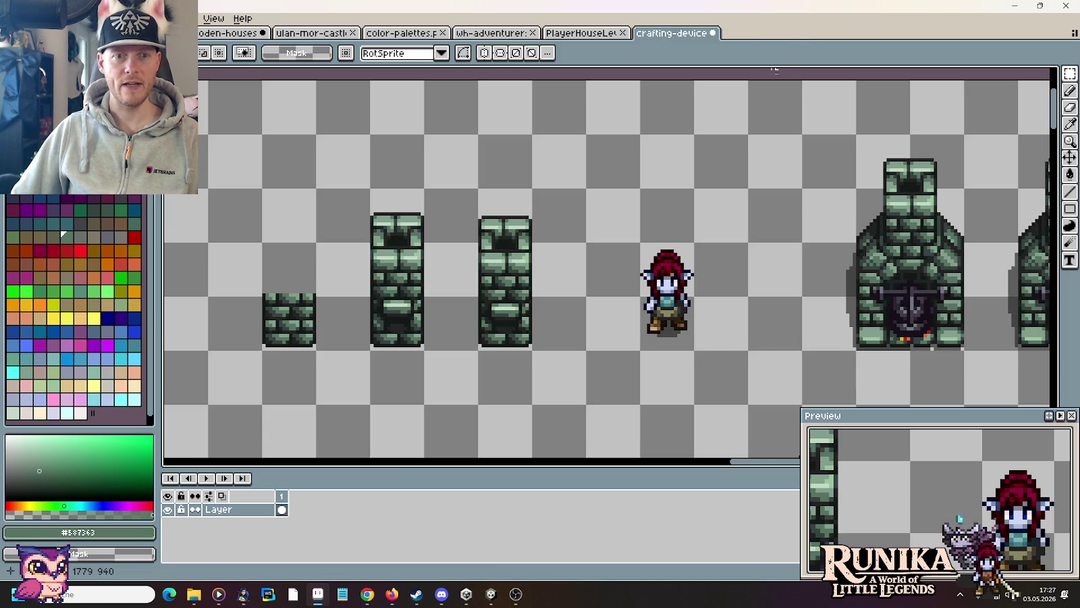
Step: Paste the copied wood pile above the character
{"action": "mouse_move", "coordinate": [618, 292]}
{"action": "left_mouse_down"}
{"action": "mouse_move", "coordinate": [615, 234]}
{"action": "mouse_move", "coordinate": [581, 315]}
{"action": "left_mouse_up"}
{"action": "key", "text": "ctrl+v"}
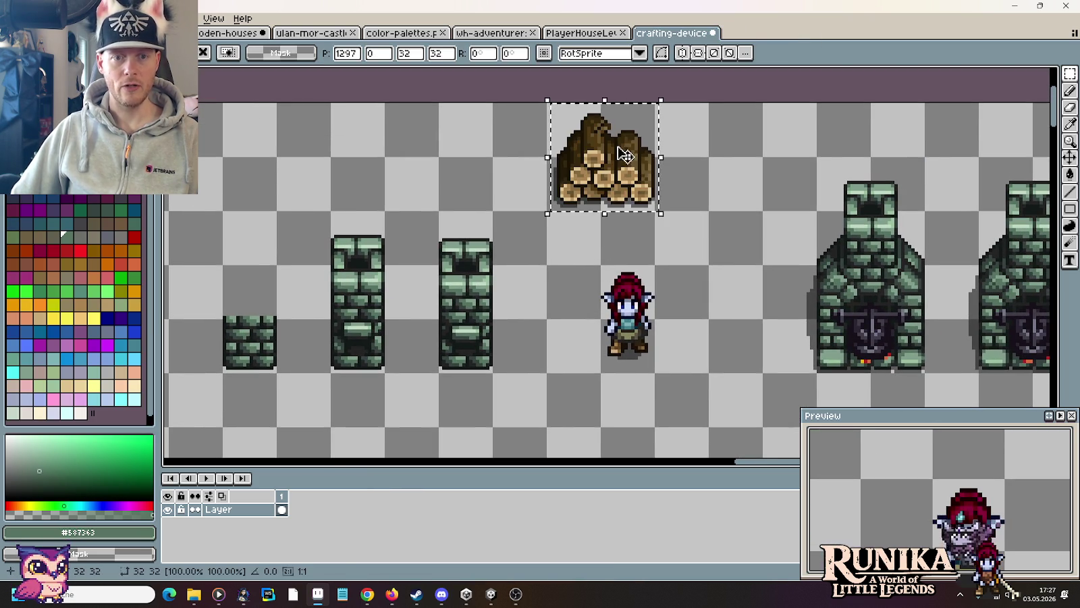
{"action": "left_click_drag", "start_coordinate": [624, 142], "coordinate": [623, 194]}
{"action": "key", "text": "Return"}
{"action": "scroll", "coordinate": [624, 238], "scroll_direction": "up", "scroll_amount": 2}
{"action": "scroll", "coordinate": [623, 242], "scroll_direction": "up", "scroll_amount": 1}
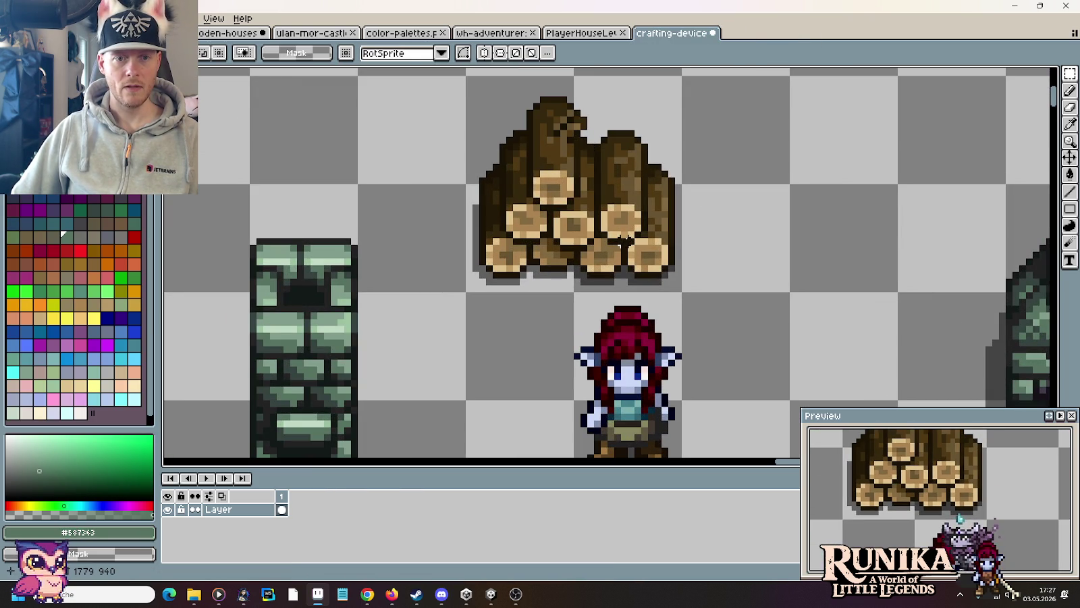
{"action": "scroll", "coordinate": [675, 229], "scroll_direction": "down", "scroll_amount": 3}
{"action": "scroll", "coordinate": [716, 169], "scroll_direction": "up", "scroll_amount": 3}
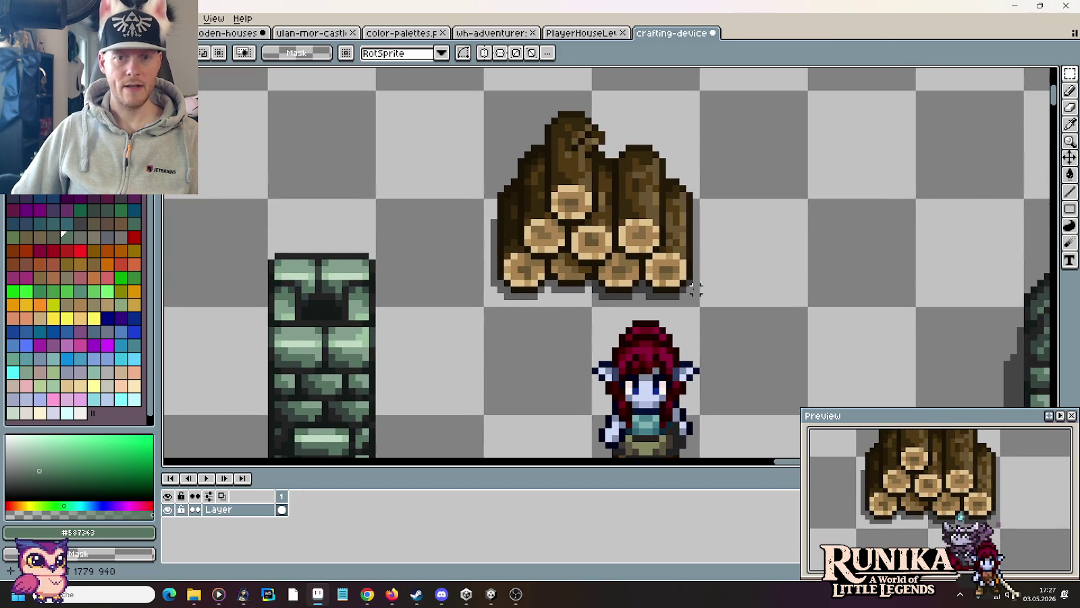
Step: Build a separate smaller wood pile from the right-hand logs and edge strips
{"action": "left_click_drag", "start_coordinate": [699, 304], "coordinate": [595, 128]}
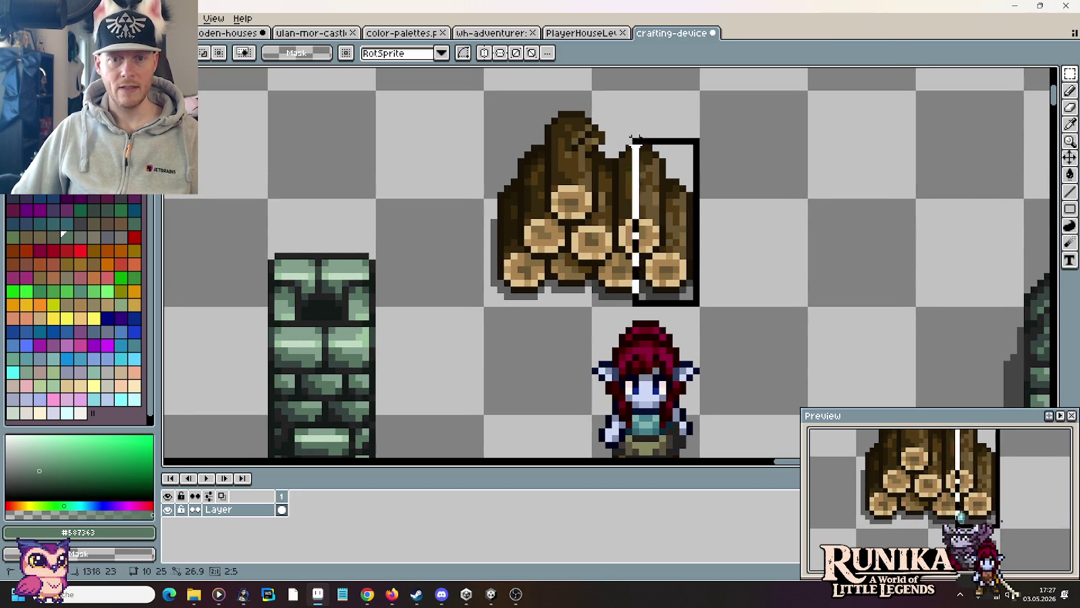
{"action": "left_click_drag", "start_coordinate": [647, 181], "coordinate": [847, 182]}
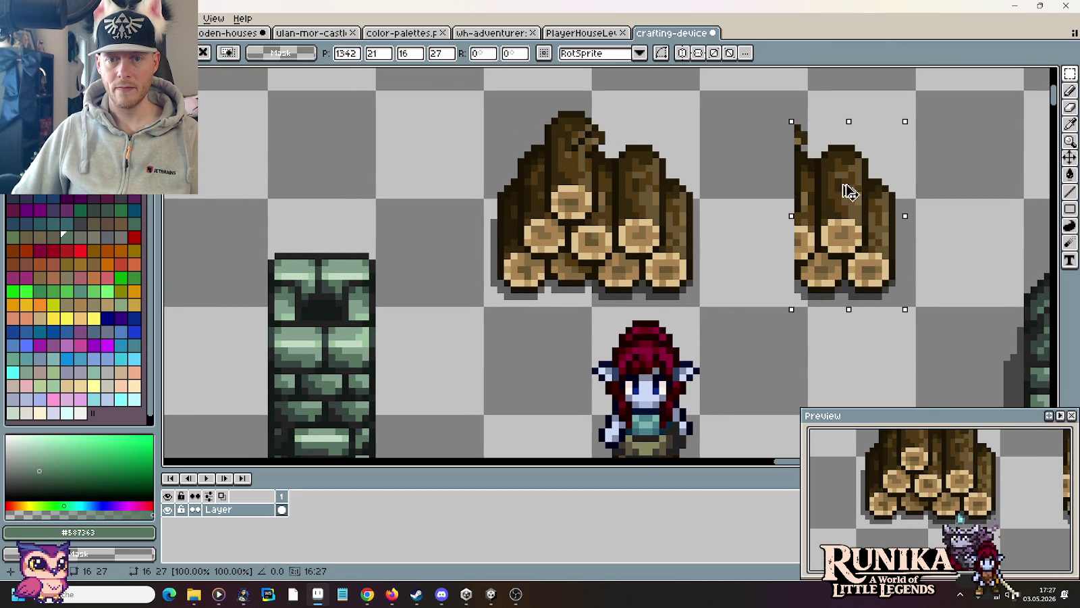
{"action": "key", "text": "Return"}
{"action": "left_click_drag", "start_coordinate": [498, 274], "coordinate": [515, 151]}
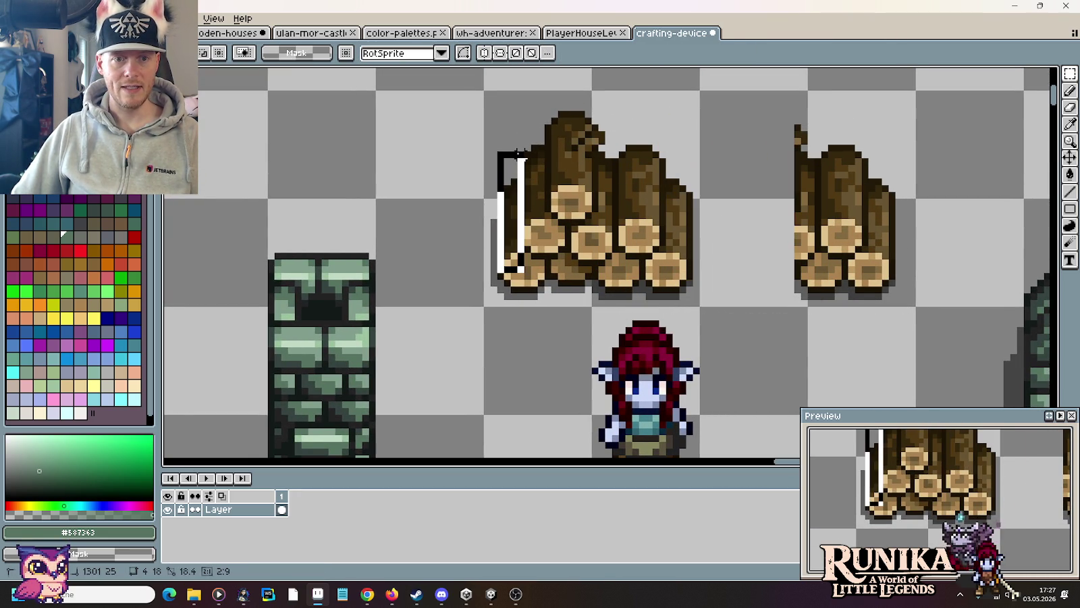
{"action": "mouse_move", "coordinate": [518, 214]}
{"action": "left_mouse_down"}
{"action": "mouse_move", "coordinate": [810, 213]}
{"action": "mouse_move", "coordinate": [732, 213]}
{"action": "left_mouse_up"}
{"action": "key", "text": "Return"}
{"action": "left_click_drag", "start_coordinate": [781, 265], "coordinate": [811, 107]}
{"action": "mouse_move", "coordinate": [702, 164]}
{"action": "left_mouse_down"}
{"action": "mouse_move", "coordinate": [747, 258]}
{"action": "mouse_move", "coordinate": [772, 233]}
{"action": "mouse_move", "coordinate": [810, 243]}
{"action": "left_mouse_up"}
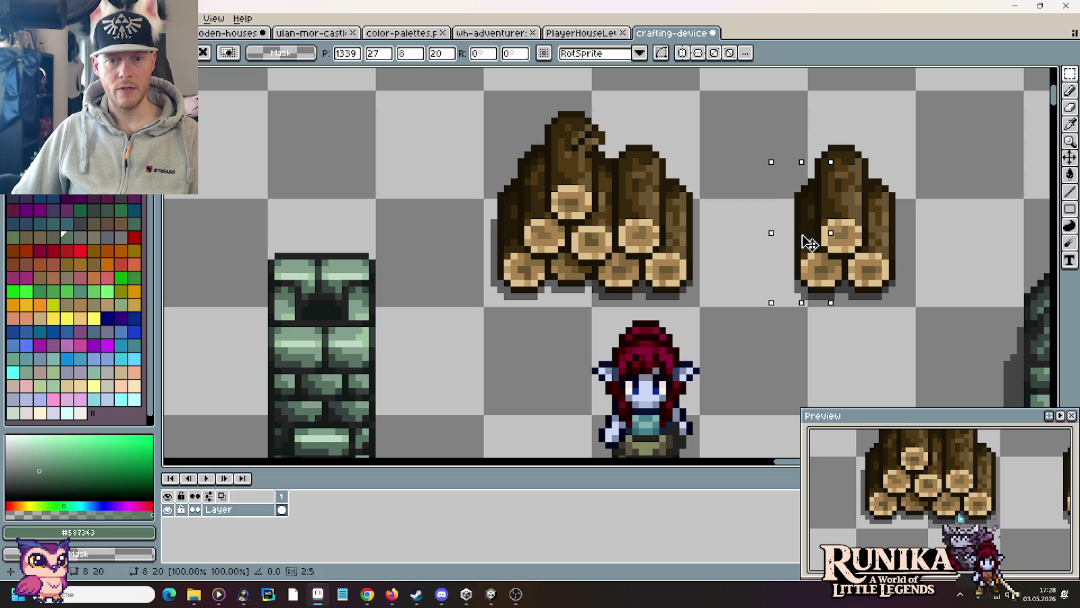
{"action": "key", "text": "ctrl+d"}
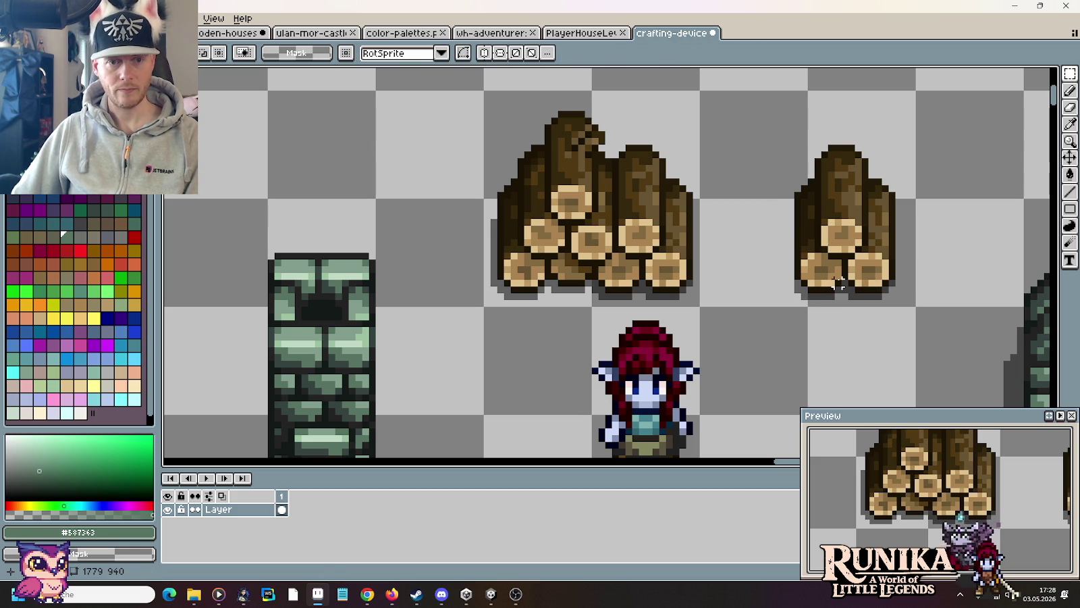
Step: Pick the tan log-end colour #dec18d and select the small wood pile
{"action": "scroll", "coordinate": [839, 284], "scroll_direction": "up", "scroll_amount": 2}
{"action": "scroll", "coordinate": [839, 283], "scroll_direction": "up", "scroll_amount": 1}
{"action": "key", "text": "b"}
{"action": "left_click", "coordinate": [797, 260], "text": "alt"}
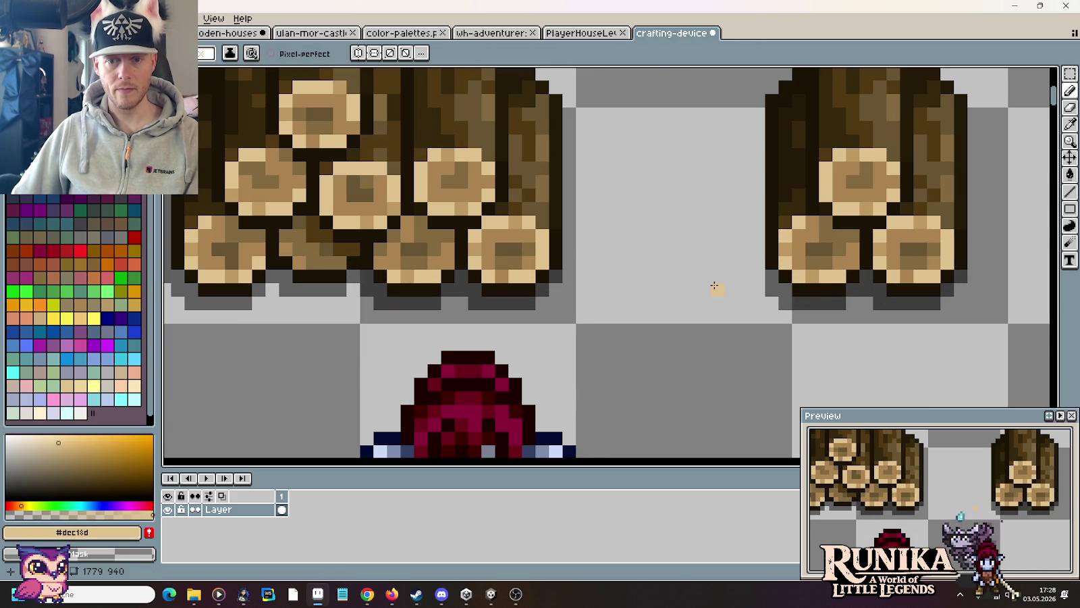
{"action": "scroll", "coordinate": [714, 285], "scroll_direction": "down", "scroll_amount": 2}
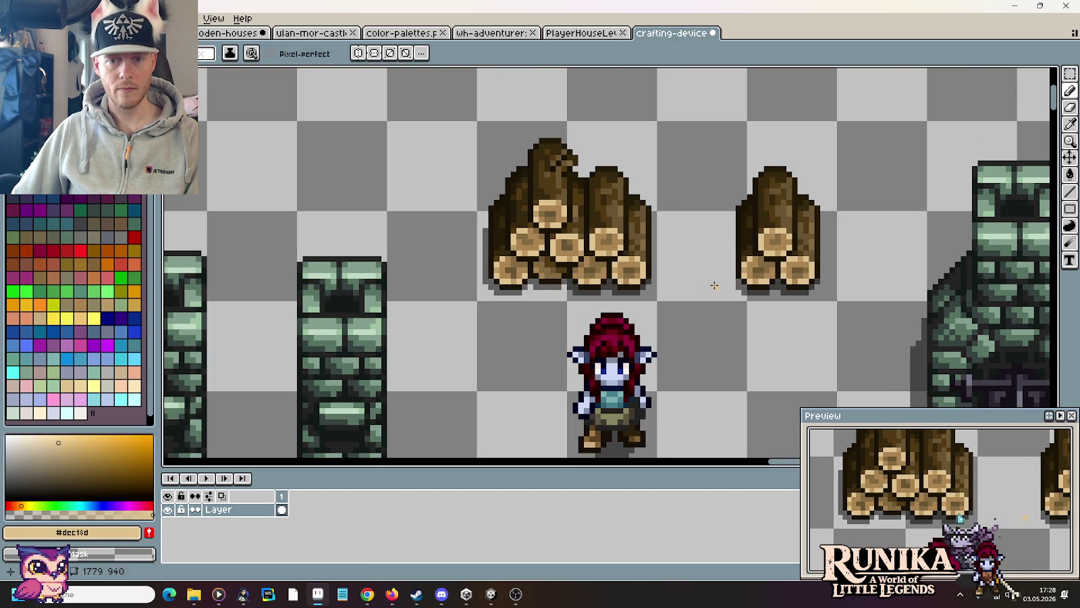
{"action": "key", "text": "m"}
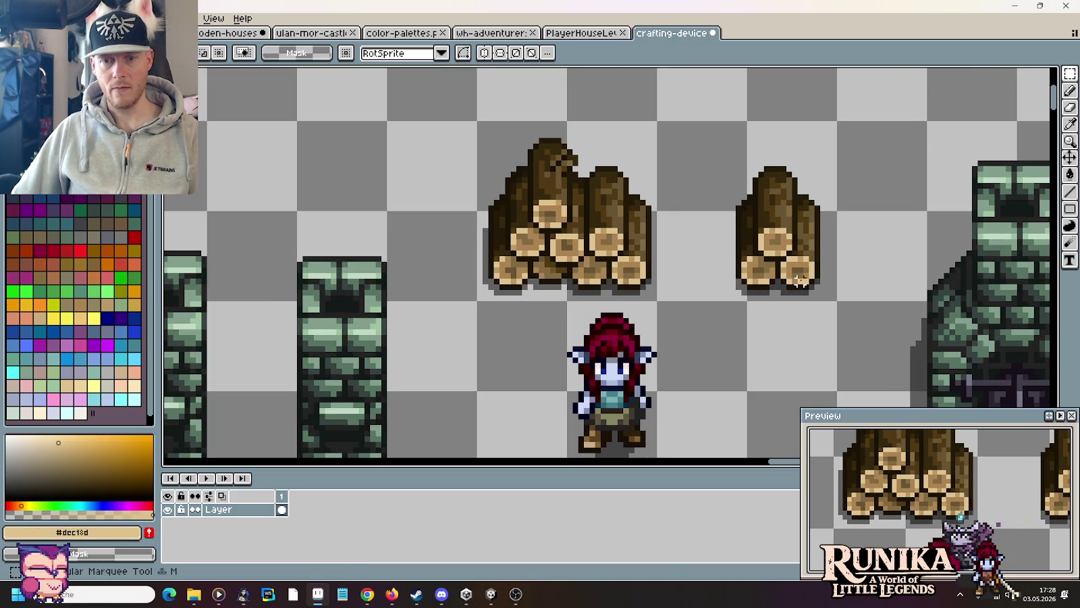
{"action": "left_click_drag", "start_coordinate": [829, 309], "coordinate": [710, 146]}
Step: Copy the small wood pile next to the stone column, nudged up one pixel
{"action": "mouse_move", "coordinate": [766, 249]}
{"action": "left_mouse_down"}
{"action": "mouse_move", "coordinate": [838, 147]}
{"action": "mouse_move", "coordinate": [517, 332]}
{"action": "left_mouse_up"}
{"action": "key", "text": "Up"}
{"action": "left_click", "coordinate": [591, 343]}
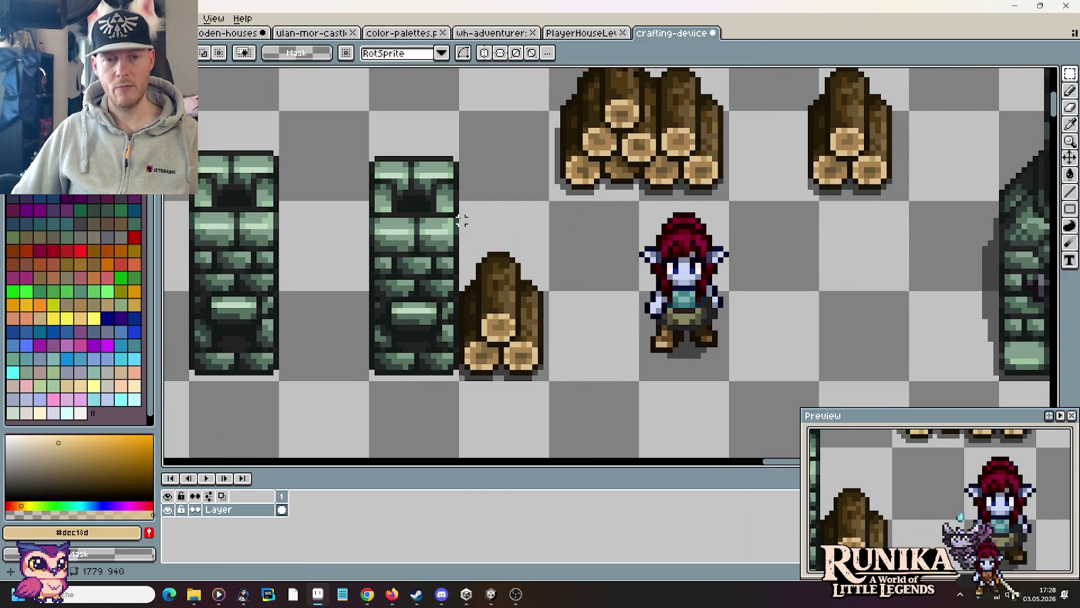
{"action": "scroll", "coordinate": [473, 242], "scroll_direction": "down", "scroll_amount": 1}
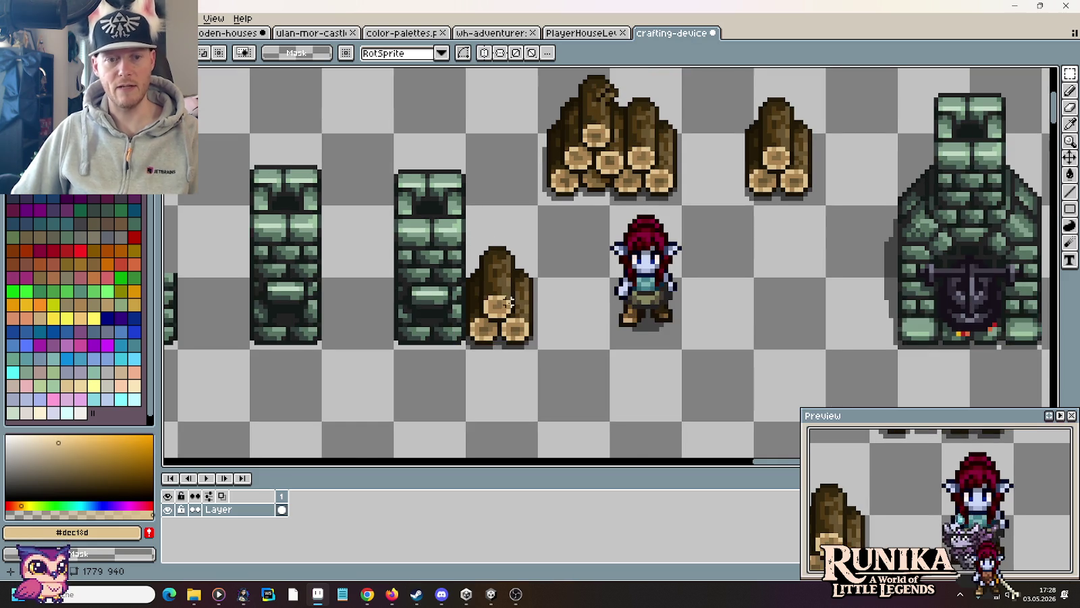
{"action": "scroll", "coordinate": [574, 260], "scroll_direction": "down", "scroll_amount": 2}
{"action": "scroll", "coordinate": [650, 275], "scroll_direction": "down", "scroll_amount": 1}
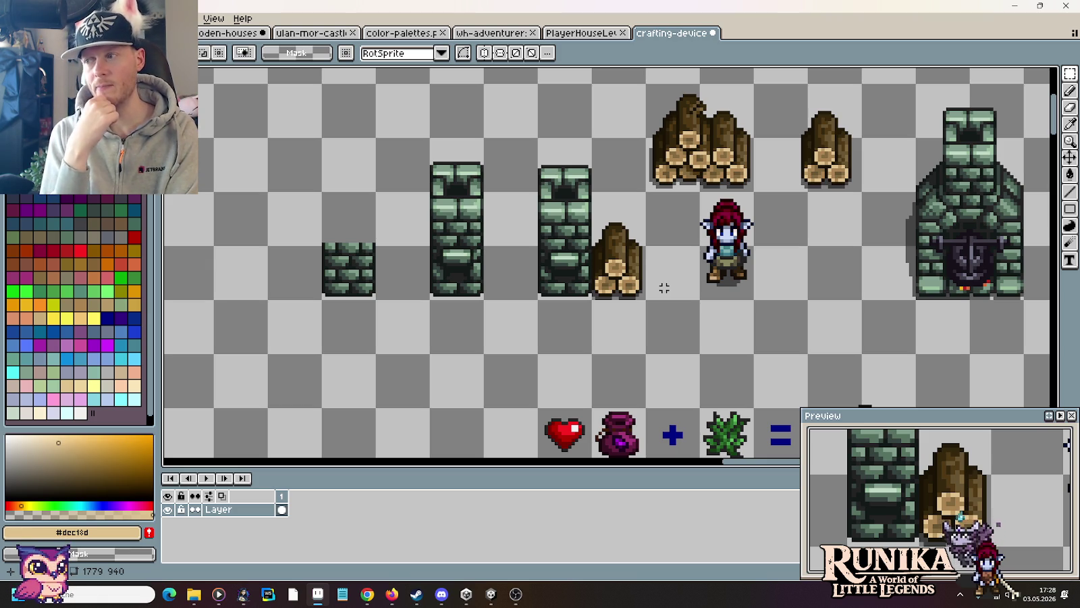
Step: Nudge the right small wood pile one pixel to the right
{"action": "left_click_drag", "start_coordinate": [791, 106], "coordinate": [859, 192]}
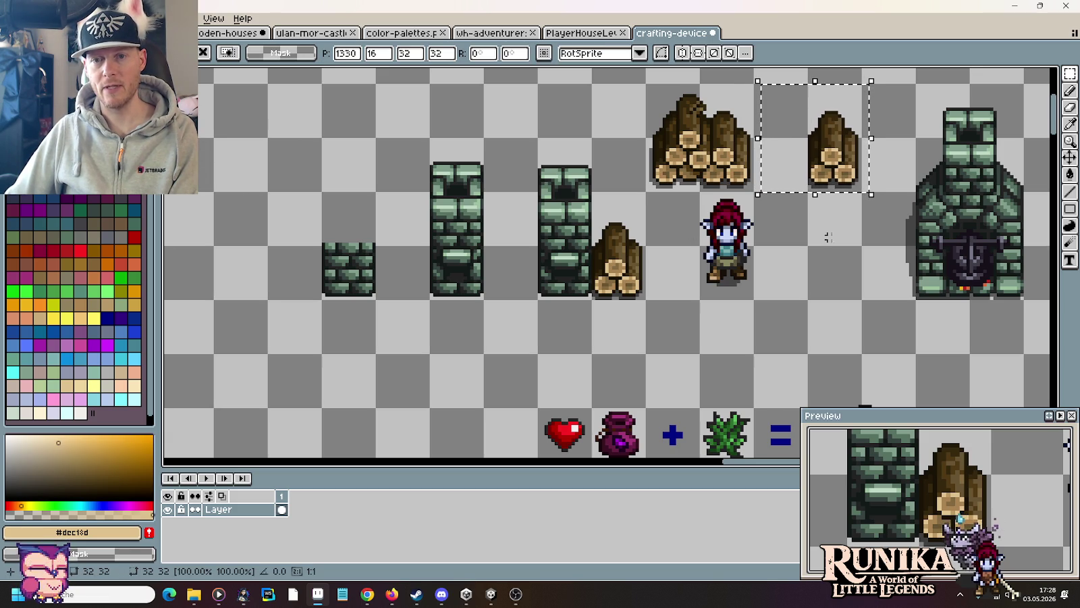
{"action": "key", "text": "Right"}
{"action": "key", "text": "Return"}
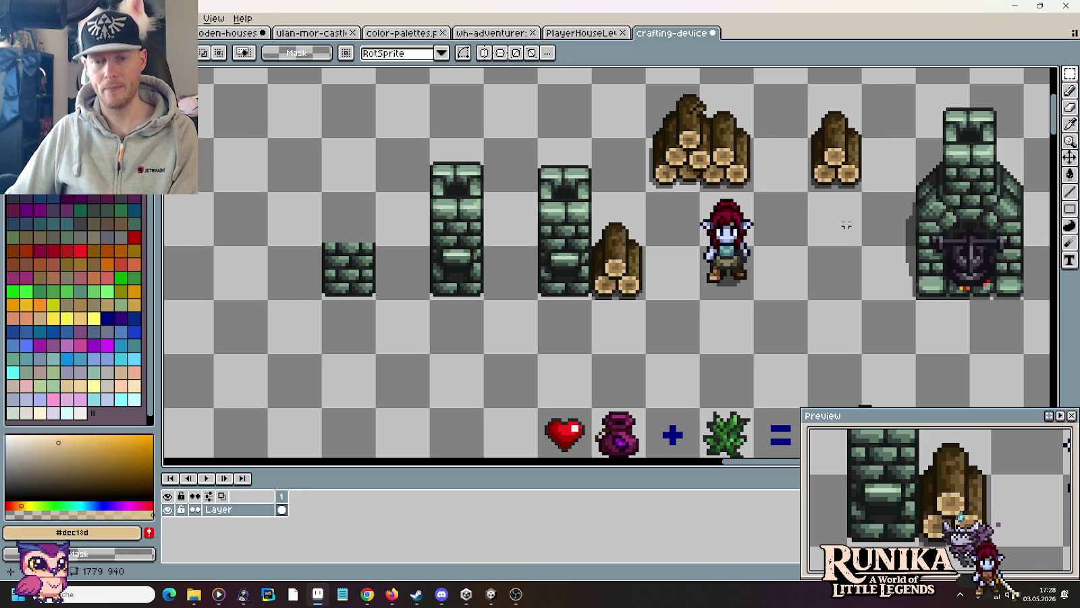
{"action": "scroll", "coordinate": [846, 224], "scroll_direction": "up", "scroll_amount": 2}
{"action": "scroll", "coordinate": [735, 338], "scroll_direction": "up", "scroll_amount": 4}
Step: Sample the semi-transparent black and paint a vertical shadow strip beside the wood pile
{"action": "key", "text": "i"}
{"action": "scroll", "coordinate": [709, 317], "scroll_direction": "down", "scroll_amount": 2}
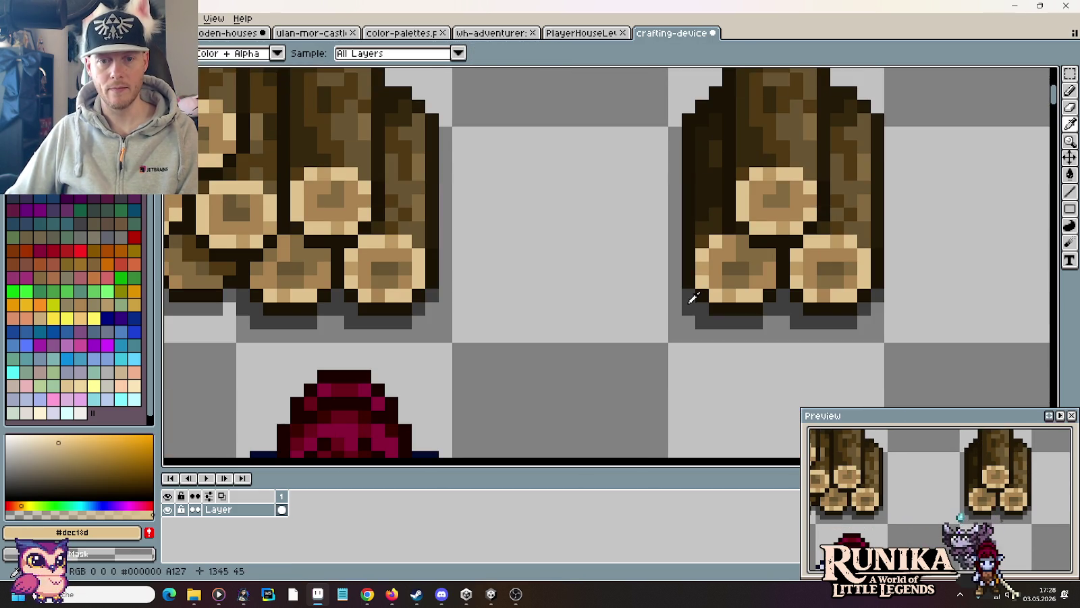
{"action": "left_click", "coordinate": [691, 299]}
{"action": "key", "text": "b"}
{"action": "left_click_drag", "start_coordinate": [675, 309], "coordinate": [675, 145]}
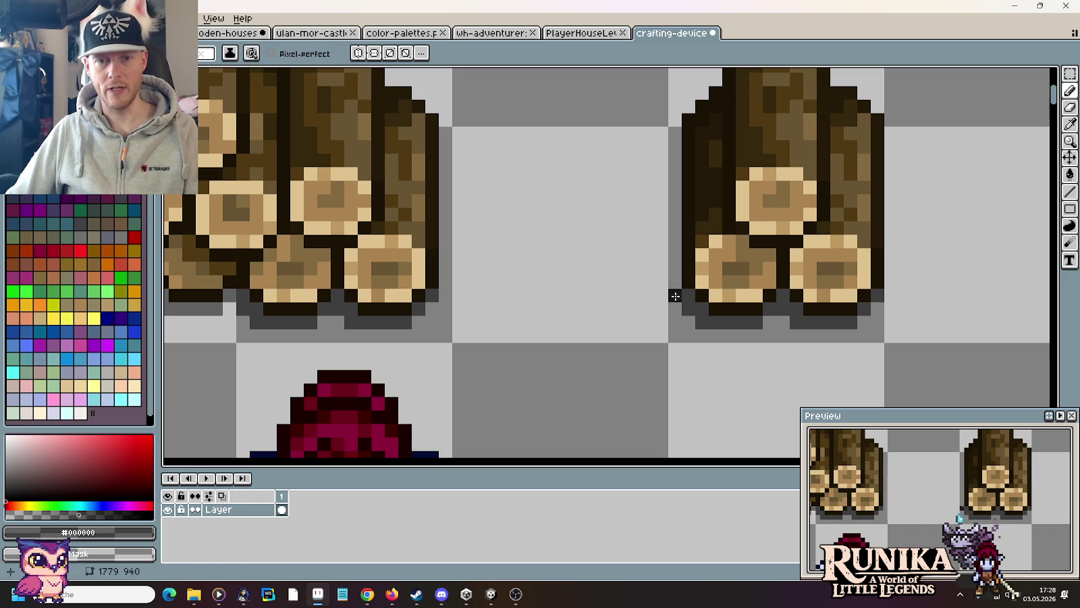
{"action": "scroll", "coordinate": [629, 174], "scroll_direction": "down", "scroll_amount": 4}
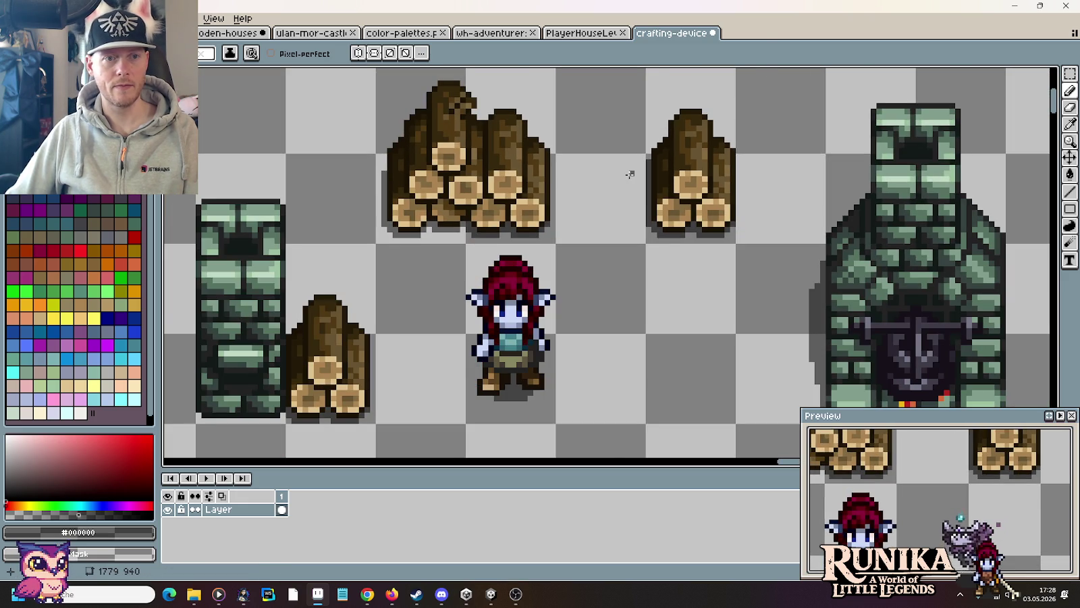
{"action": "scroll", "coordinate": [630, 175], "scroll_direction": "up", "scroll_amount": 2}
{"action": "scroll", "coordinate": [569, 169], "scroll_direction": "up", "scroll_amount": 1}
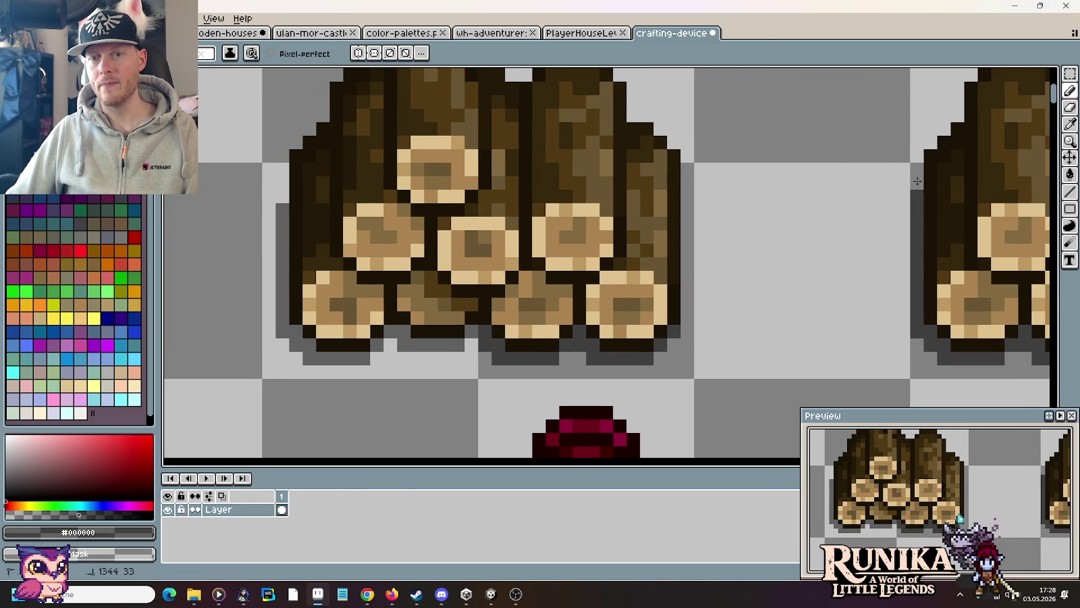
{"action": "scroll", "coordinate": [922, 198], "scroll_direction": "down", "scroll_amount": 5}
{"action": "scroll", "coordinate": [905, 189], "scroll_direction": "down", "scroll_amount": 1}
{"action": "scroll", "coordinate": [891, 181], "scroll_direction": "up", "scroll_amount": 2}
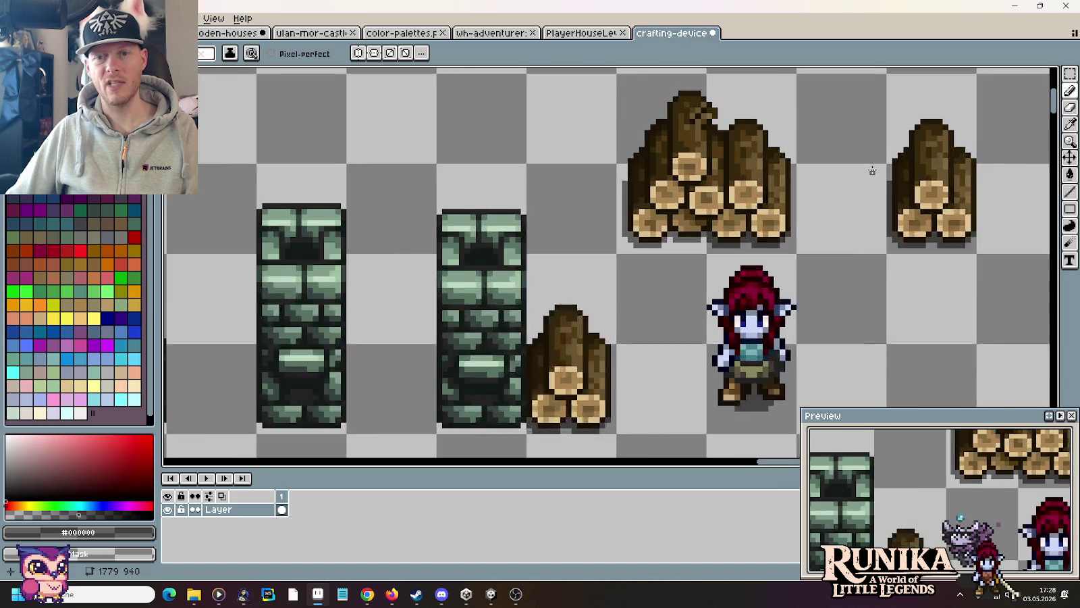
{"action": "scroll", "coordinate": [887, 178], "scroll_direction": "up", "scroll_amount": 1}
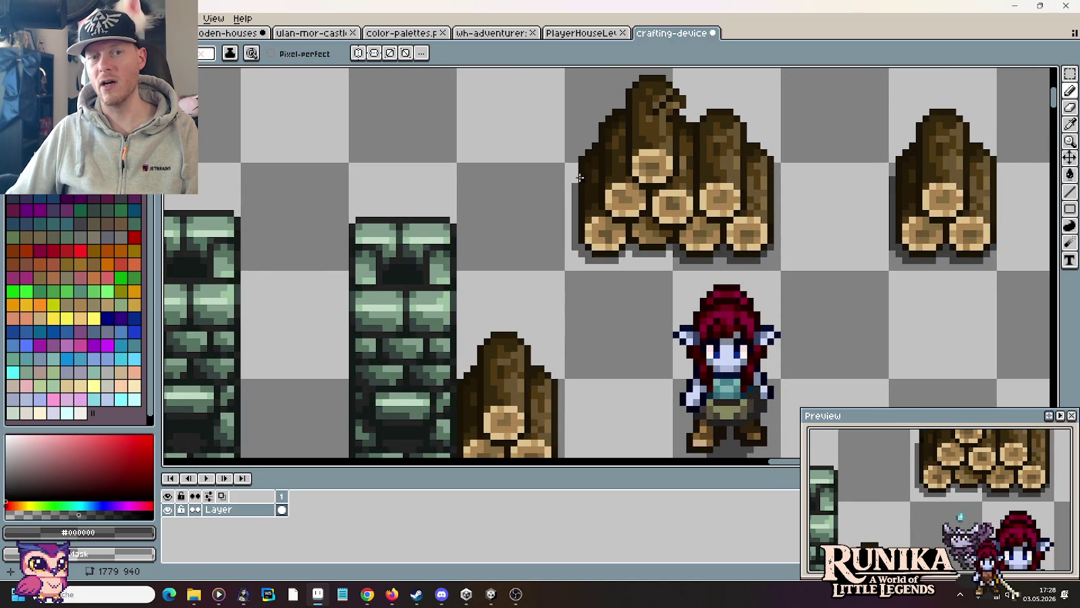
{"action": "scroll", "coordinate": [841, 215], "scroll_direction": "down", "scroll_amount": 1}
{"action": "scroll", "coordinate": [834, 220], "scroll_direction": "down", "scroll_amount": 1}
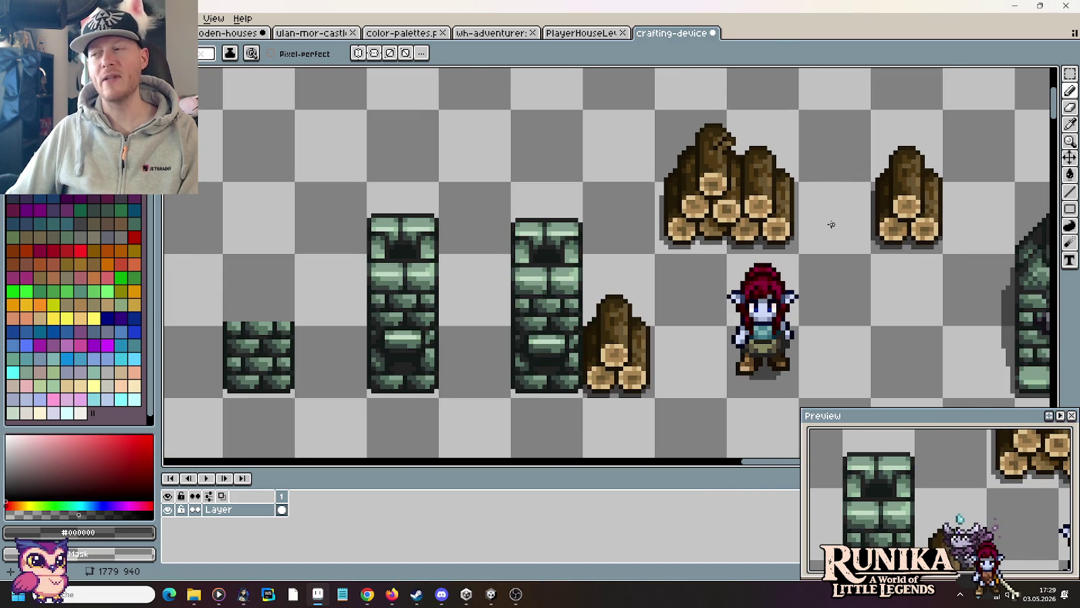
{"action": "left_click_drag", "start_coordinate": [831, 224], "coordinate": [882, 159]}
{"action": "key", "text": "m"}
{"action": "scroll", "coordinate": [703, 277], "scroll_direction": "down", "scroll_amount": 1}
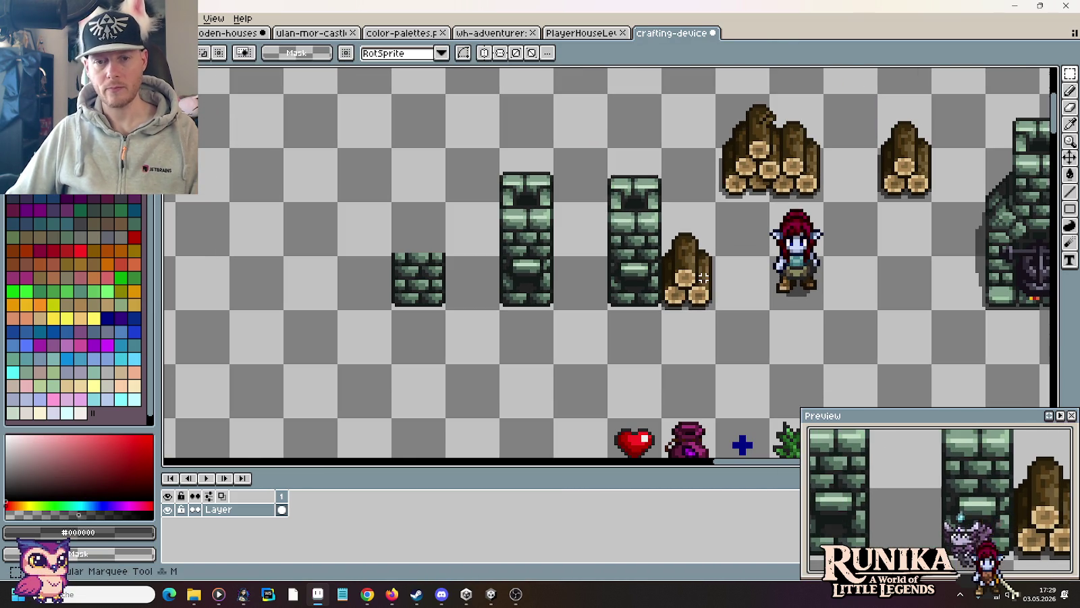
Step: Delete the wood pile beside the column and duplicate the right small wood pile
{"action": "left_click_drag", "start_coordinate": [659, 229], "coordinate": [718, 312]}
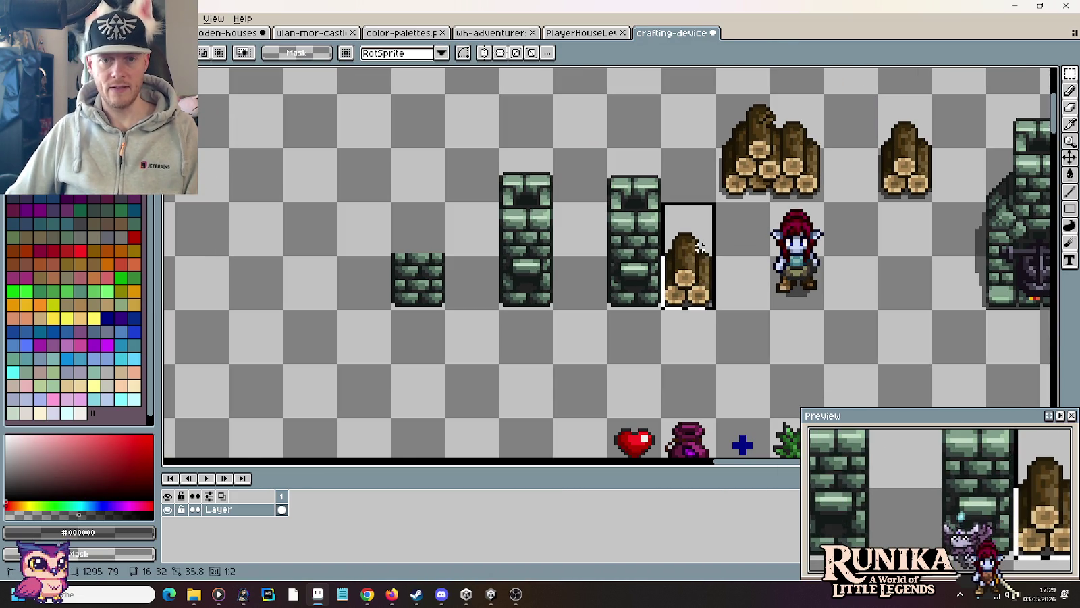
{"action": "key", "text": "Delete"}
{"action": "left_click_drag", "start_coordinate": [875, 118], "coordinate": [936, 198]}
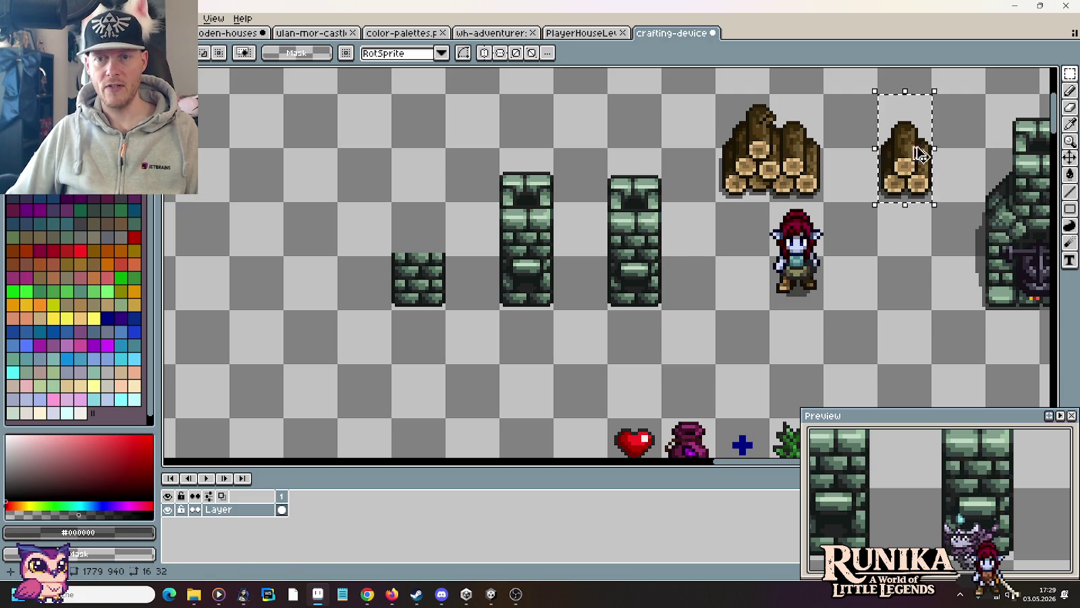
{"action": "left_click_drag", "start_coordinate": [905, 162], "coordinate": [689, 269]}
{"action": "left_click", "coordinate": [757, 316]}
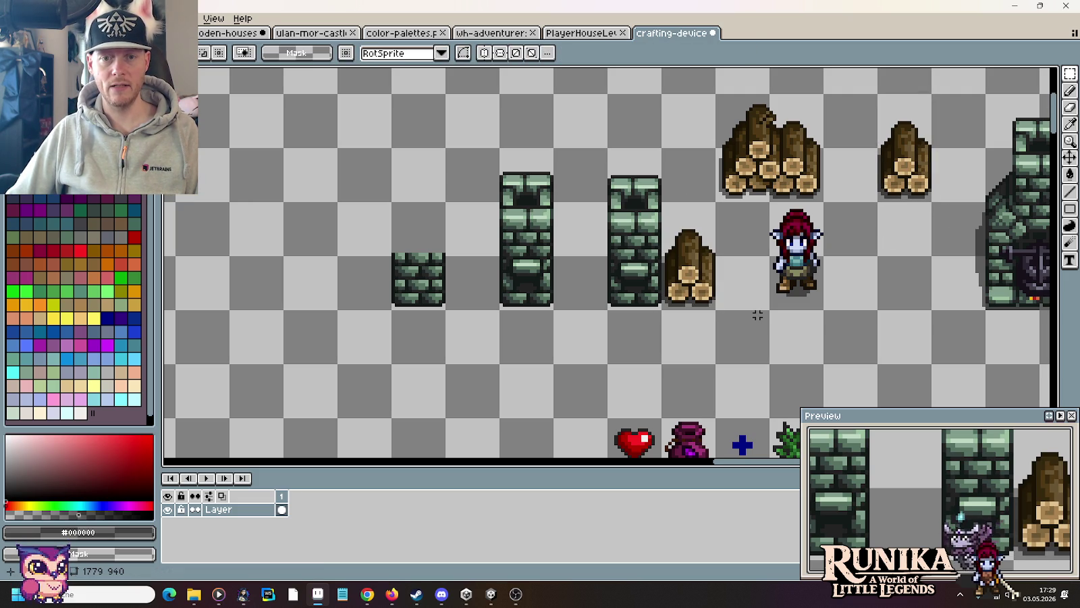
Step: Move the new wood-pile copy between the two stone columns, then switch to the furnace image search
{"action": "left_click_drag", "start_coordinate": [717, 310], "coordinate": [659, 200]}
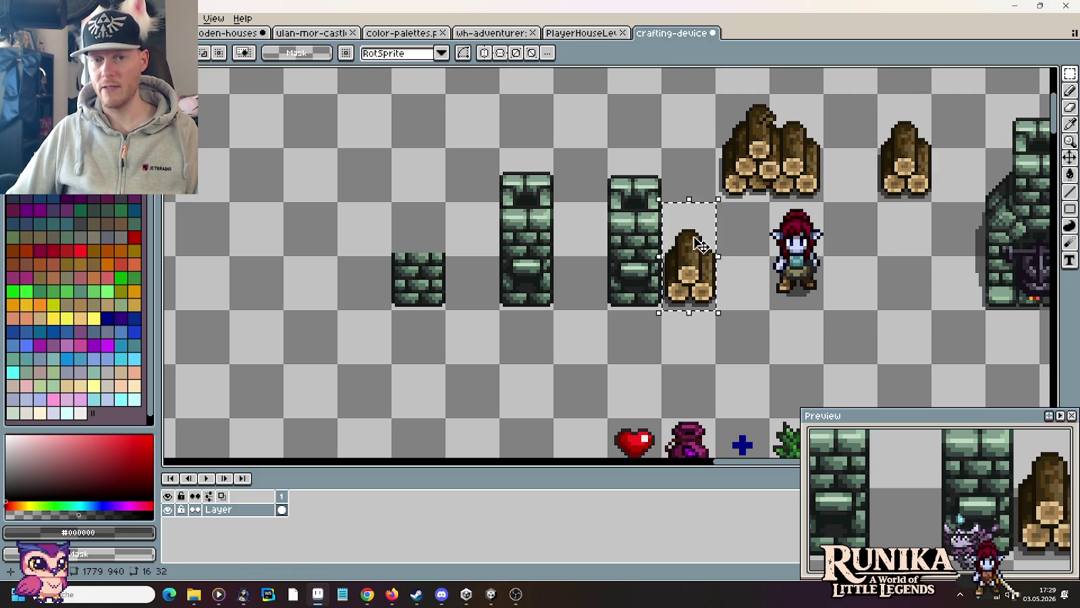
{"action": "left_click_drag", "start_coordinate": [688, 270], "coordinate": [575, 270]}
{"action": "key", "text": "Return"}
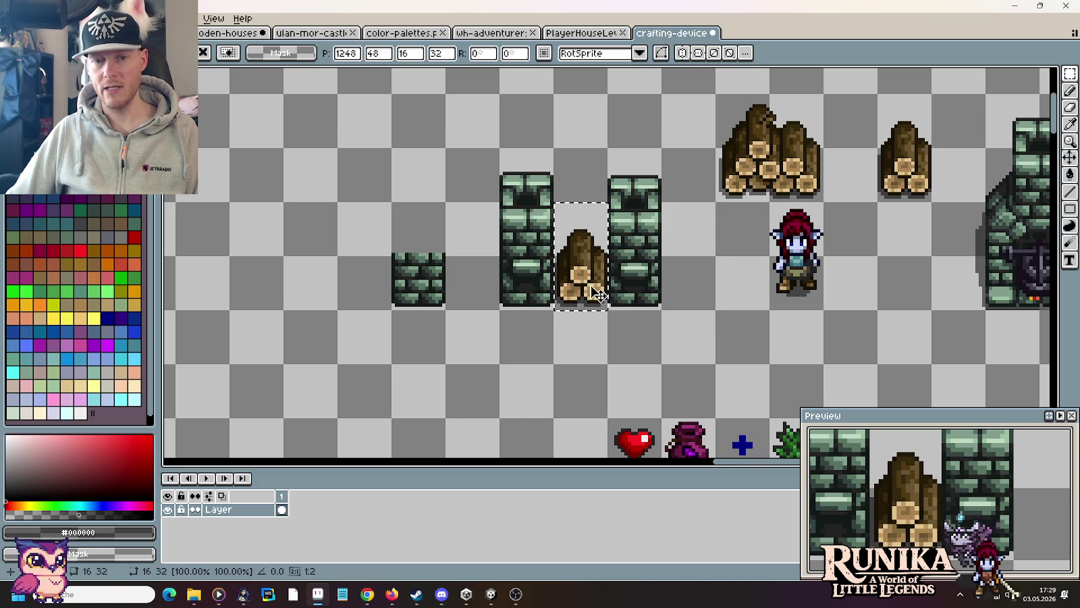
{"action": "left_click", "coordinate": [682, 300]}
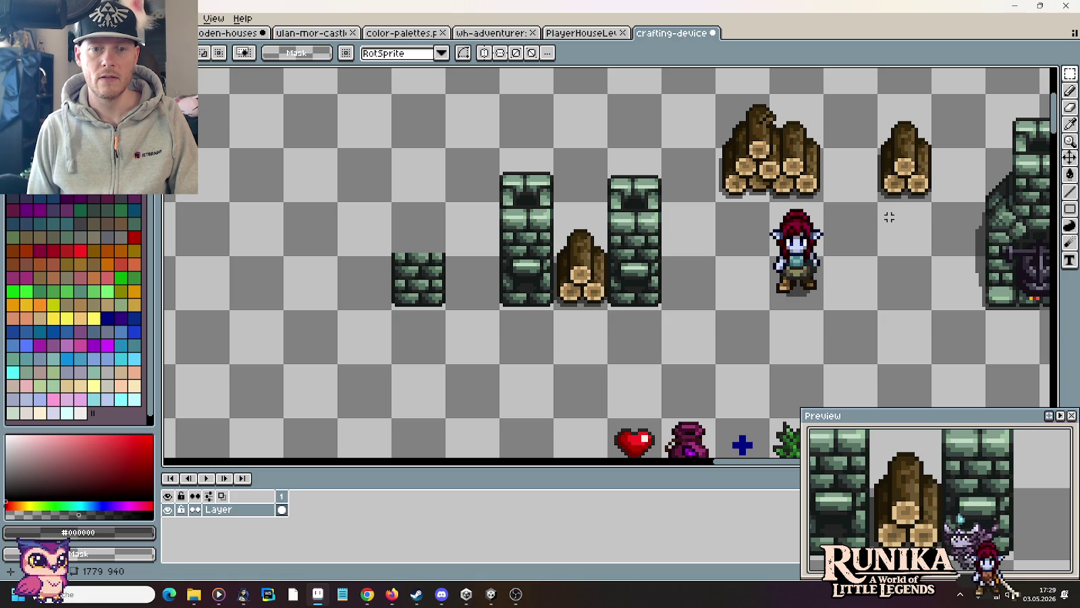
{"action": "key", "text": "alt+Tab"}
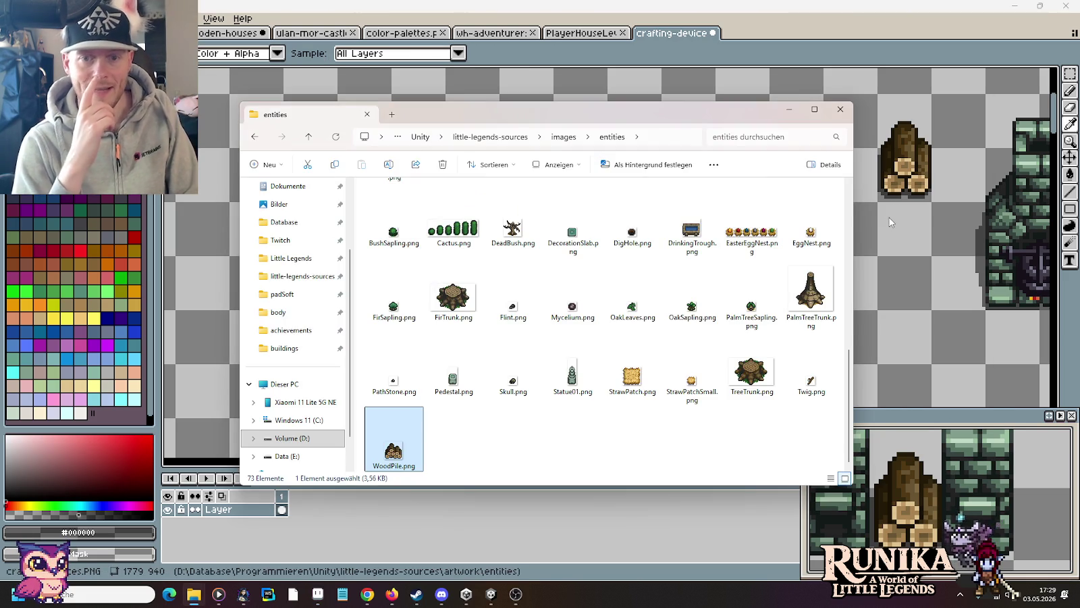
{"action": "key", "text": "alt+Tab"}
{"action": "key", "text": "alt+Tab"}
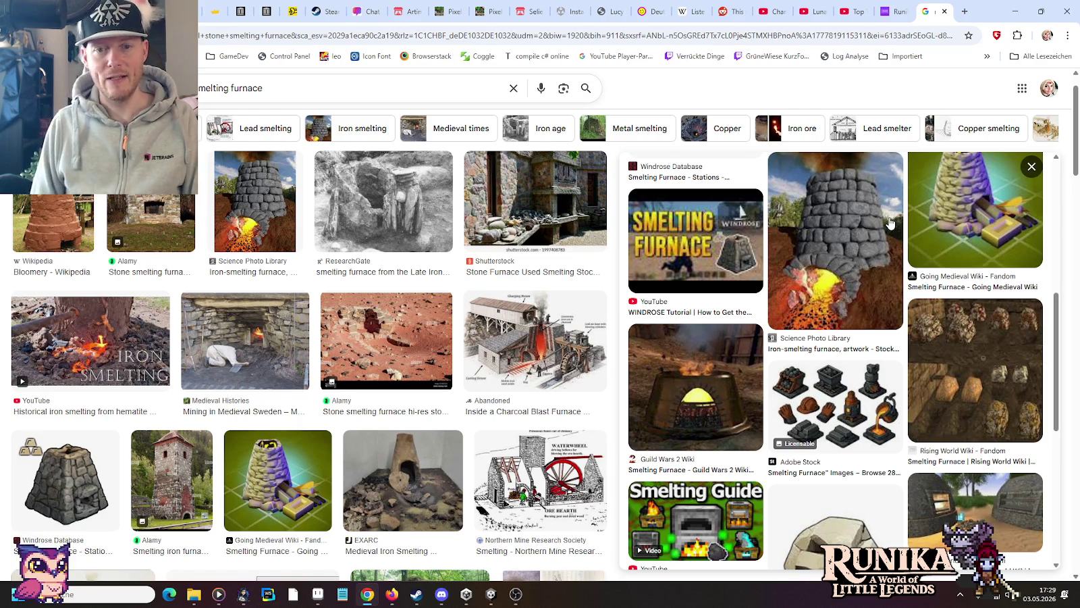
Step: Preview the WINDROSE, stone and Large Smelting Furnace images, then return to Aseprite
{"action": "left_click", "coordinate": [695, 241]}
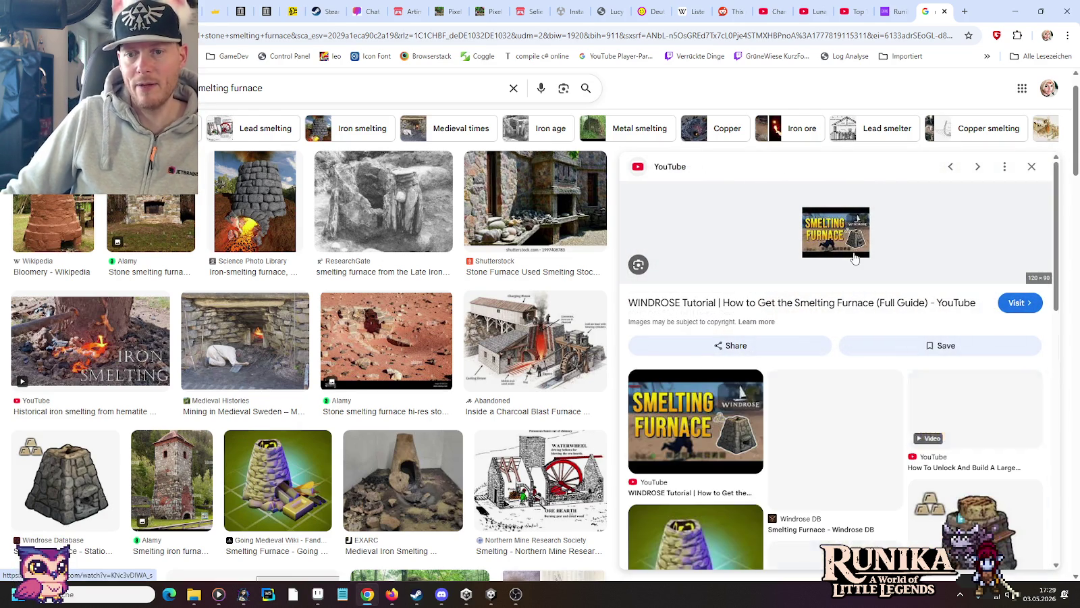
{"action": "left_click", "coordinate": [104, 439]}
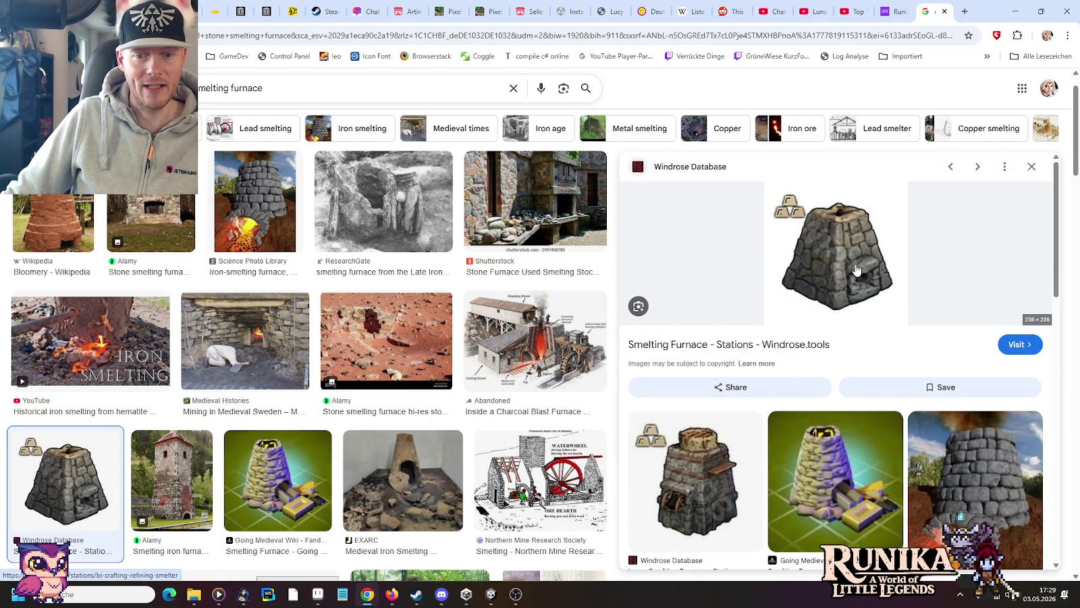
{"action": "left_click", "coordinate": [721, 465]}
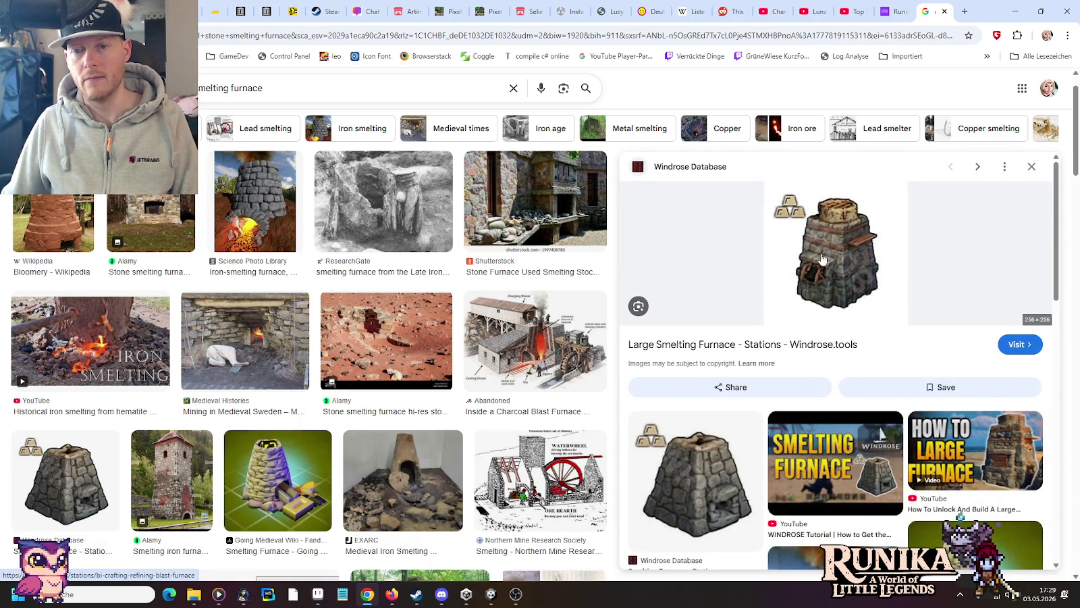
{"action": "key", "text": "alt+Tab"}
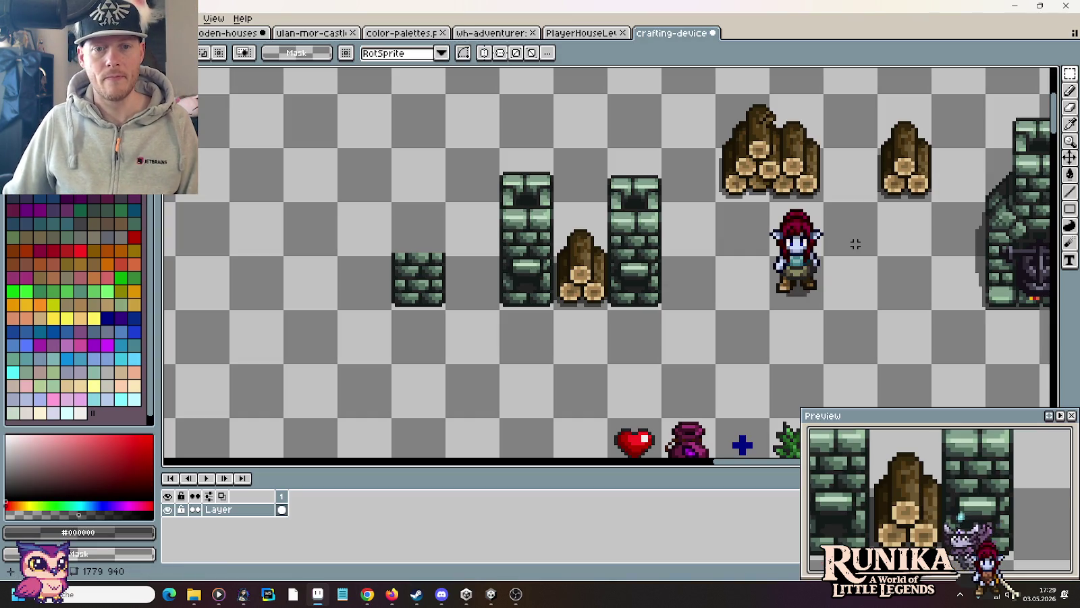
Step: Shift the short column, column and wood pile group further left
{"action": "left_click_drag", "start_coordinate": [825, 262], "coordinate": [667, 265]}
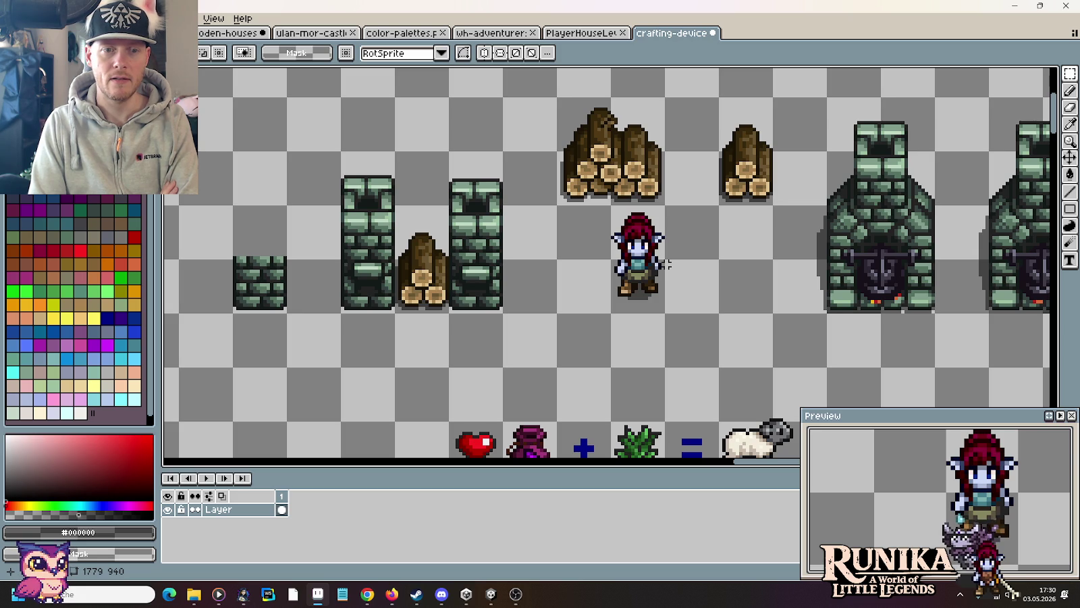
{"action": "left_click_drag", "start_coordinate": [376, 321], "coordinate": [685, 299]}
{"action": "left_click_drag", "start_coordinate": [763, 310], "coordinate": [545, 153]}
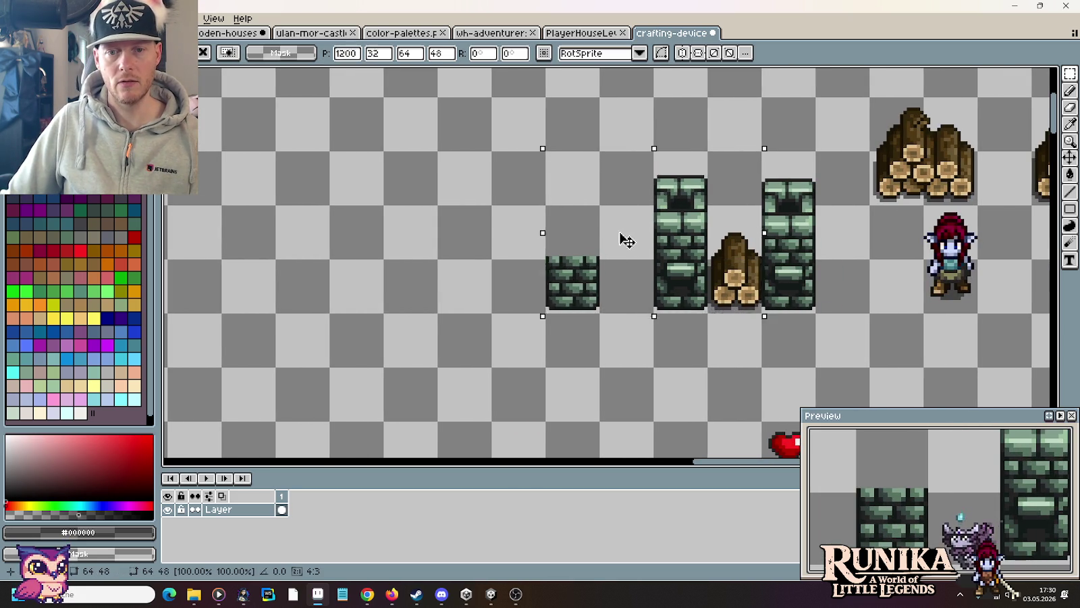
{"action": "left_click_drag", "start_coordinate": [622, 239], "coordinate": [487, 234]}
Step: Duplicate the right stone column to make a third column nearer the character
{"action": "left_click_drag", "start_coordinate": [762, 312], "coordinate": [815, 150]}
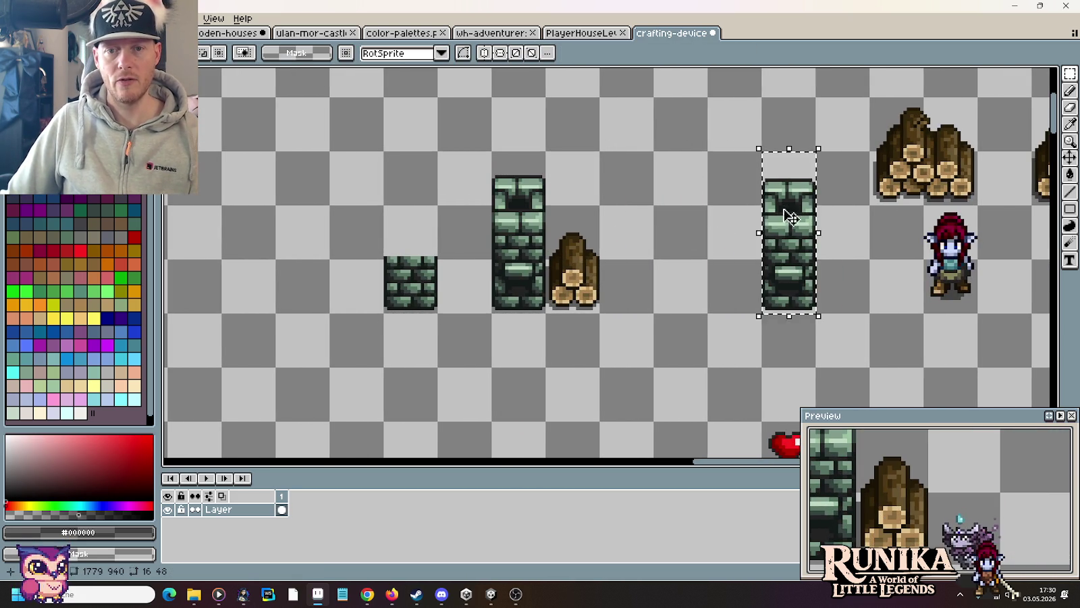
{"action": "left_click_drag", "start_coordinate": [789, 217], "coordinate": [627, 217]}
{"action": "left_click", "coordinate": [739, 294]}
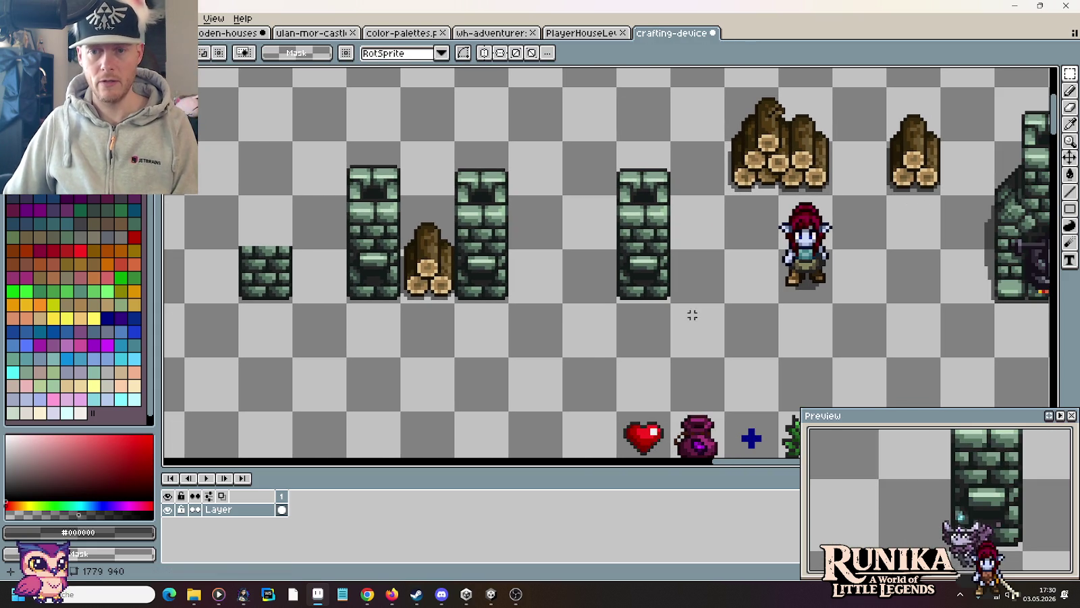
{"action": "left_click_drag", "start_coordinate": [838, 323], "coordinate": [692, 313]}
{"action": "key", "text": "i"}
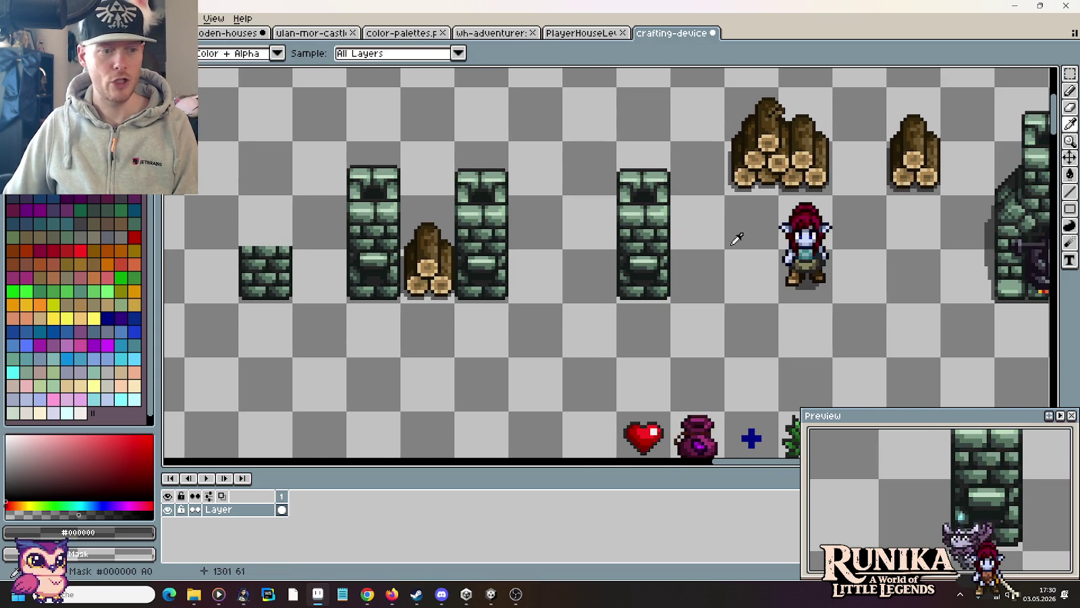
{"action": "scroll", "coordinate": [668, 291], "scroll_direction": "up", "scroll_amount": 3}
Step: Draw a dark shadow line under the lone brick column and lower the column one pixel
{"action": "key", "text": "b"}
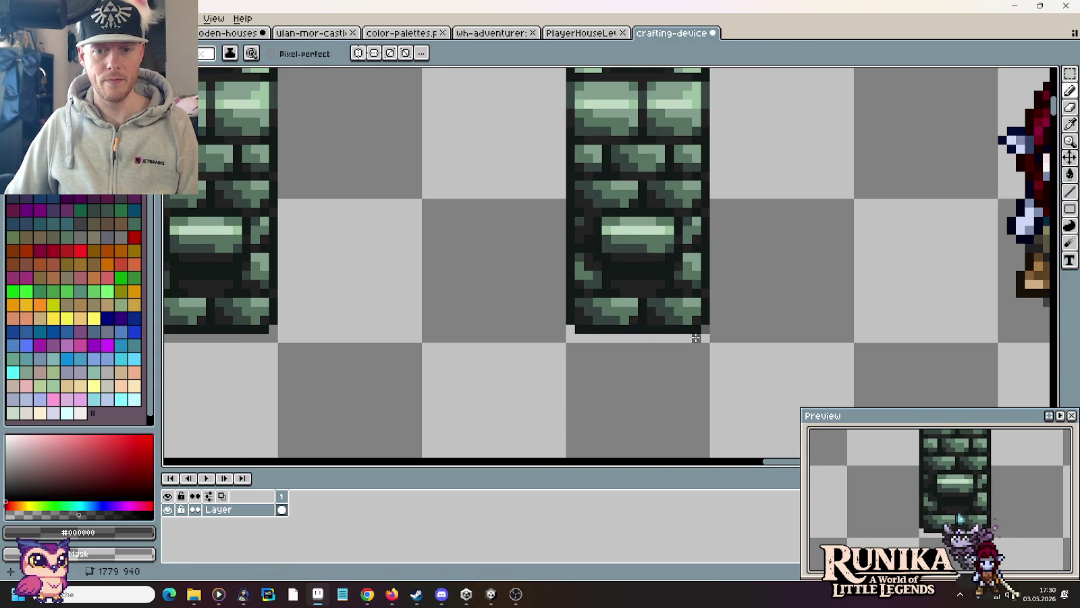
{"action": "left_click_drag", "start_coordinate": [696, 338], "coordinate": [572, 339]}
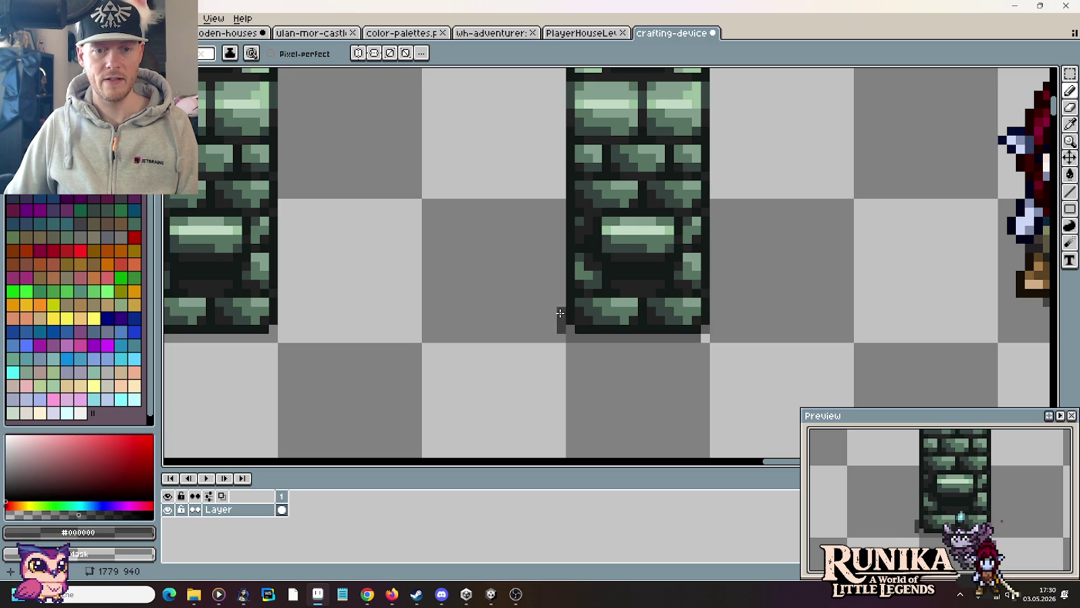
{"action": "scroll", "coordinate": [561, 310], "scroll_direction": "down", "scroll_amount": 2}
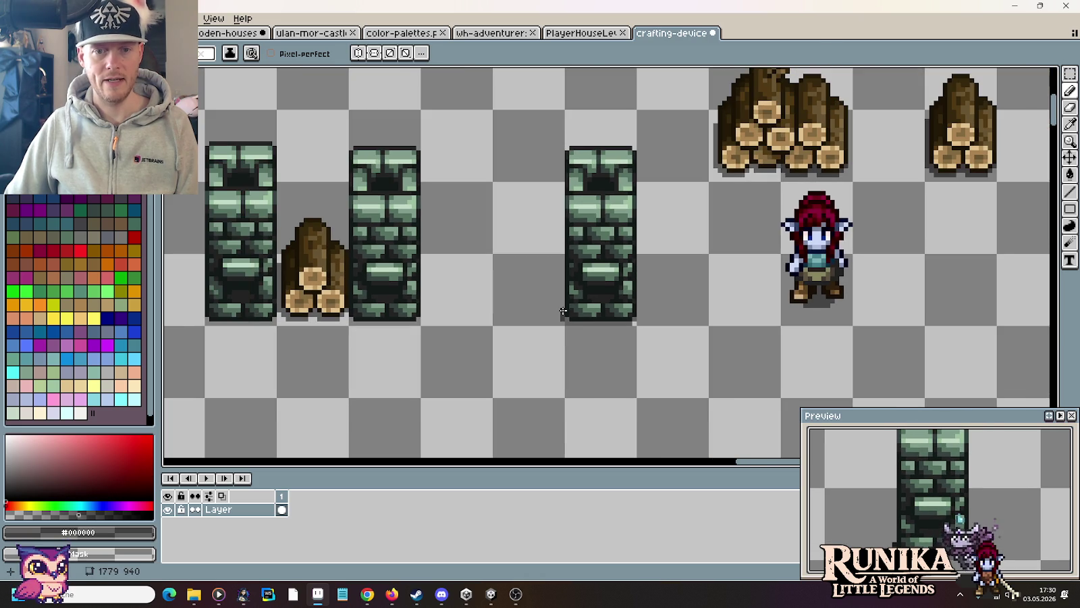
{"action": "key", "text": "m"}
{"action": "left_click_drag", "start_coordinate": [635, 395], "coordinate": [560, 169]}
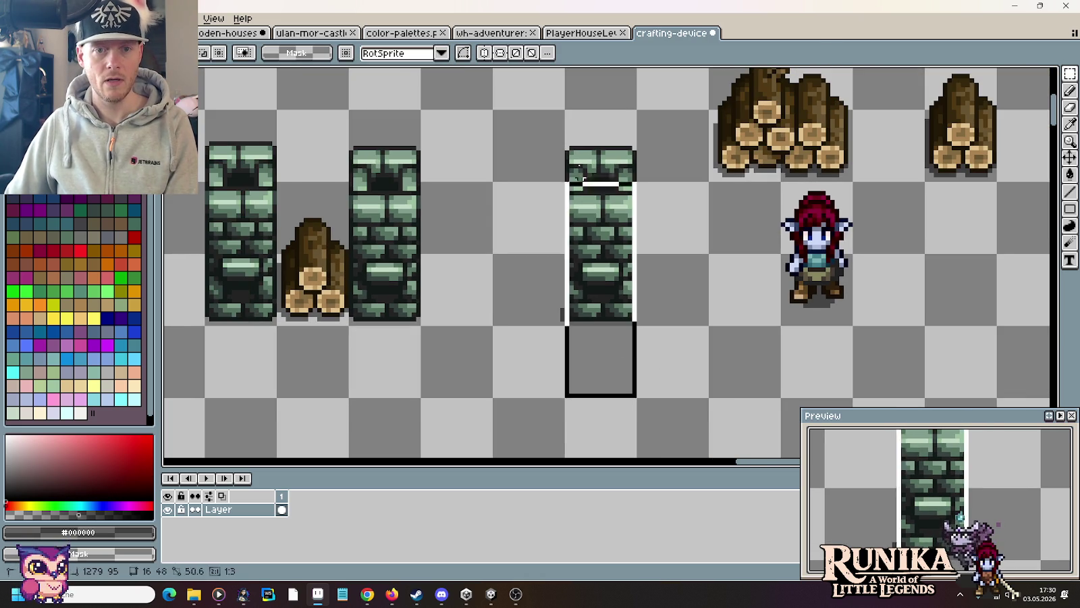
{"action": "key", "text": "Down"}
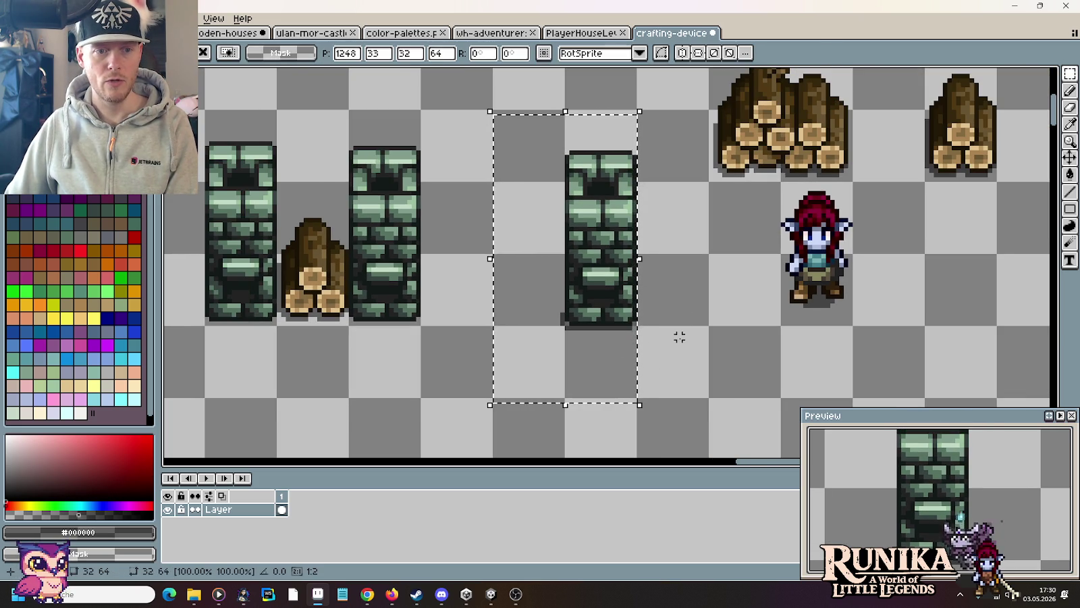
{"action": "key", "text": "ctrl+d"}
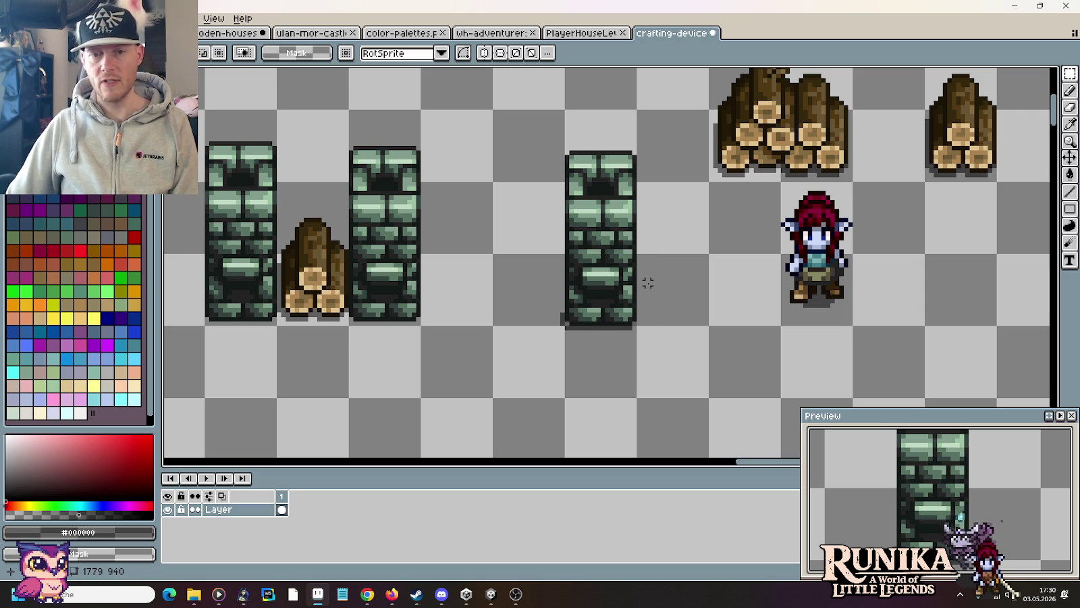
Step: Draw the shadow's edge beside the column and extend its outline upward
{"action": "scroll", "coordinate": [648, 283], "scroll_direction": "up", "scroll_amount": 2}
{"action": "scroll", "coordinate": [578, 326], "scroll_direction": "up", "scroll_amount": 2}
{"action": "key", "text": "i"}
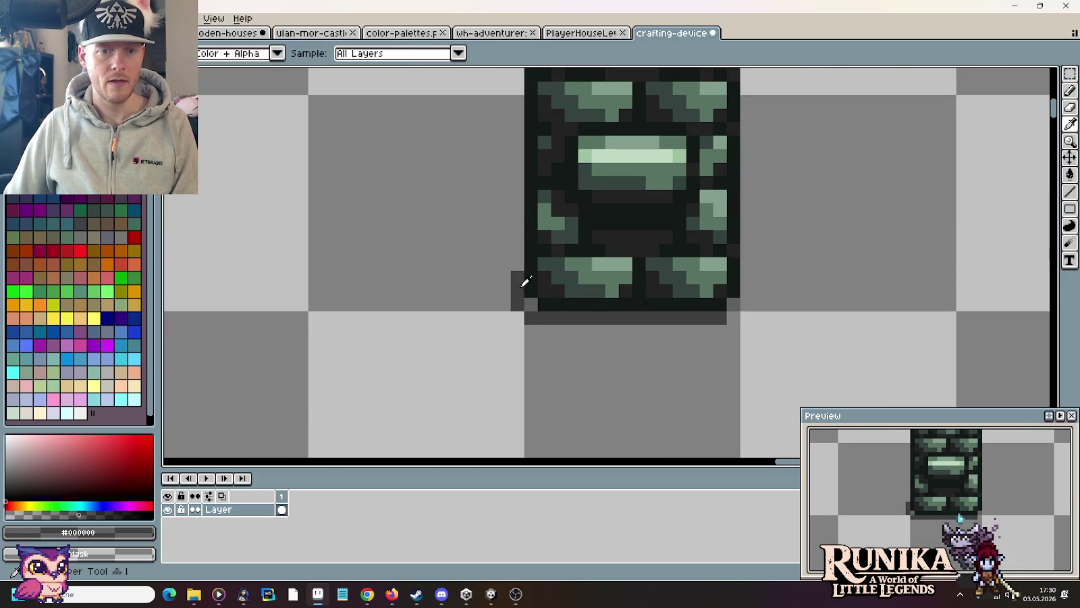
{"action": "key", "text": "b"}
{"action": "mouse_move", "coordinate": [513, 273]}
{"action": "left_mouse_down"}
{"action": "mouse_move", "coordinate": [503, 206]}
{"action": "mouse_move", "coordinate": [616, 317]}
{"action": "left_mouse_up"}
{"action": "scroll", "coordinate": [500, 209], "scroll_direction": "down", "scroll_amount": 2}
{"action": "scroll", "coordinate": [482, 217], "scroll_direction": "down", "scroll_amount": 1}
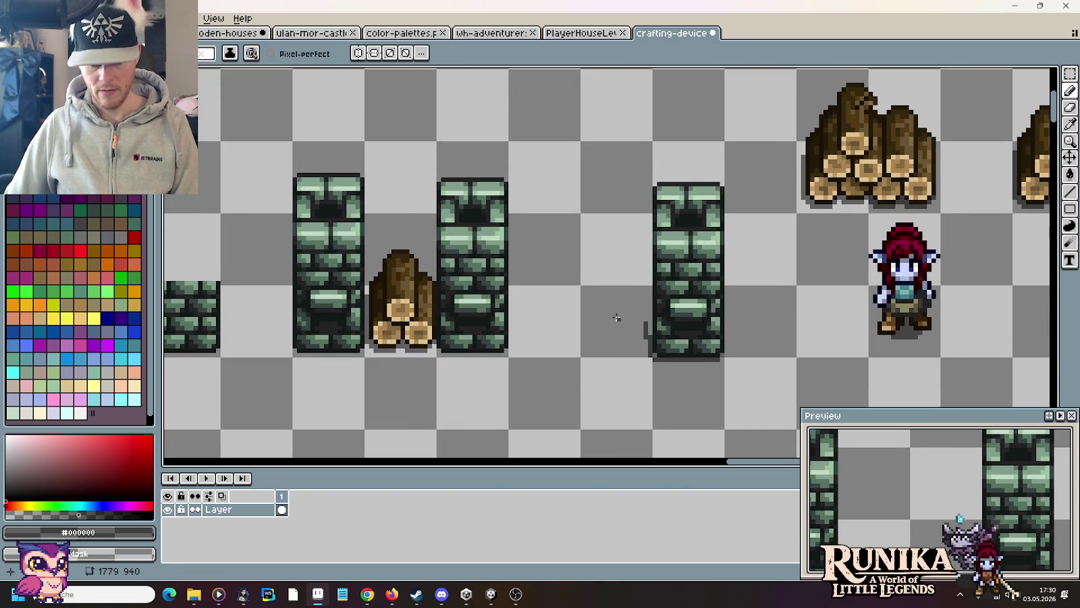
{"action": "key", "text": "m"}
{"action": "left_click_drag", "start_coordinate": [657, 243], "coordinate": [677, 355]}
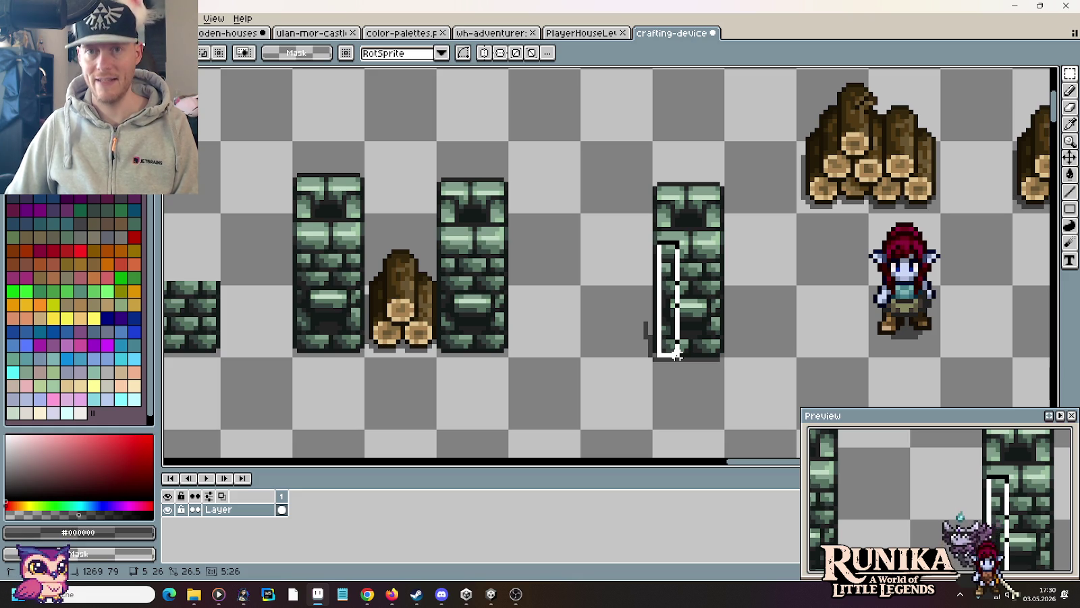
{"action": "key", "text": "ctrl+d"}
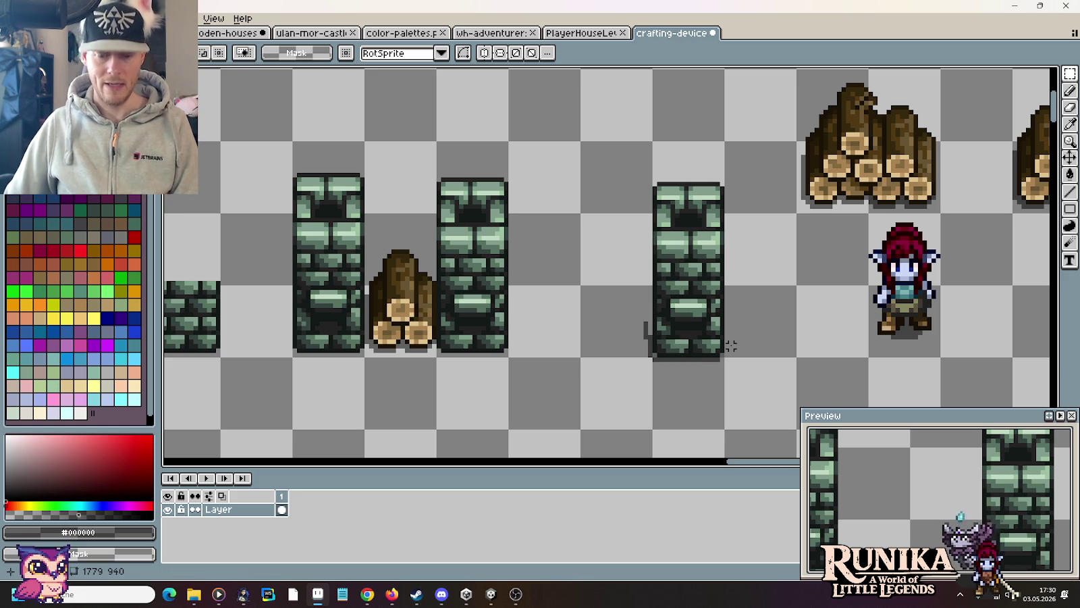
{"action": "scroll", "coordinate": [682, 346], "scroll_direction": "up", "scroll_amount": 1}
{"action": "key", "text": "b"}
{"action": "left_click", "coordinate": [608, 298]}
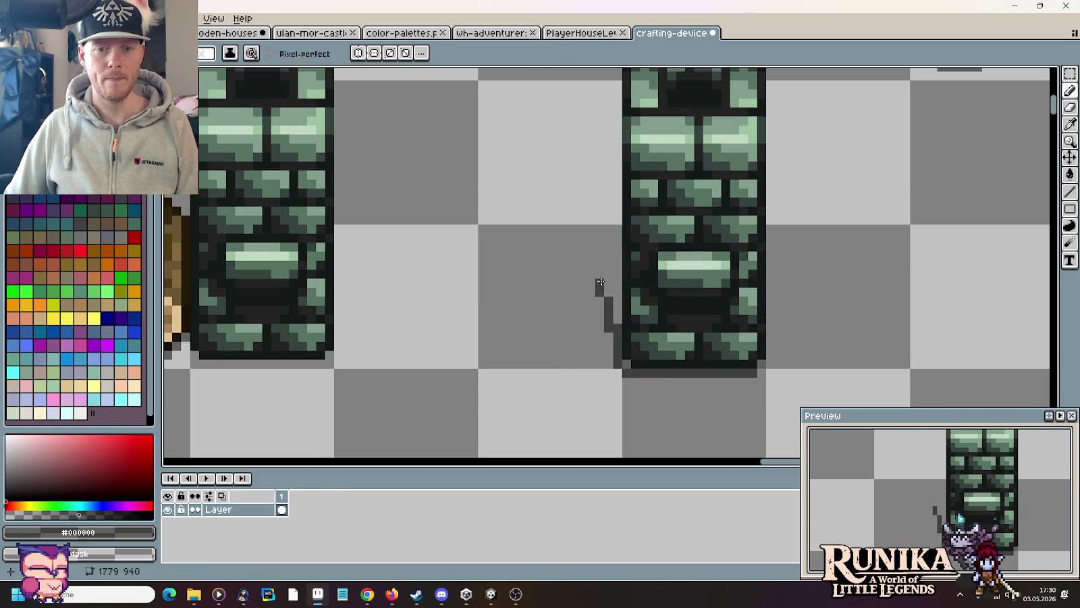
{"action": "left_click", "coordinate": [598, 262]}
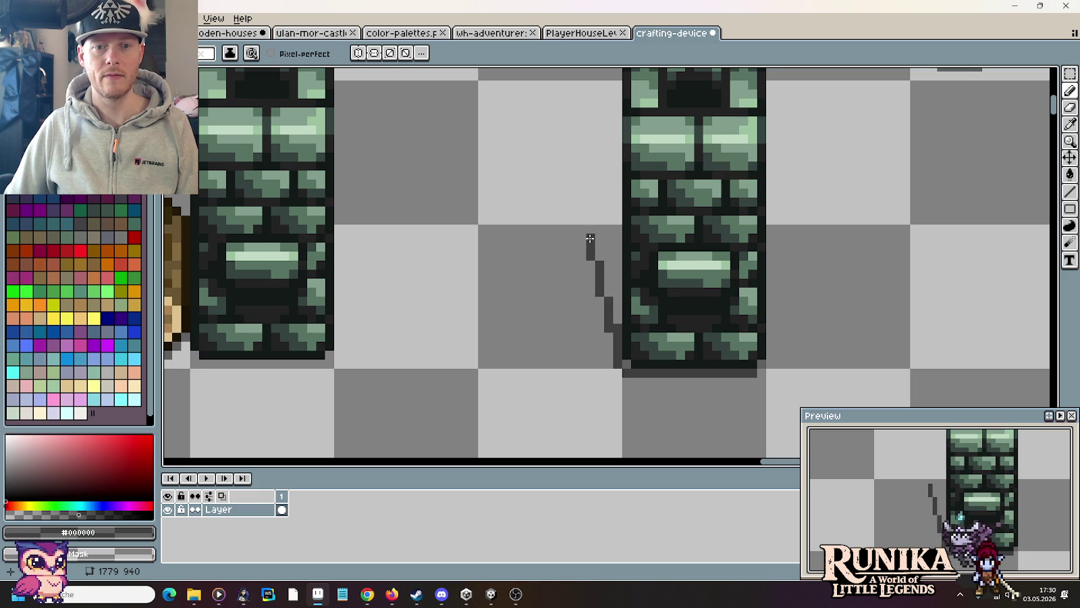
Step: Shift the pixels beside the column's upper left edge down and left
{"action": "scroll", "coordinate": [591, 231], "scroll_direction": "up", "scroll_amount": 3}
{"action": "scroll", "coordinate": [543, 306], "scroll_direction": "up", "scroll_amount": 2}
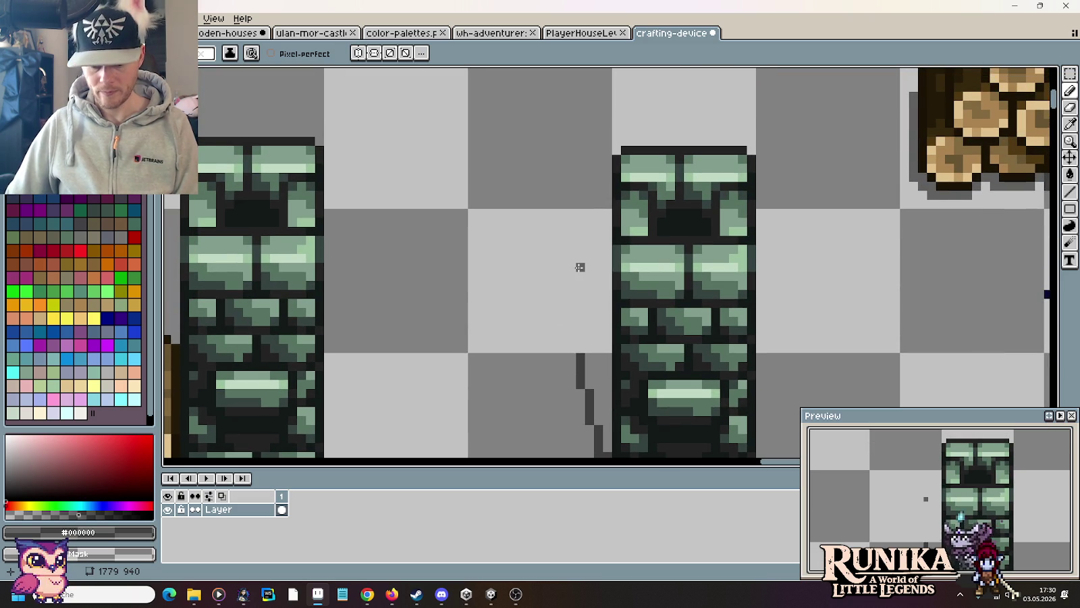
{"action": "key", "text": "m"}
{"action": "left_click_drag", "start_coordinate": [595, 138], "coordinate": [642, 273]}
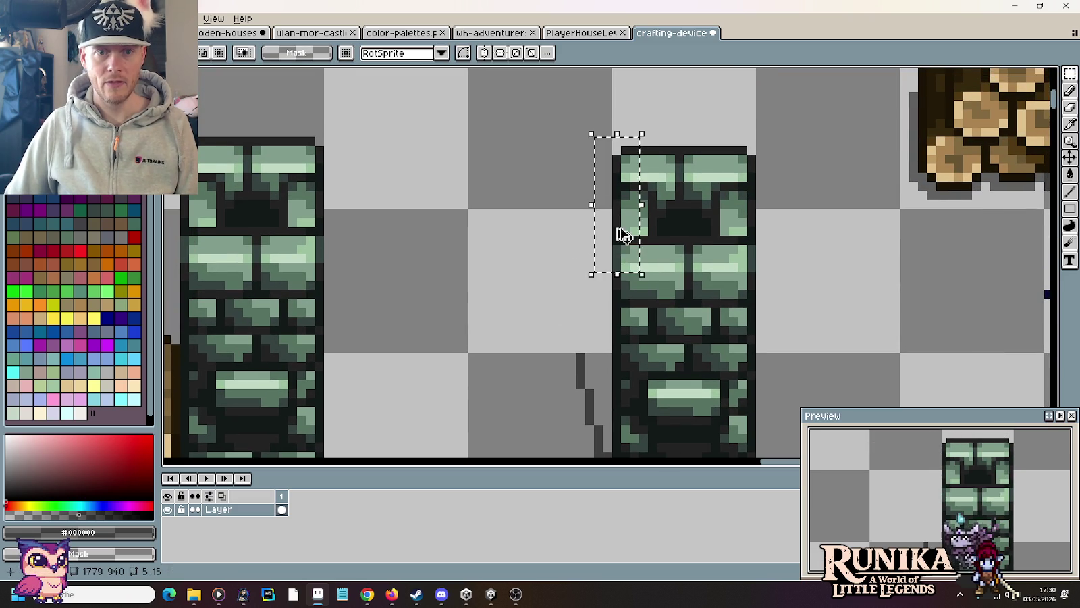
{"action": "left_click_drag", "start_coordinate": [622, 235], "coordinate": [594, 320]}
{"action": "key", "text": "Return"}
Step: Close the shadow's left outline and flood-fill it as the column's dark cast shadow
{"action": "key", "text": "i"}
{"action": "key", "text": "b"}
{"action": "mouse_move", "coordinate": [580, 314]}
{"action": "left_mouse_down"}
{"action": "mouse_move", "coordinate": [582, 236]}
{"action": "mouse_move", "coordinate": [591, 340]}
{"action": "mouse_move", "coordinate": [589, 246]}
{"action": "left_mouse_up"}
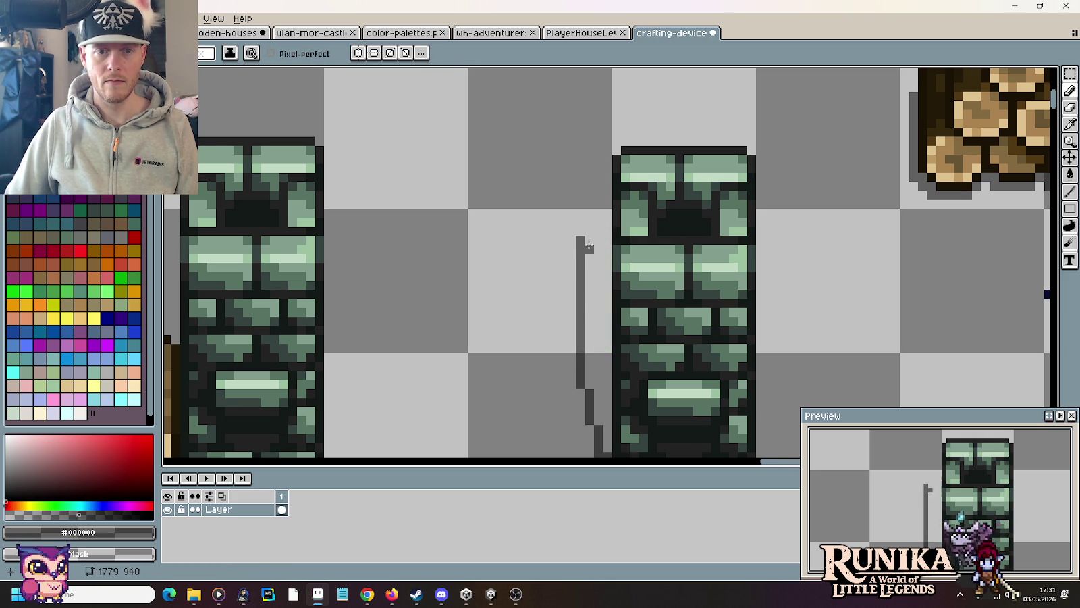
{"action": "left_click", "coordinate": [598, 231]}
{"action": "key", "text": "g"}
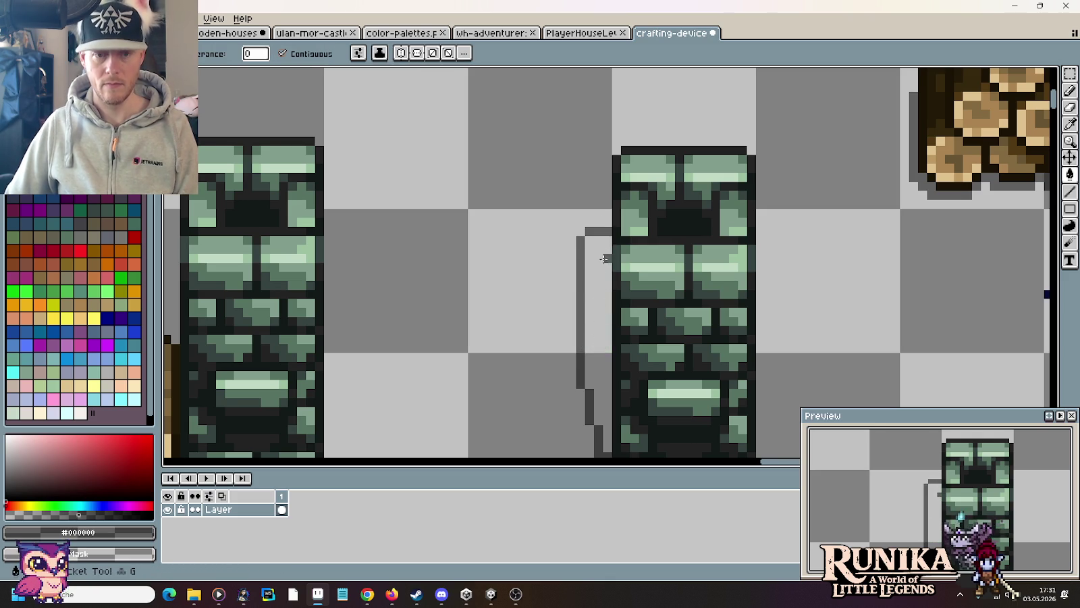
{"action": "left_click", "coordinate": [598, 284]}
{"action": "scroll", "coordinate": [574, 297], "scroll_direction": "down", "scroll_amount": 1}
{"action": "scroll", "coordinate": [567, 304], "scroll_direction": "down", "scroll_amount": 2}
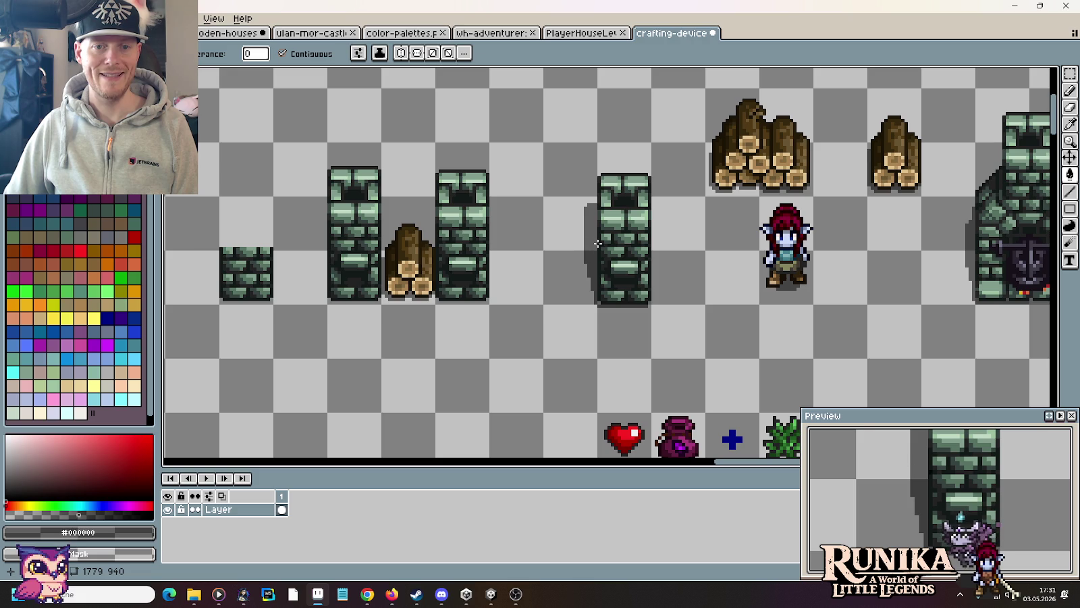
{"action": "scroll", "coordinate": [578, 238], "scroll_direction": "up", "scroll_amount": 2}
{"action": "key", "text": "m"}
{"action": "left_click_drag", "start_coordinate": [605, 258], "coordinate": [573, 181]}
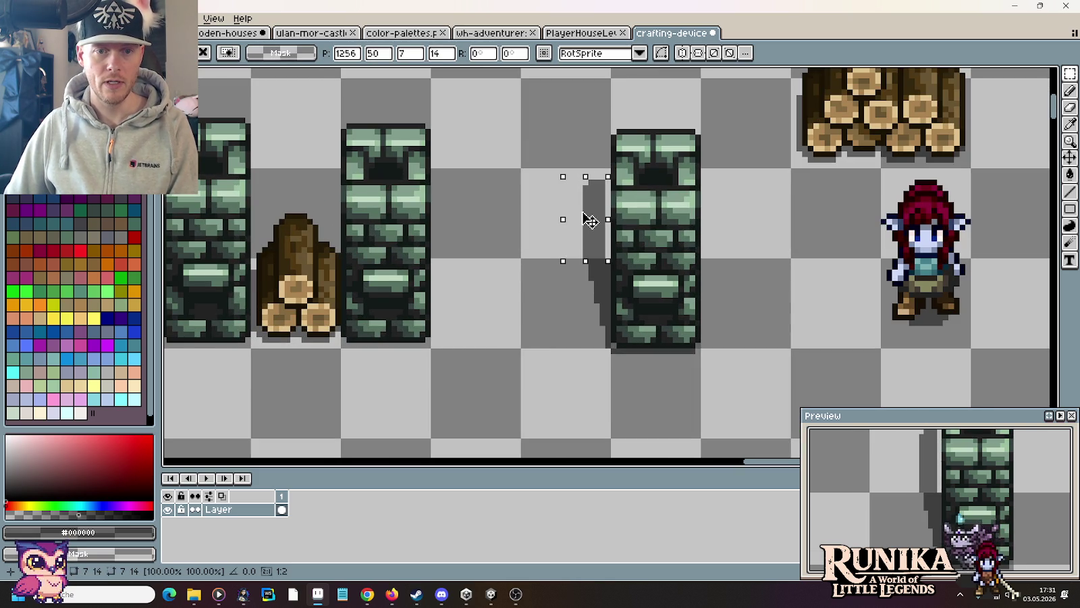
{"action": "key", "text": "ctrl+d"}
{"action": "key", "text": "b"}
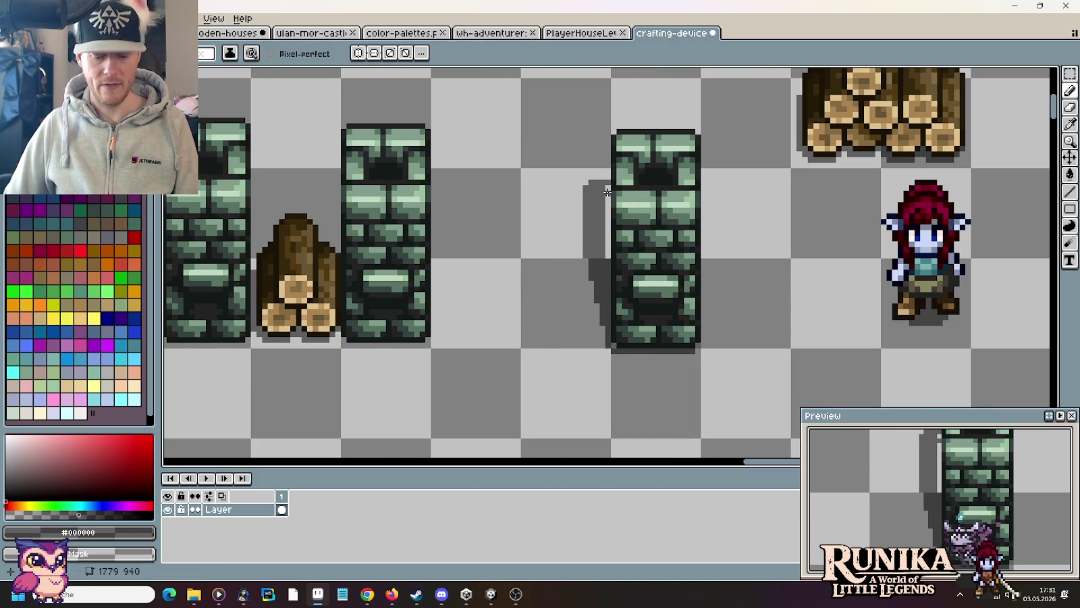
{"action": "key", "text": "g"}
{"action": "key", "text": "m"}
{"action": "scroll", "coordinate": [726, 335], "scroll_direction": "down", "scroll_amount": 1}
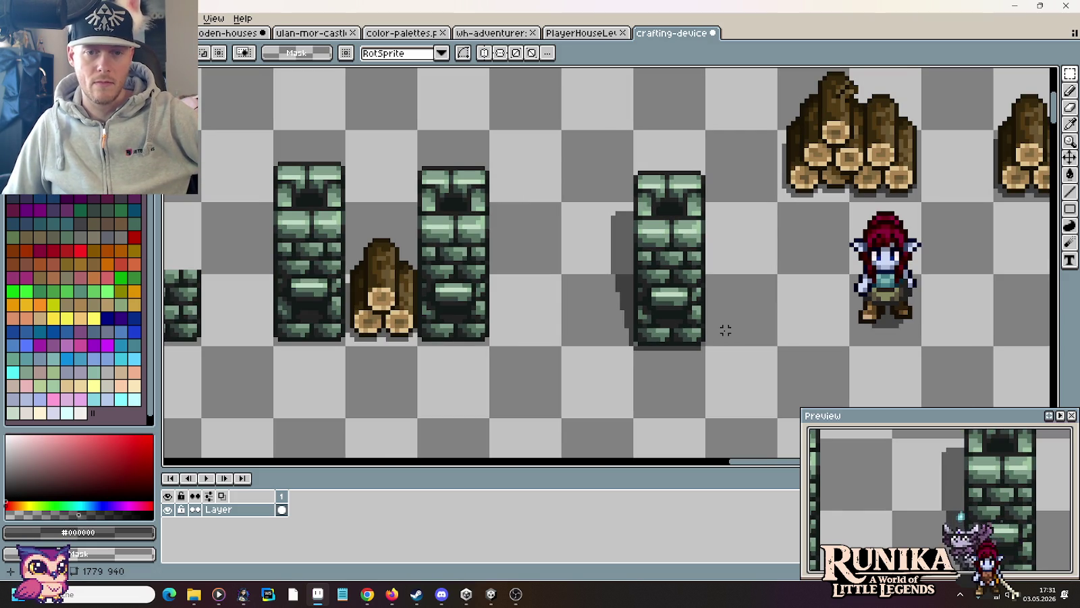
{"action": "key", "text": "ctrl+z"}
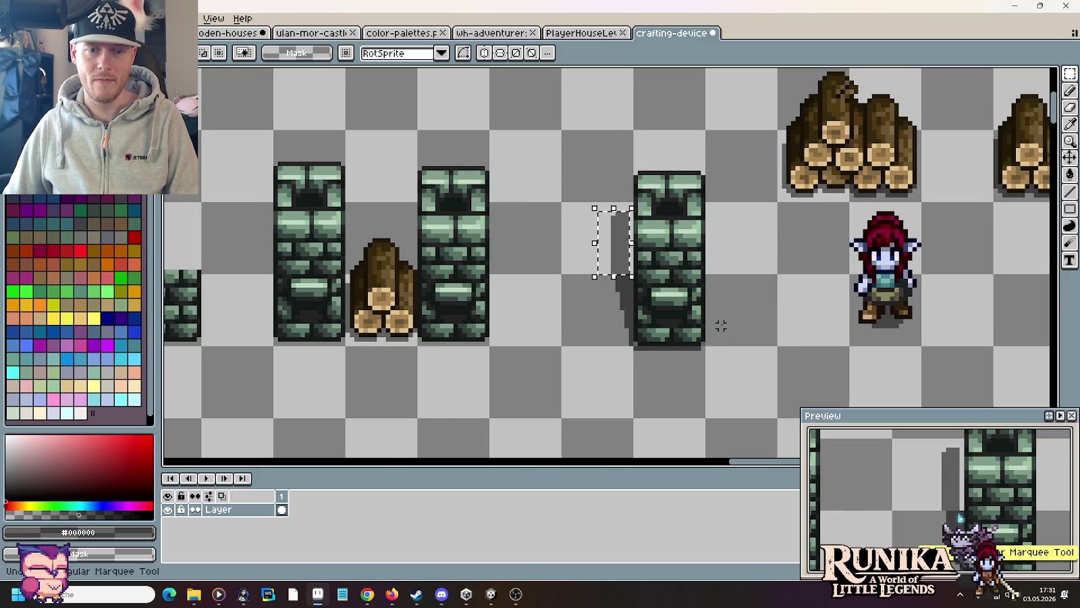
{"action": "key", "text": "Return"}
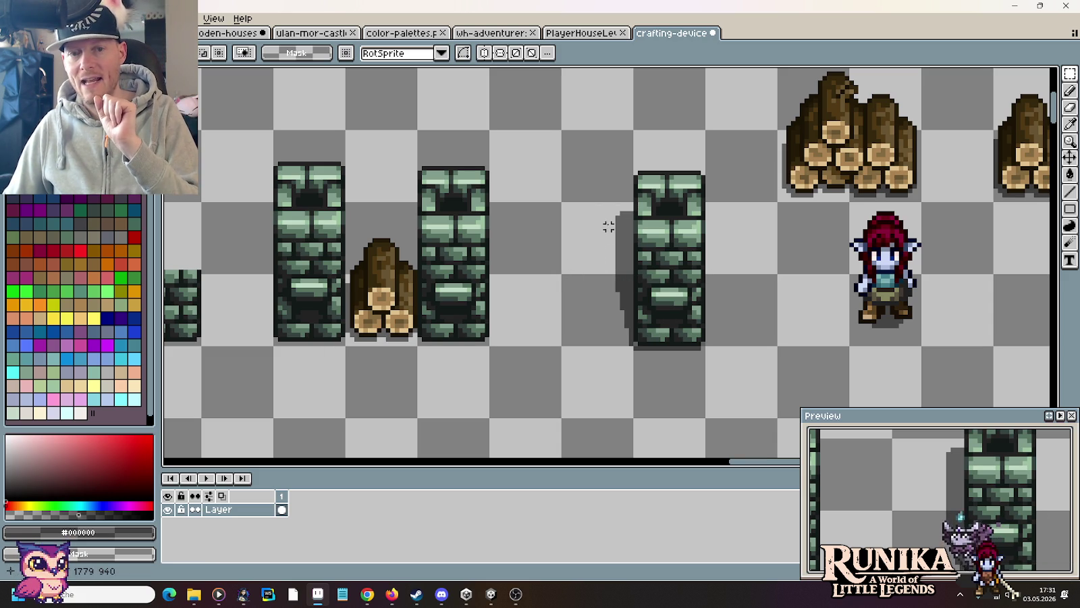
{"action": "left_click_drag", "start_coordinate": [640, 249], "coordinate": [642, 230]}
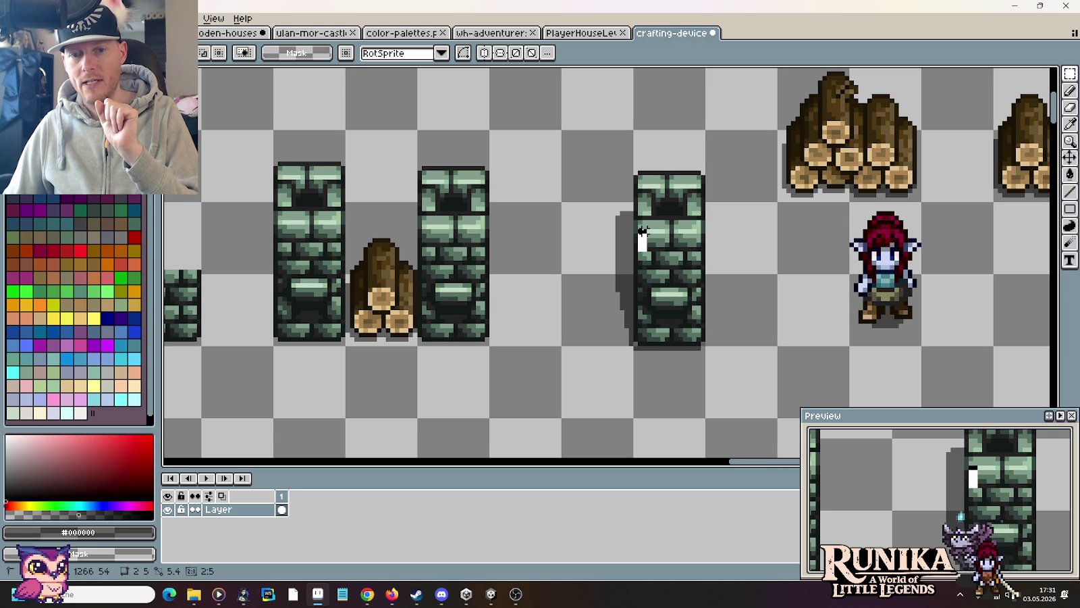
{"action": "key", "text": "ctrl+z"}
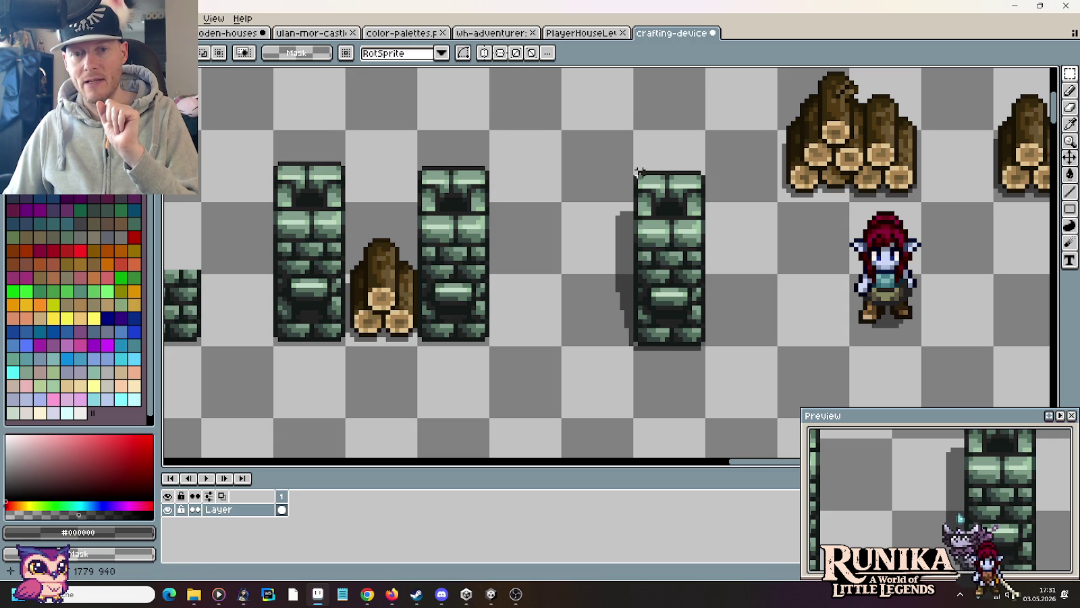
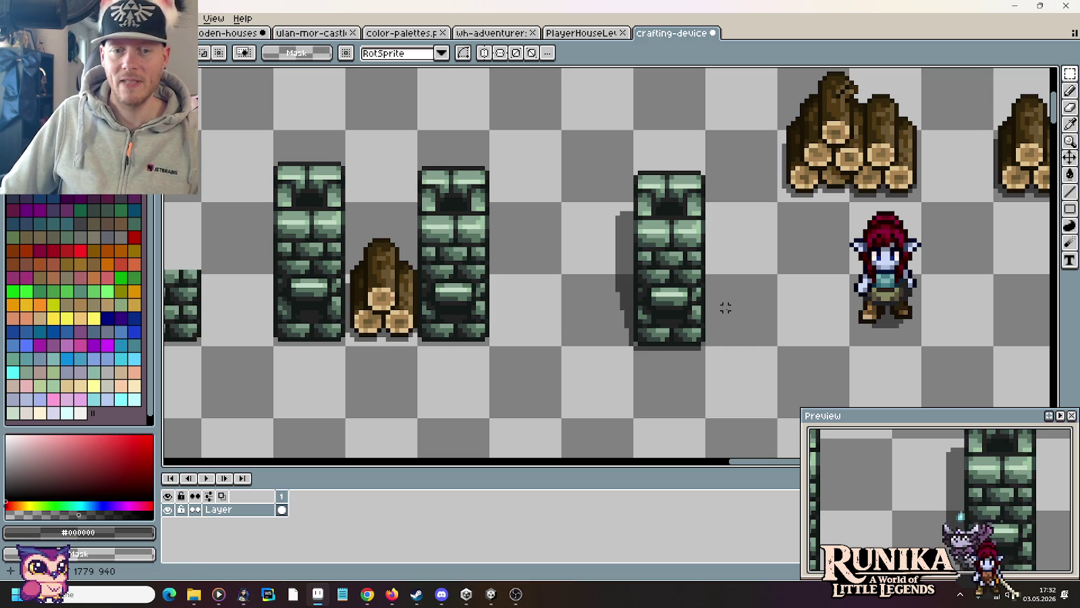
Step: Zoom out on the crafting-device sheet with the mouse wheel
{"action": "scroll", "coordinate": [725, 308], "scroll_direction": "down", "scroll_amount": 1}
{"action": "scroll", "coordinate": [725, 308], "scroll_direction": "down", "scroll_amount": 1}
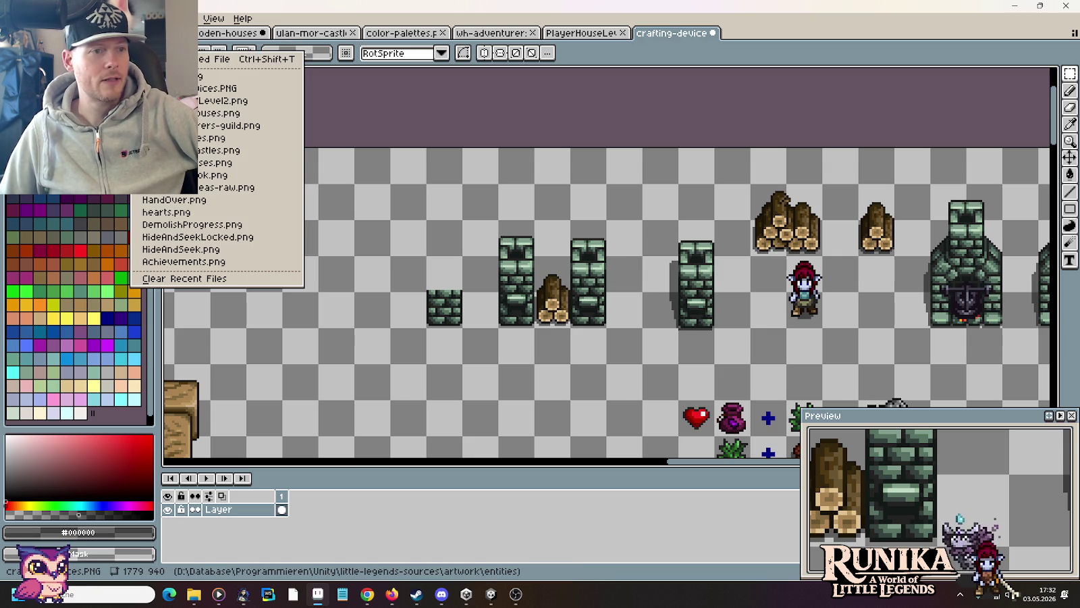
Step: Open the decoration.PNG sprite sheet from disk
{"action": "key", "text": "ctrl+o"}
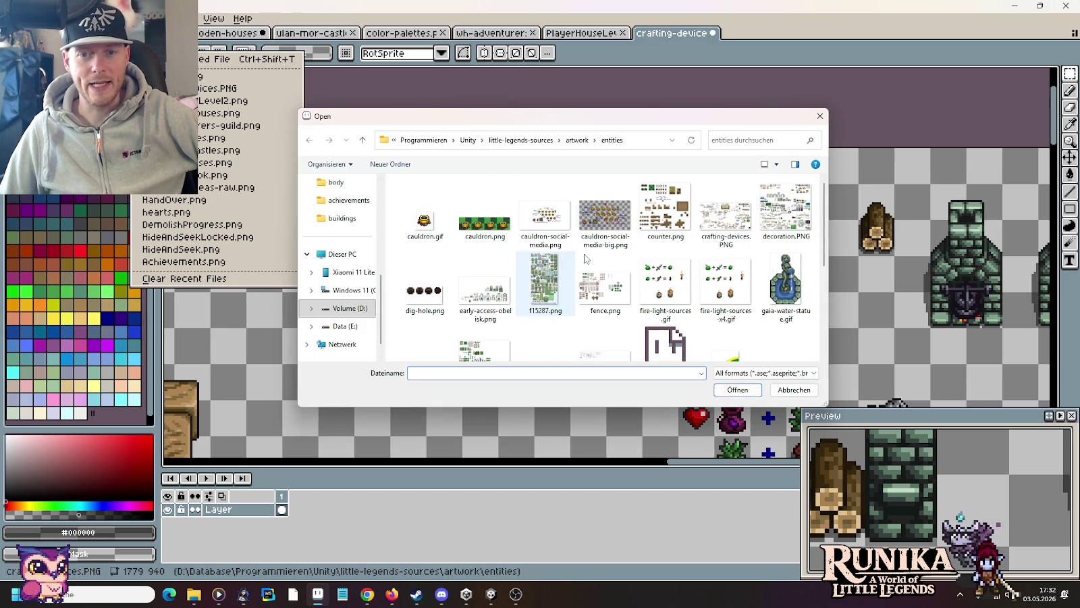
{"action": "double_click", "coordinate": [784, 215]}
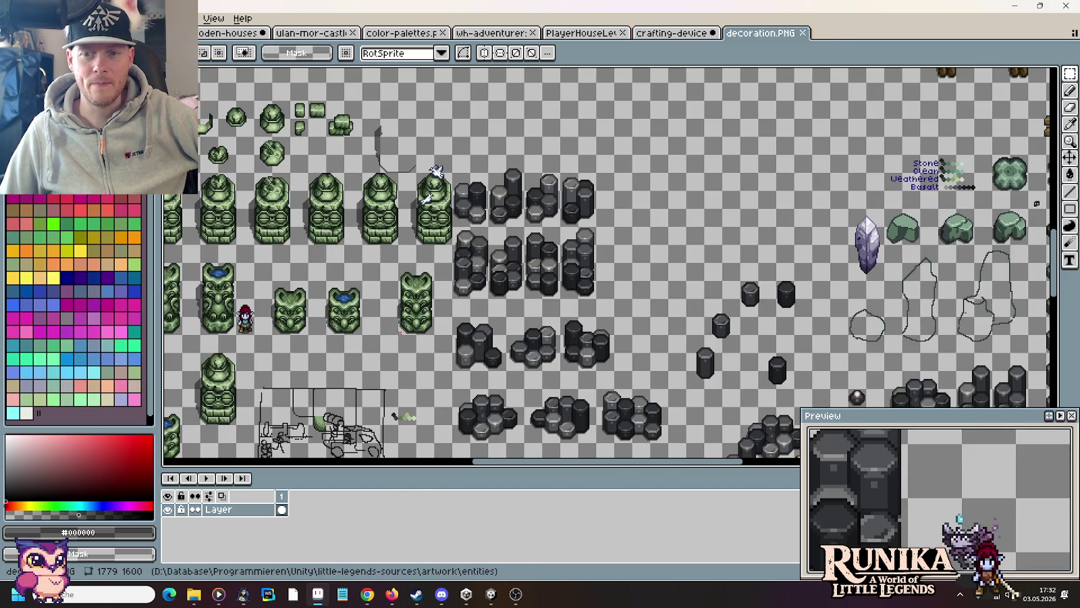
{"action": "scroll", "coordinate": [436, 171], "scroll_direction": "down", "scroll_amount": 5}
{"action": "scroll", "coordinate": [648, 267], "scroll_direction": "up", "scroll_amount": 2}
{"action": "scroll", "coordinate": [647, 268], "scroll_direction": "up", "scroll_amount": 3}
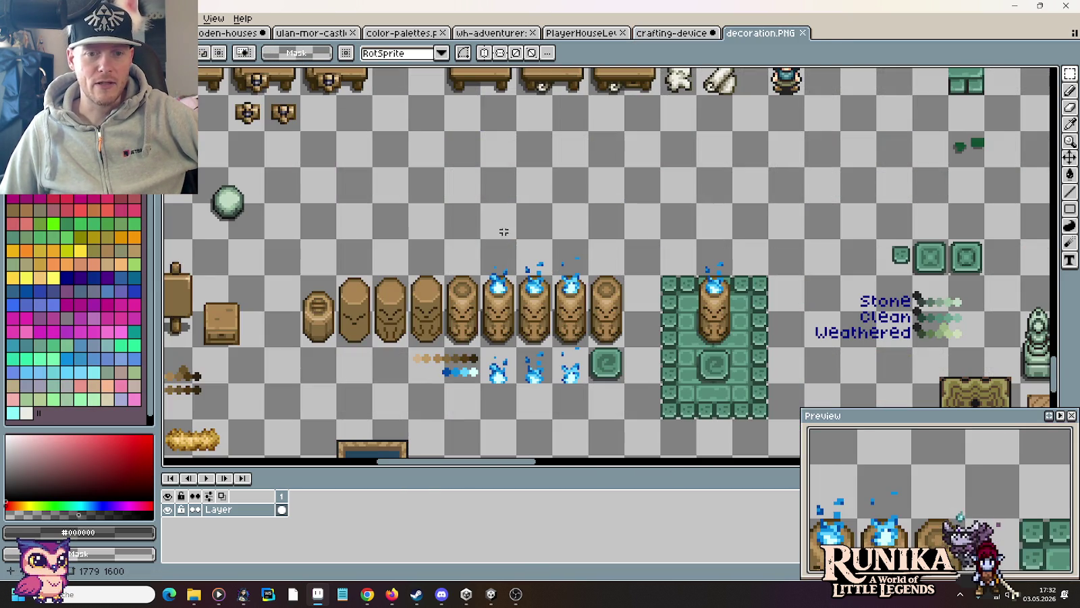
Step: Pan and zoom around decoration.PNG, surveying tables and the Birke, Eiche and Möbelholz wood samples
{"action": "mouse_move", "coordinate": [504, 232]}
{"action": "left_mouse_down"}
{"action": "mouse_move", "coordinate": [548, 282]}
{"action": "mouse_move", "coordinate": [774, 212]}
{"action": "left_mouse_up"}
{"action": "left_click_drag", "start_coordinate": [355, 157], "coordinate": [622, 213]}
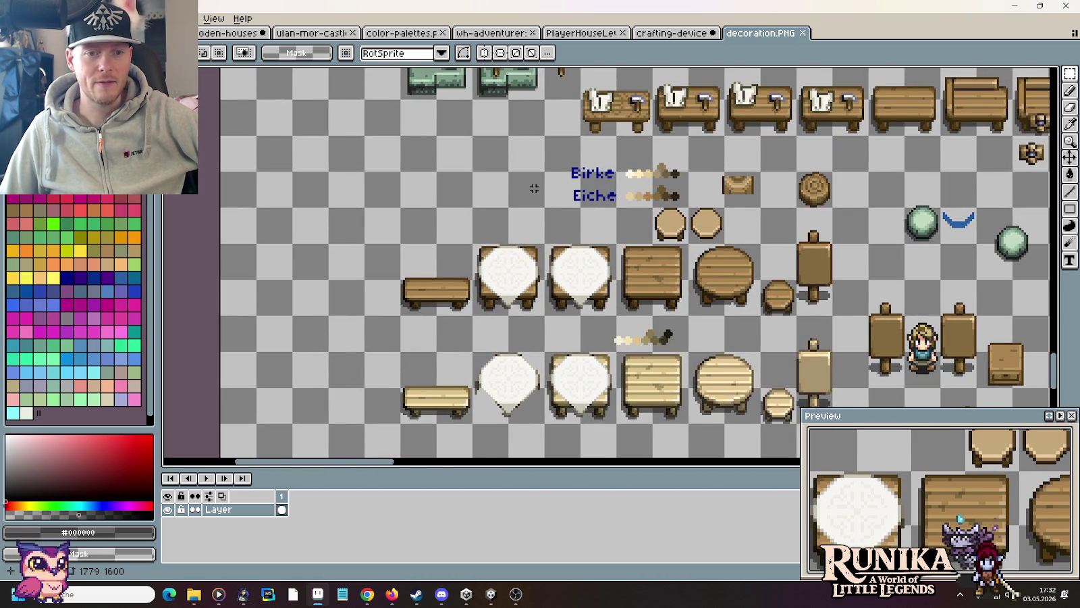
{"action": "left_click_drag", "start_coordinate": [534, 189], "coordinate": [315, 303]}
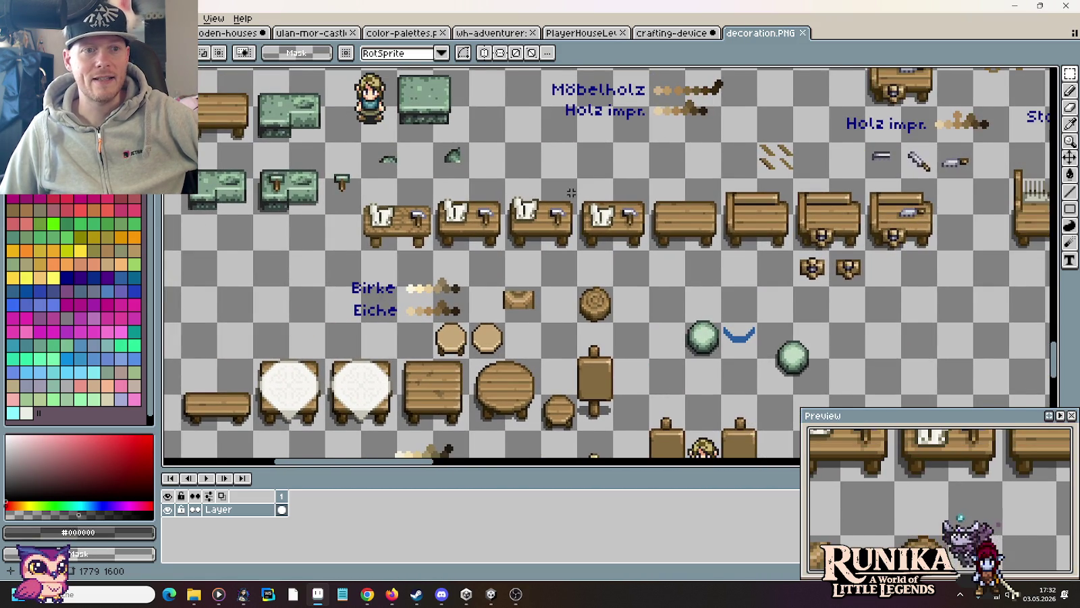
{"action": "scroll", "coordinate": [572, 193], "scroll_direction": "down", "scroll_amount": 3}
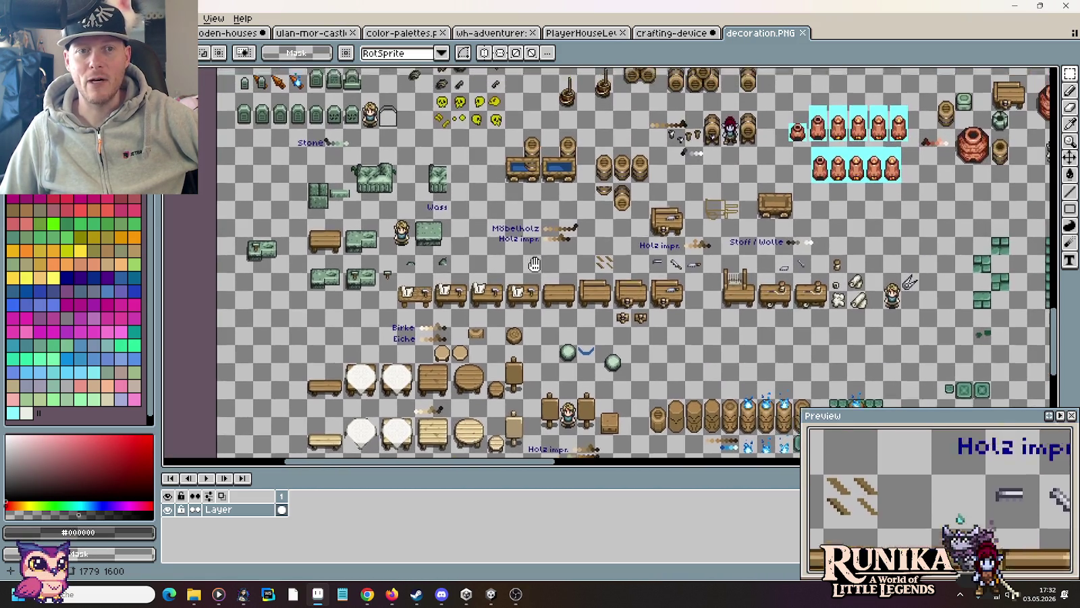
{"action": "mouse_move", "coordinate": [439, 334]}
{"action": "left_mouse_down"}
{"action": "mouse_move", "coordinate": [399, 363]}
{"action": "mouse_move", "coordinate": [669, 204]}
{"action": "left_mouse_up"}
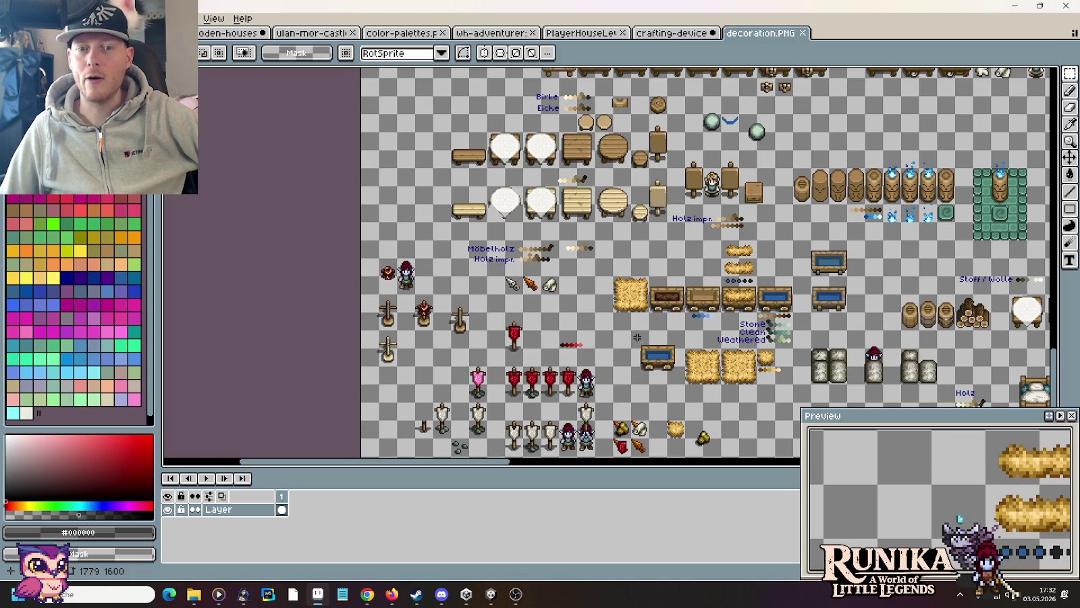
{"action": "scroll", "coordinate": [669, 334], "scroll_direction": "down", "scroll_amount": 3}
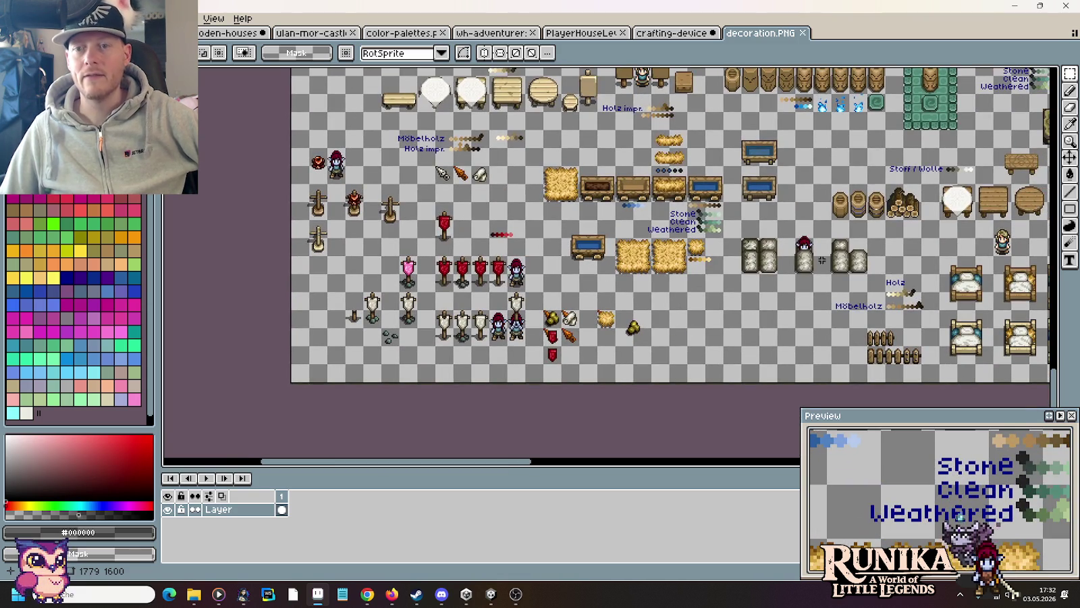
{"action": "scroll", "coordinate": [684, 313], "scroll_direction": "right", "scroll_amount": 5}
{"action": "scroll", "coordinate": [684, 313], "scroll_direction": "up", "scroll_amount": 2}
{"action": "scroll", "coordinate": [684, 313], "scroll_direction": "right", "scroll_amount": 8}
{"action": "scroll", "coordinate": [684, 313], "scroll_direction": "right", "scroll_amount": 7}
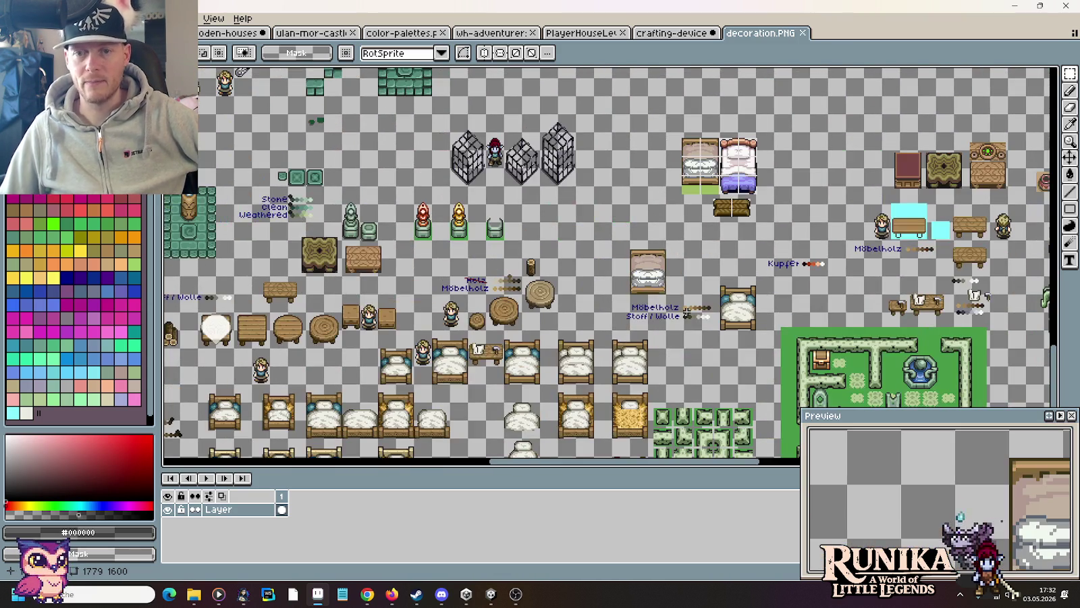
{"action": "scroll", "coordinate": [687, 312], "scroll_direction": "down", "scroll_amount": 2}
{"action": "scroll", "coordinate": [776, 245], "scroll_direction": "right", "scroll_amount": 5}
{"action": "scroll", "coordinate": [684, 318], "scroll_direction": "up", "scroll_amount": 5}
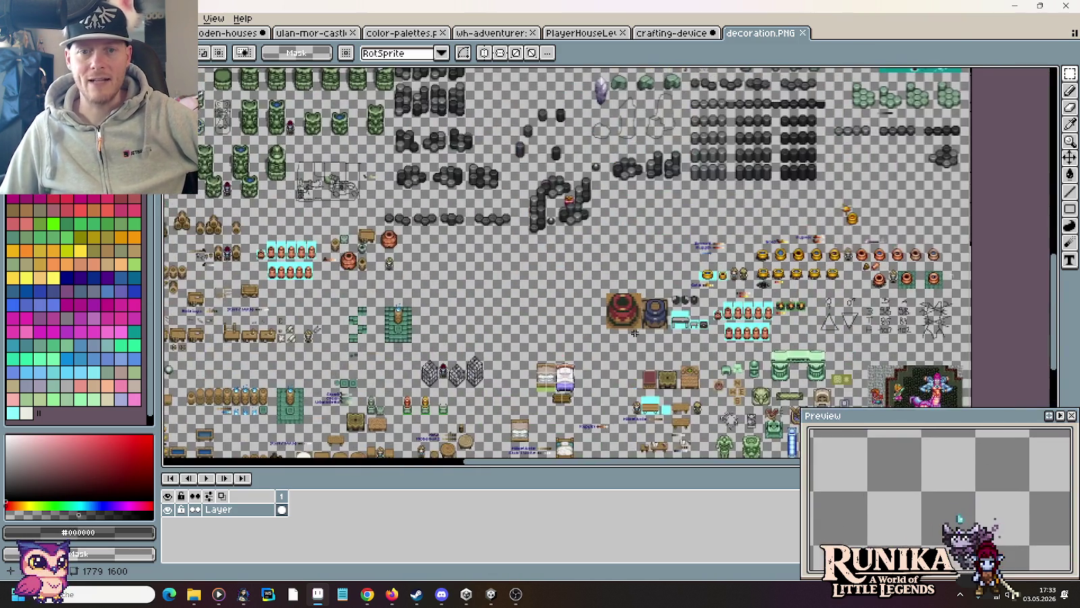
{"action": "scroll", "coordinate": [684, 318], "scroll_direction": "up", "scroll_amount": 3}
{"action": "scroll", "coordinate": [684, 318], "scroll_direction": "up", "scroll_amount": 2}
{"action": "scroll", "coordinate": [783, 264], "scroll_direction": "up", "scroll_amount": 2}
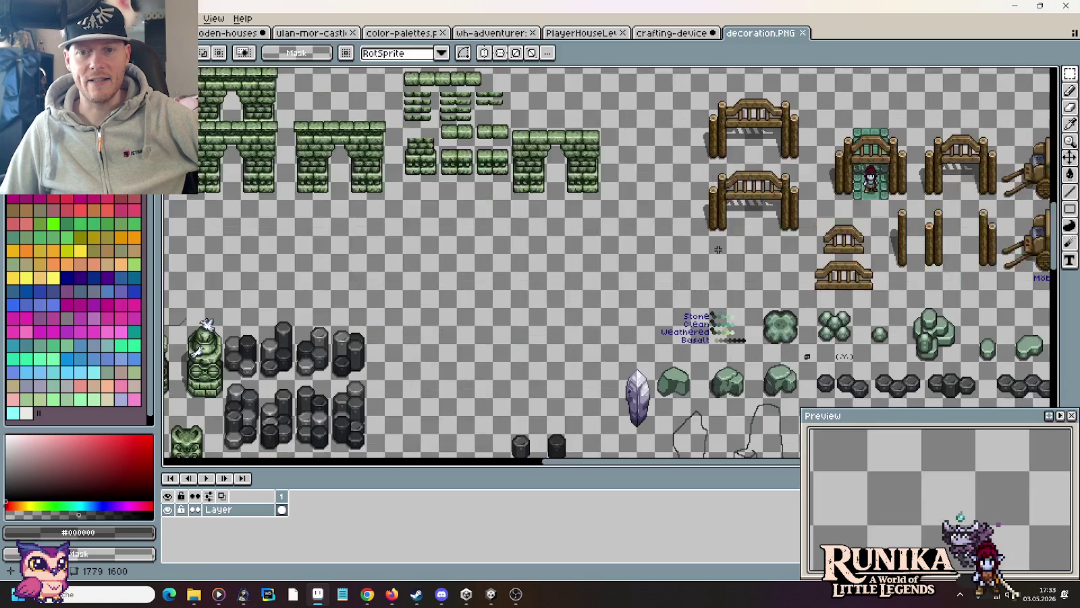
{"action": "scroll", "coordinate": [405, 270], "scroll_direction": "right", "scroll_amount": 5}
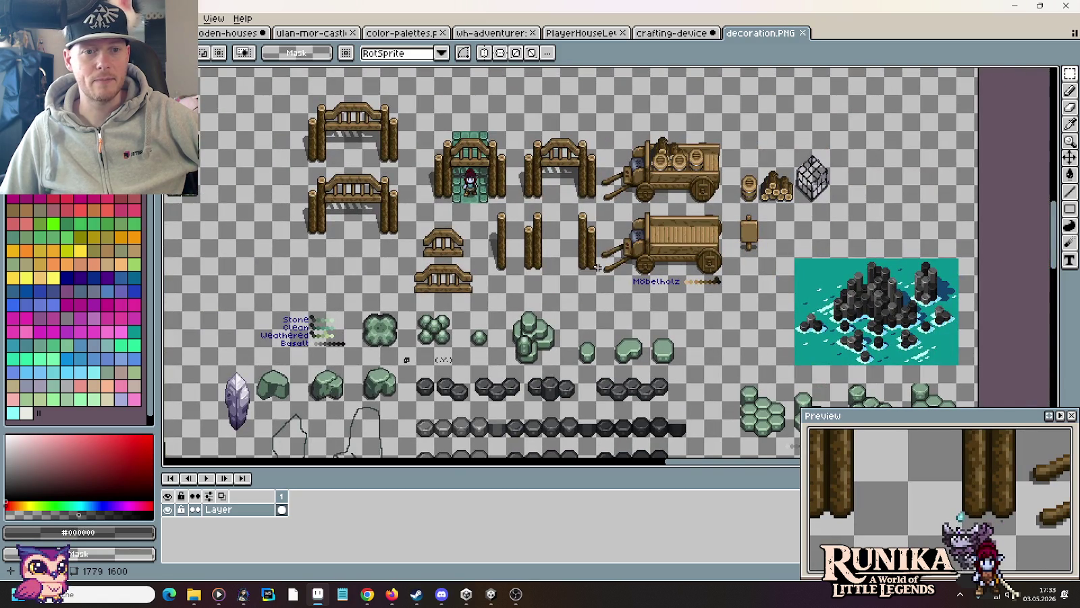
Step: Zoom onto the Thin bookshelf and select its top plank
{"action": "left_click_drag", "start_coordinate": [380, 193], "coordinate": [711, 327]}
{"action": "scroll", "coordinate": [711, 327], "scroll_direction": "up", "scroll_amount": 2}
{"action": "mouse_move", "coordinate": [944, 67]}
{"action": "left_mouse_down"}
{"action": "mouse_move", "coordinate": [763, 188]}
{"action": "mouse_move", "coordinate": [596, 265]}
{"action": "left_mouse_up"}
{"action": "scroll", "coordinate": [763, 188], "scroll_direction": "up", "scroll_amount": 2}
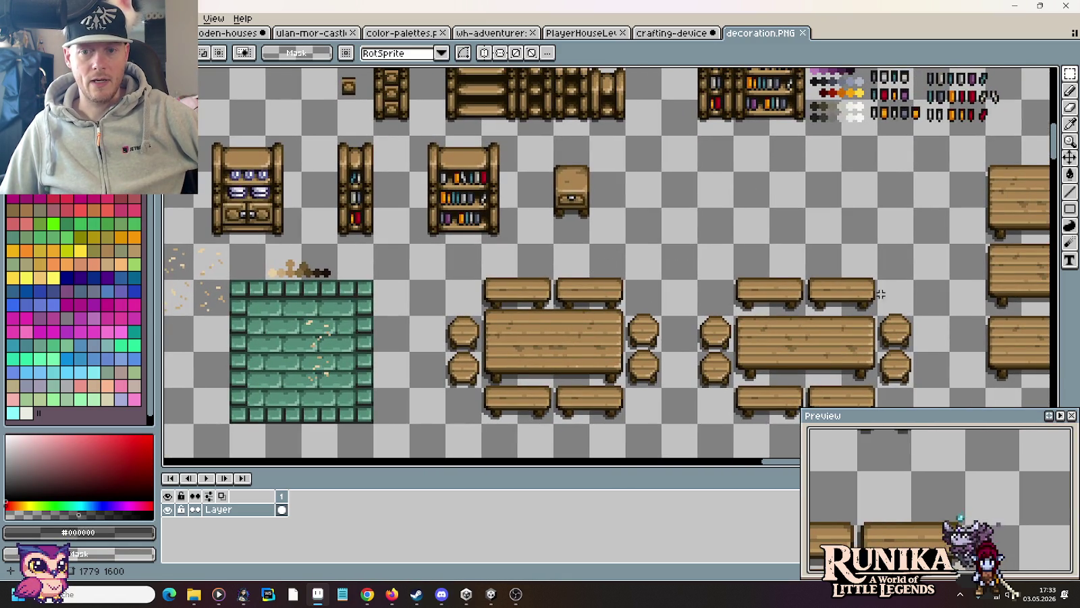
{"action": "left_click_drag", "start_coordinate": [880, 294], "coordinate": [787, 390]}
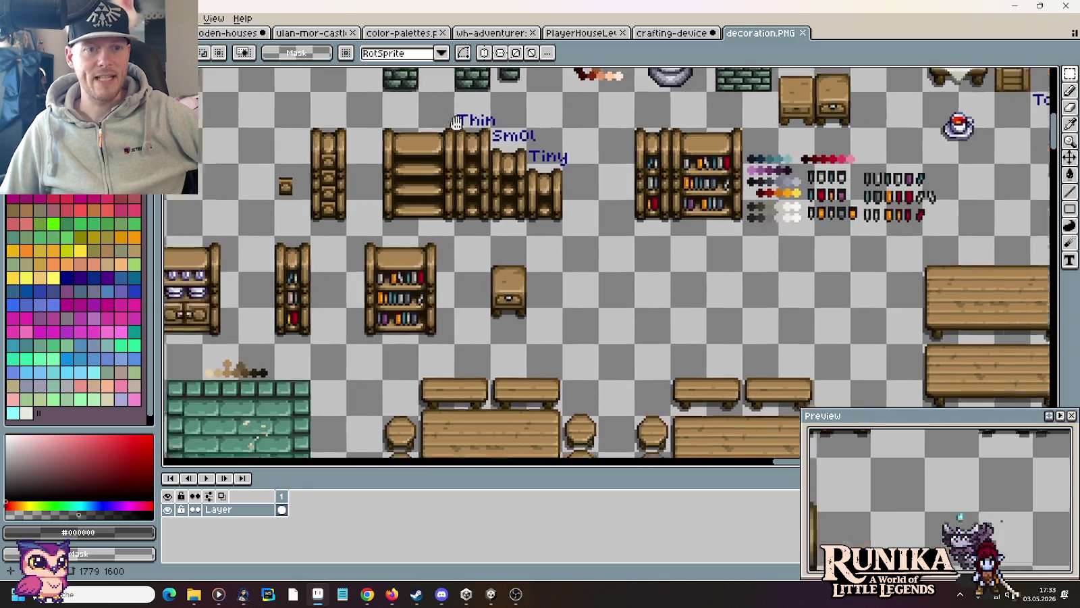
{"action": "left_click_drag", "start_coordinate": [382, 120], "coordinate": [642, 175]}
{"action": "scroll", "coordinate": [641, 175], "scroll_direction": "up", "scroll_amount": 2}
{"action": "scroll", "coordinate": [655, 181], "scroll_direction": "up", "scroll_amount": 1}
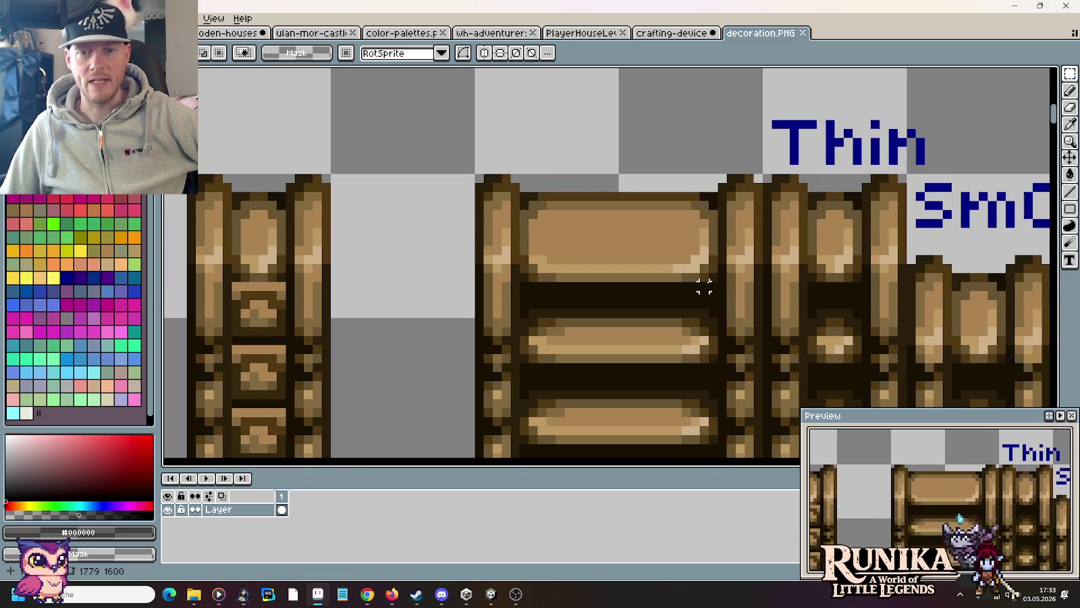
{"action": "mouse_move", "coordinate": [712, 289]}
{"action": "left_mouse_down"}
{"action": "mouse_move", "coordinate": [544, 159]}
{"action": "mouse_move", "coordinate": [518, 155]}
{"action": "left_mouse_up"}
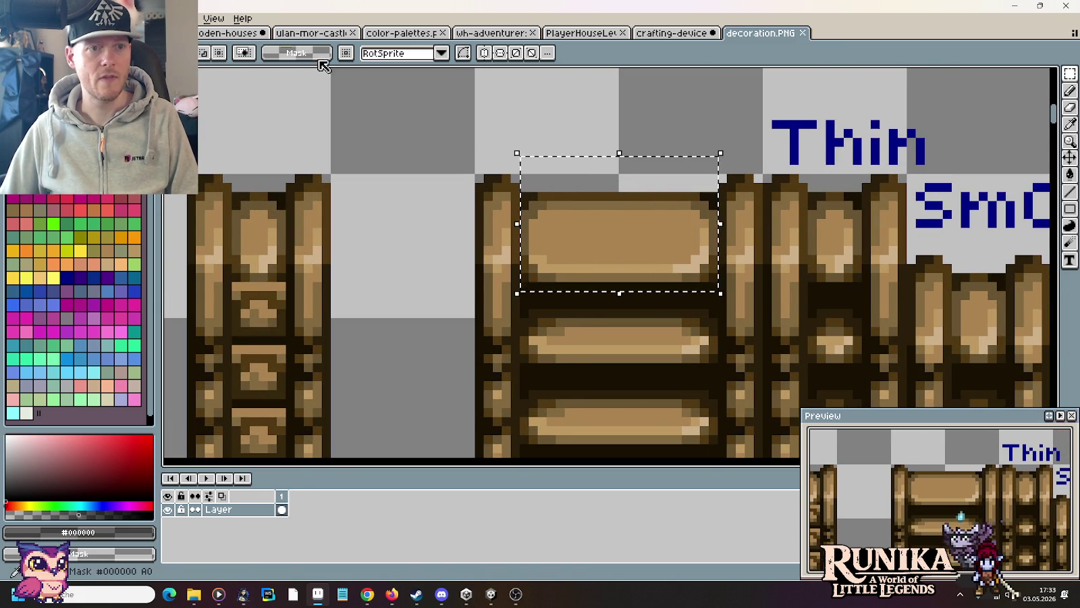
Step: Paste the copied wooden plank below the stone pillars on the crafting-device sheet
{"action": "left_click", "coordinate": [236, 33]}
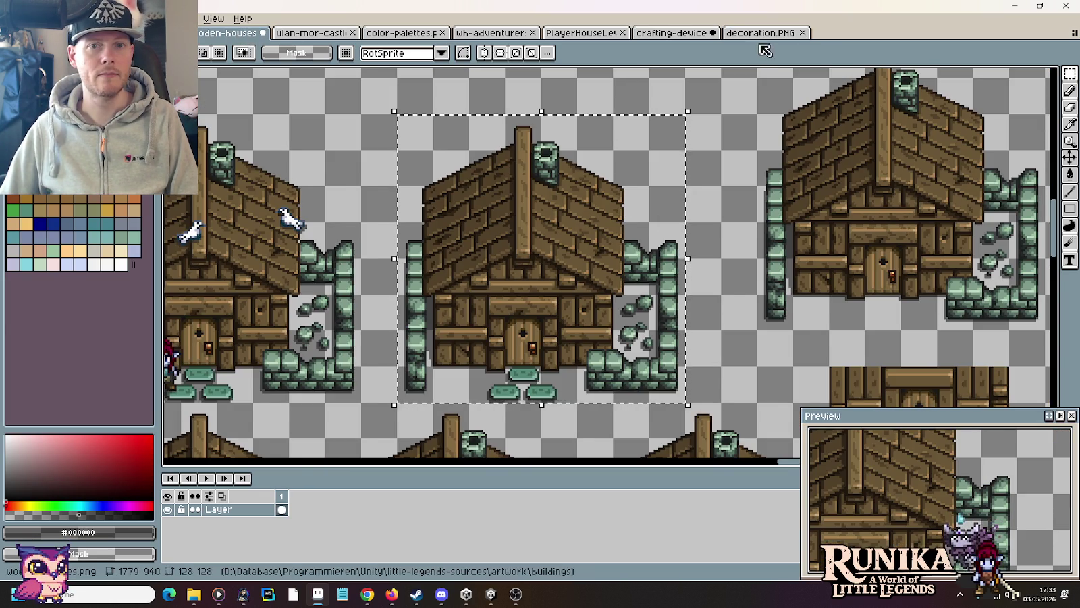
{"action": "left_click", "coordinate": [672, 33]}
{"action": "scroll", "coordinate": [576, 218], "scroll_direction": "up", "scroll_amount": 1}
{"action": "scroll", "coordinate": [576, 218], "scroll_direction": "up", "scroll_amount": 3}
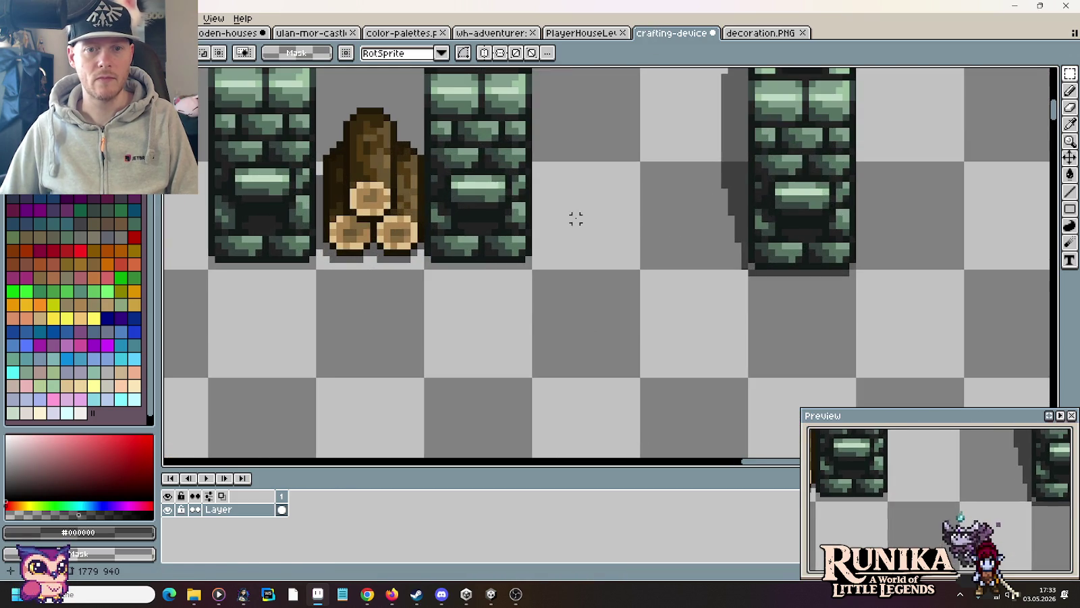
{"action": "key", "text": "ctrl+v"}
{"action": "left_click_drag", "start_coordinate": [639, 272], "coordinate": [598, 355]}
{"action": "key", "text": "Return"}
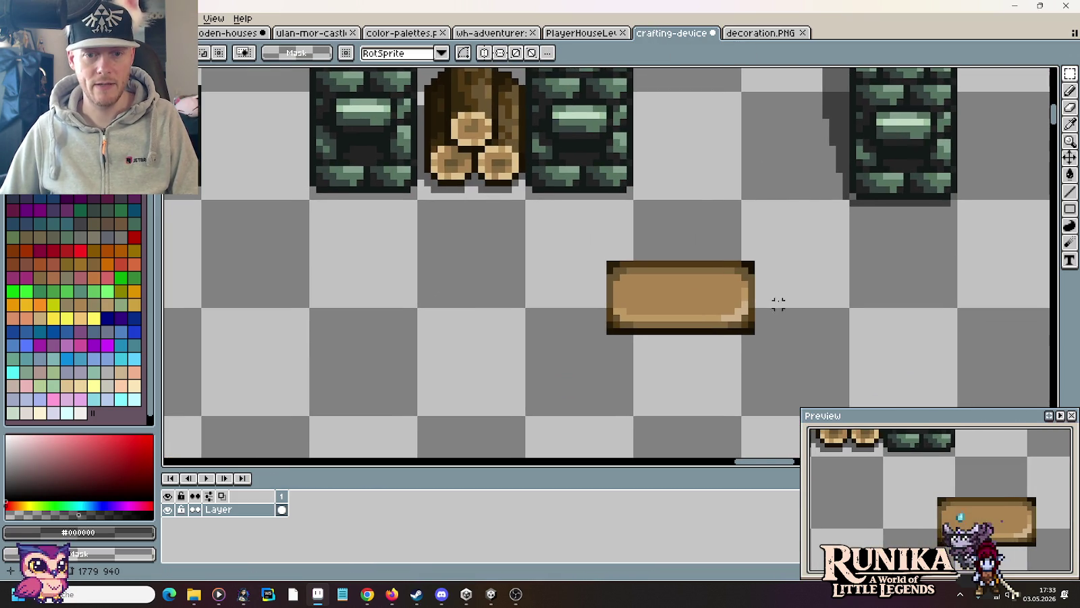
Step: Move the plank's right end piece up against the right pillar's side
{"action": "left_click_drag", "start_coordinate": [775, 249], "coordinate": [732, 344]}
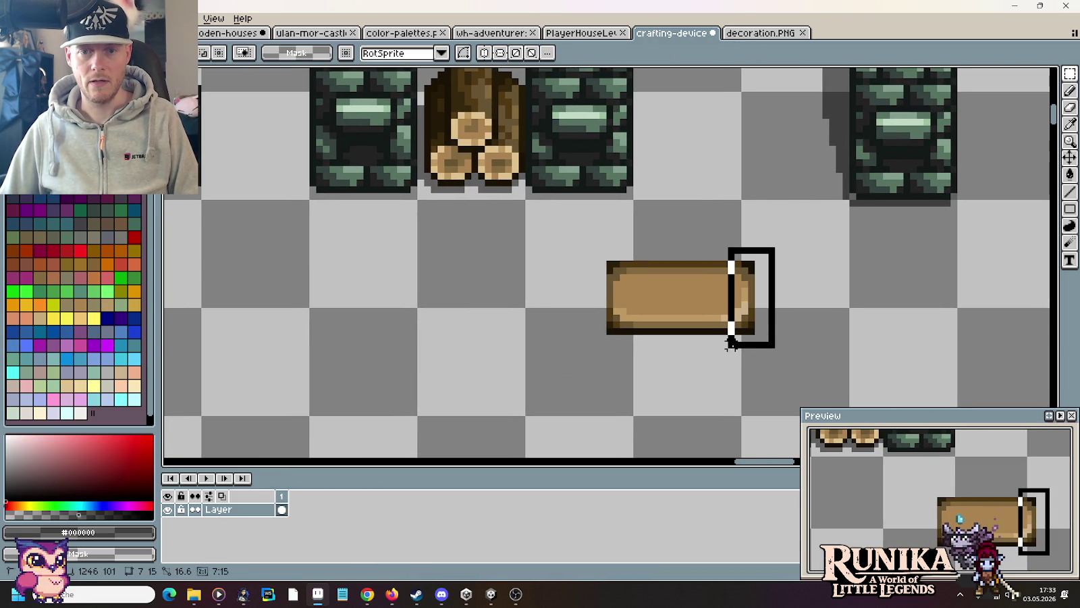
{"action": "left_click_drag", "start_coordinate": [743, 297], "coordinate": [760, 72]}
{"action": "scroll", "coordinate": [760, 72], "scroll_direction": "up", "scroll_amount": 5}
{"action": "mouse_move", "coordinate": [798, 251]}
{"action": "left_mouse_down"}
{"action": "mouse_move", "coordinate": [743, 307]}
{"action": "mouse_move", "coordinate": [745, 290]}
{"action": "left_mouse_up"}
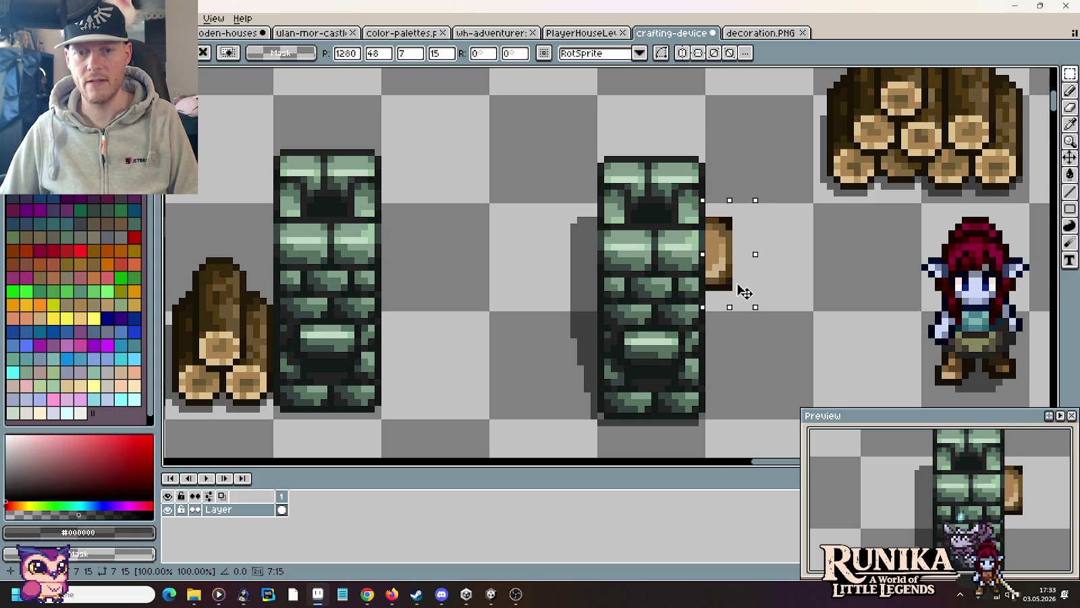
{"action": "key", "text": "Down"}
{"action": "left_click", "coordinate": [796, 304]}
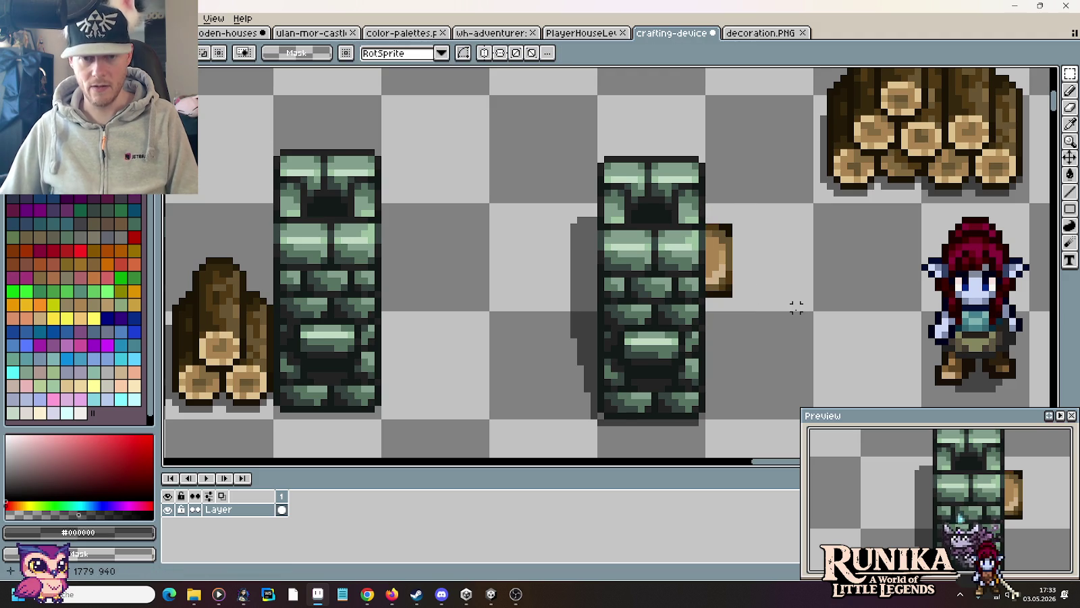
Step: Draw a dark brown diagonal line down-left beneath the plank
{"action": "scroll", "coordinate": [759, 302], "scroll_direction": "up", "scroll_amount": 5}
{"action": "key", "text": "b"}
{"action": "left_click", "coordinate": [611, 271], "text": "alt"}
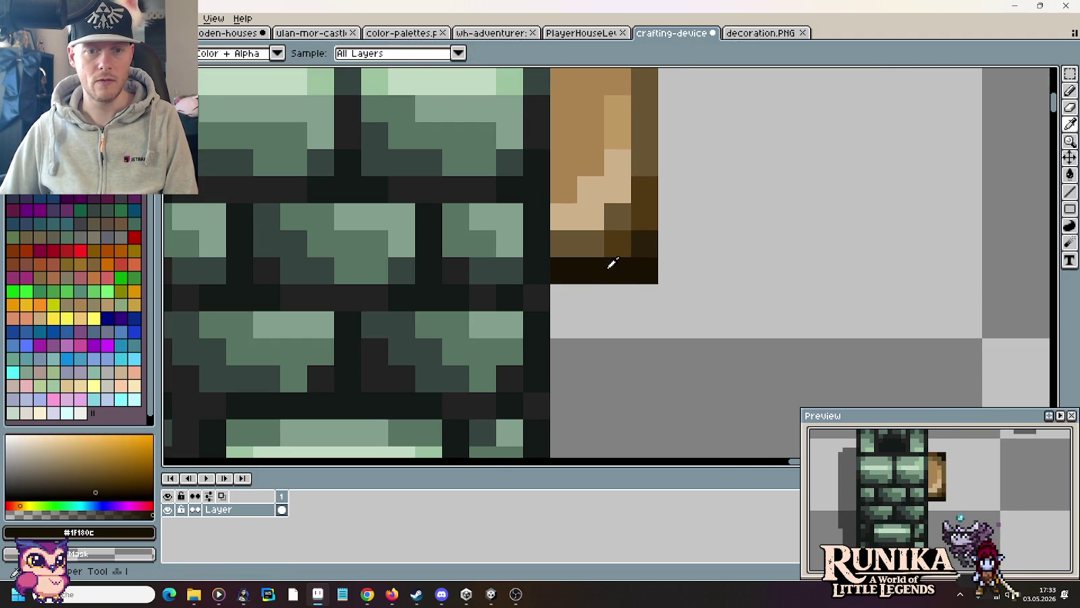
{"action": "left_click", "coordinate": [601, 292]}
{"action": "left_click_drag", "start_coordinate": [609, 299], "coordinate": [560, 345]}
{"action": "left_click", "coordinate": [642, 245], "text": "alt"}
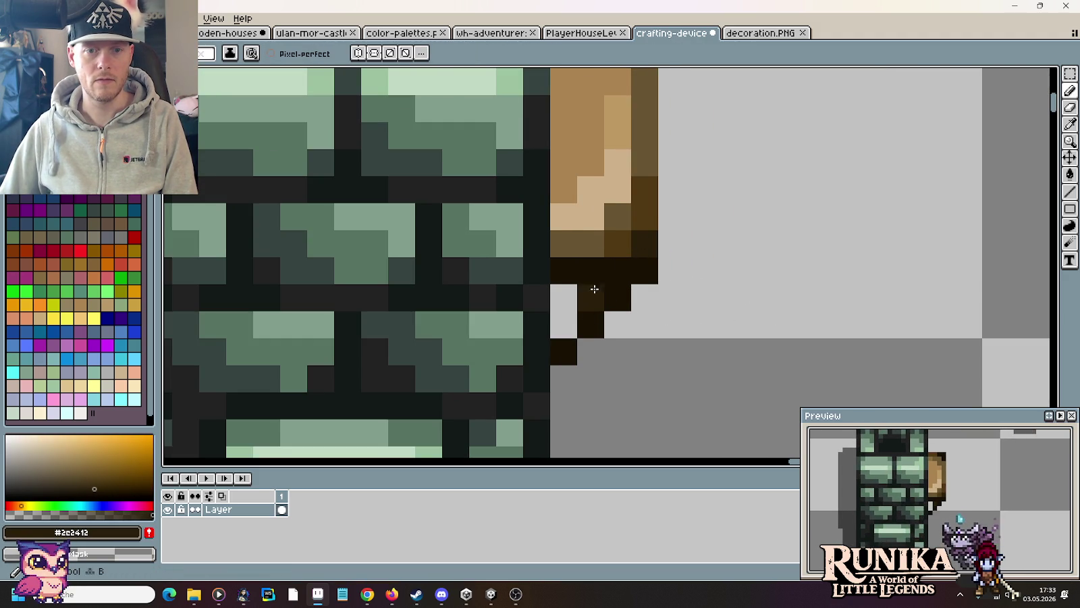
{"action": "left_click_drag", "start_coordinate": [566, 297], "coordinate": [565, 325]}
{"action": "left_click", "coordinate": [615, 241], "text": "alt"}
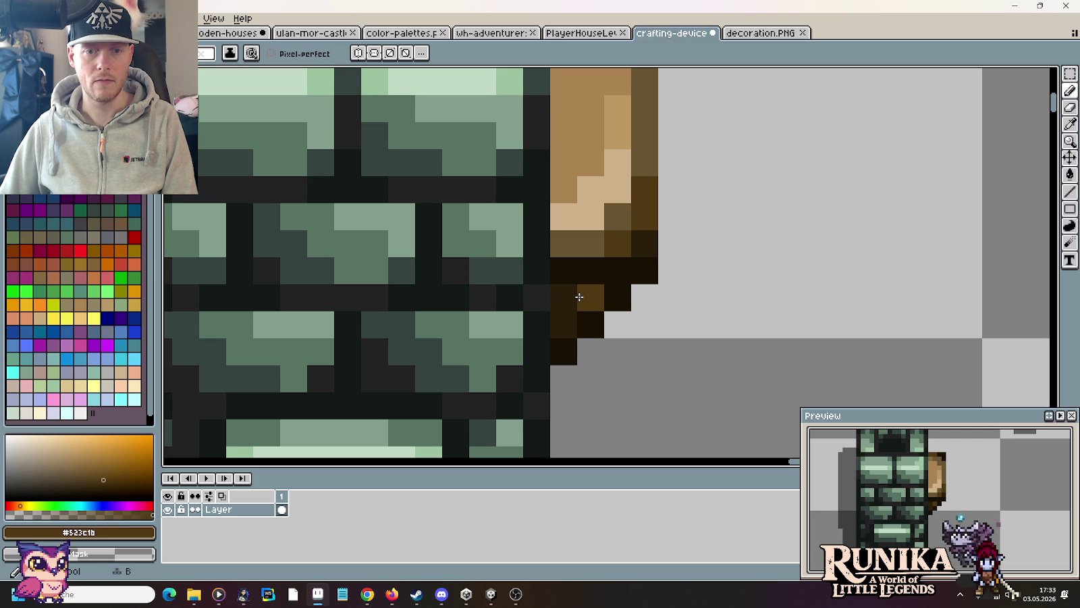
{"action": "left_click", "coordinate": [565, 323]}
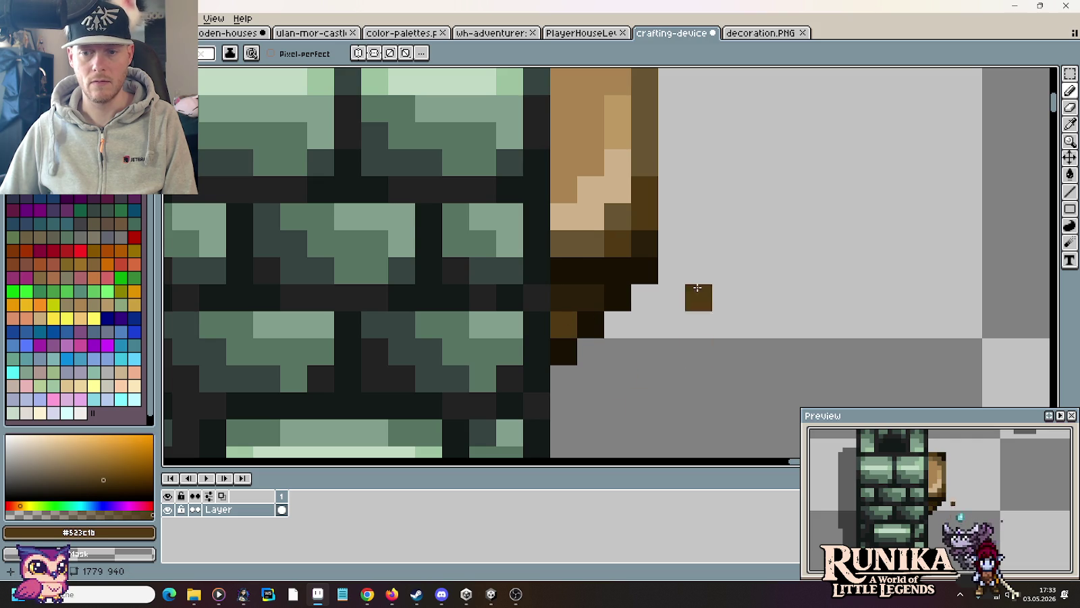
Step: Shade the plank's left edge with sampled medium-brown pixels
{"action": "left_click_drag", "start_coordinate": [698, 207], "coordinate": [690, 324]}
{"action": "key", "text": "i"}
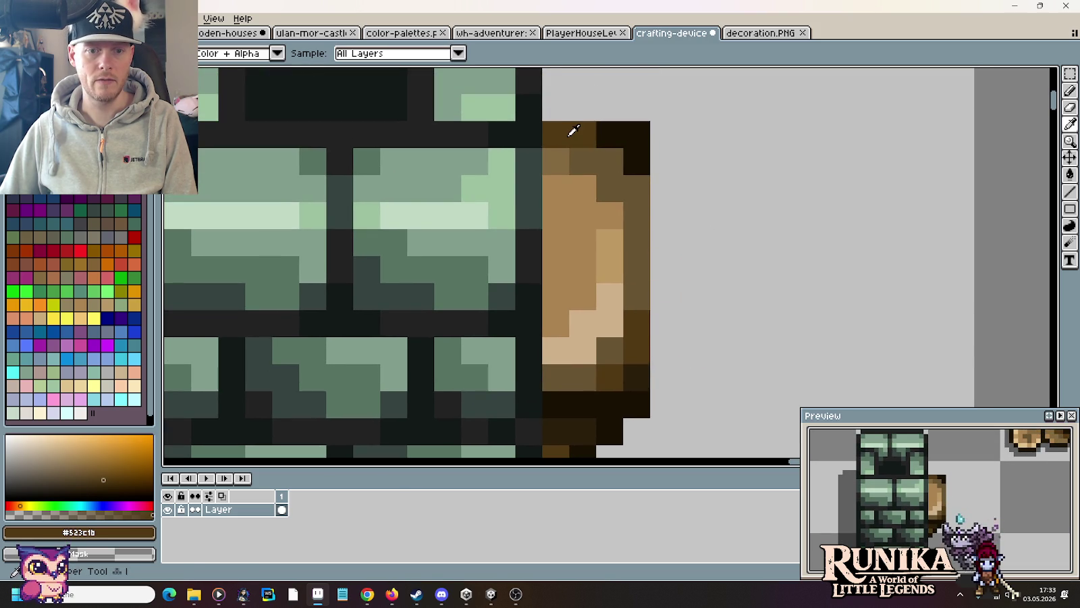
{"action": "left_click", "coordinate": [557, 326]}
{"action": "key", "text": "b"}
{"action": "left_click", "coordinate": [549, 348]}
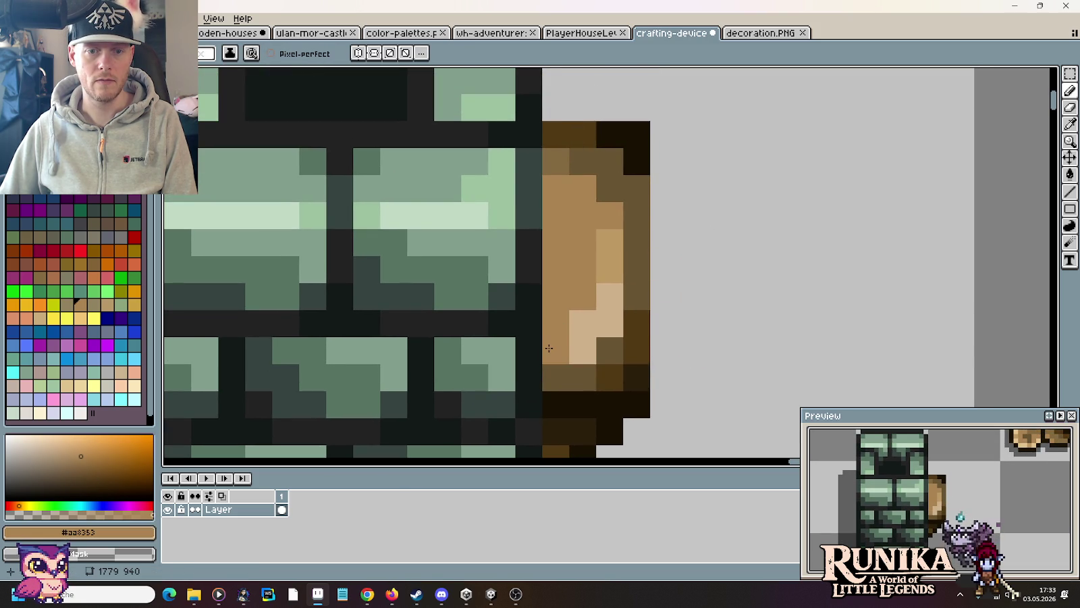
{"action": "left_click", "coordinate": [578, 338], "text": "alt"}
{"action": "left_click", "coordinate": [557, 152], "text": "alt"}
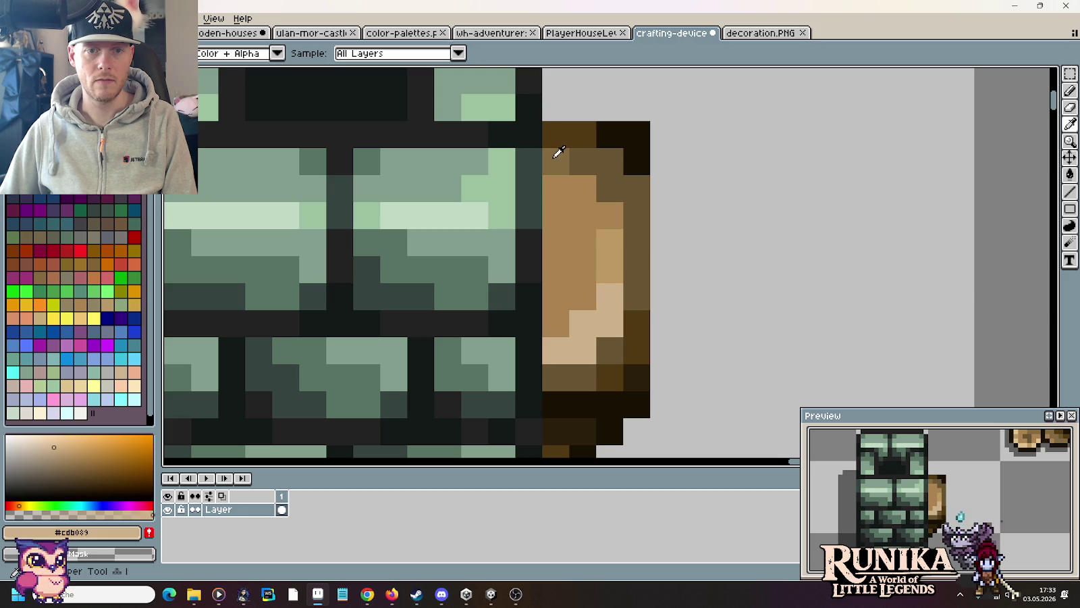
{"action": "left_click", "coordinate": [552, 189]}
{"action": "left_click_drag", "start_coordinate": [553, 189], "coordinate": [552, 277]}
{"action": "left_click", "coordinate": [762, 253]}
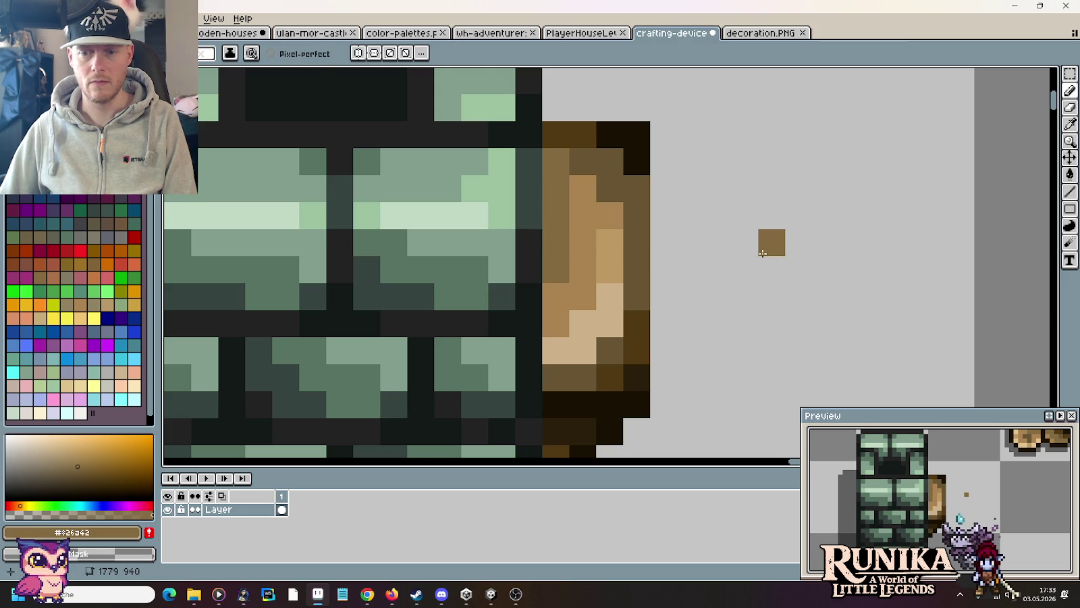
{"action": "scroll", "coordinate": [762, 254], "scroll_direction": "down", "scroll_amount": 3}
{"action": "scroll", "coordinate": [763, 253], "scroll_direction": "down", "scroll_amount": 2}
{"action": "scroll", "coordinate": [783, 270], "scroll_direction": "down", "scroll_amount": 1}
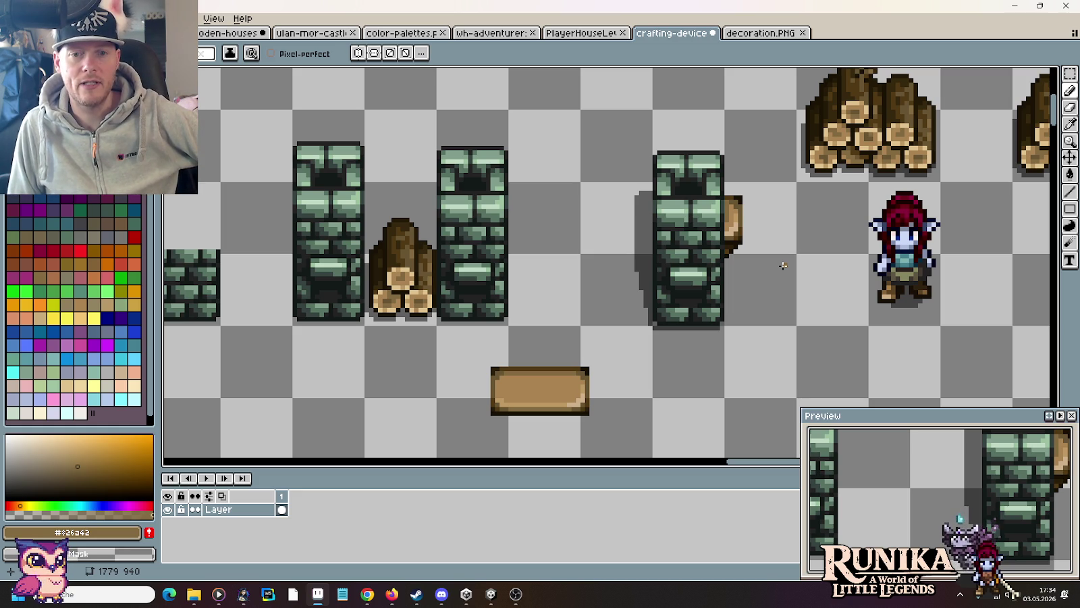
Step: Bring the Chrome smelting furnace image search to the front
{"action": "left_click", "coordinate": [368, 595]}
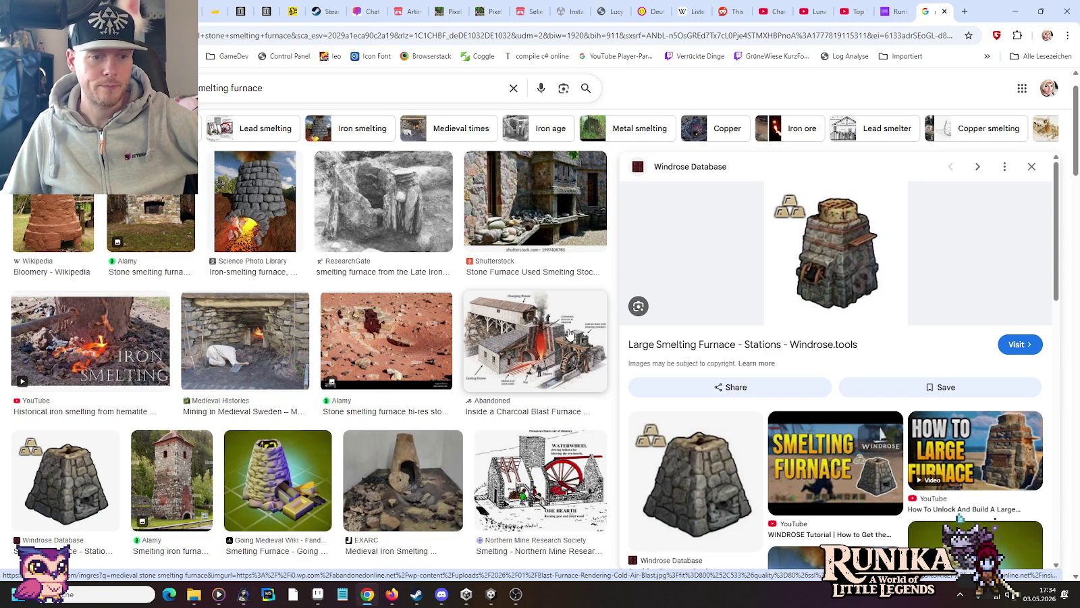
Step: Scroll the smelting furnace results and preview the reverberatory furnace diagram
{"action": "scroll", "coordinate": [758, 324], "scroll_direction": "down", "scroll_amount": 1}
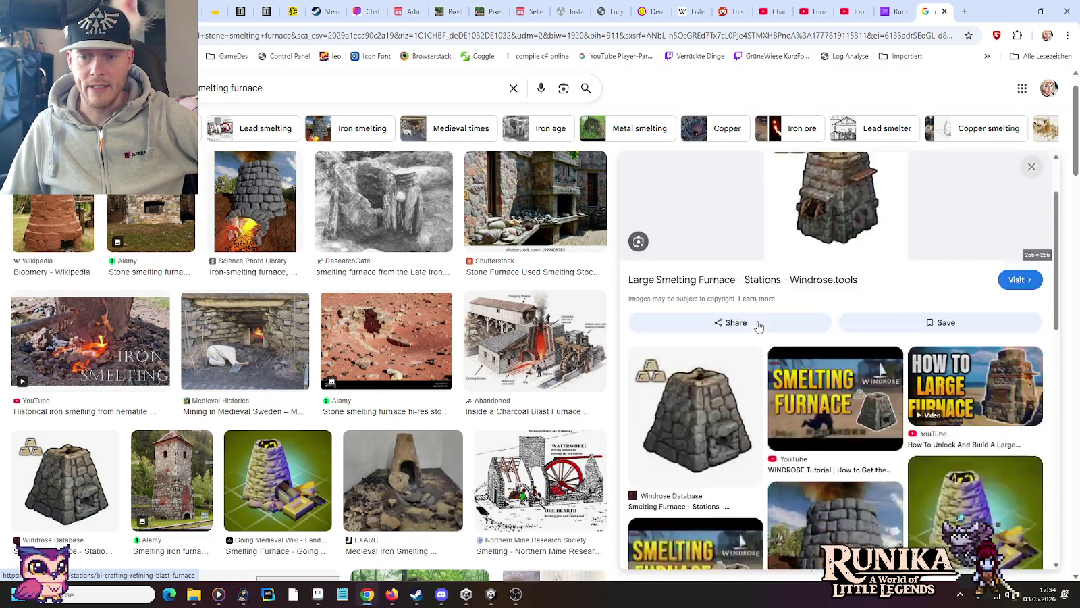
{"action": "scroll", "coordinate": [758, 327], "scroll_direction": "down", "scroll_amount": 4}
{"action": "scroll", "coordinate": [758, 326], "scroll_direction": "down", "scroll_amount": 4}
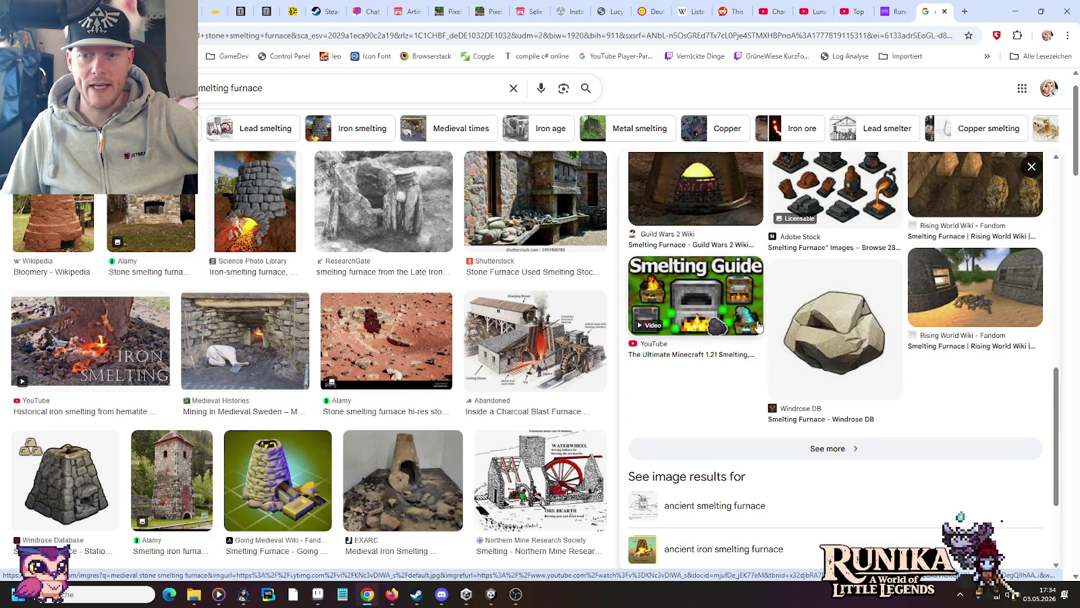
{"action": "scroll", "coordinate": [343, 320], "scroll_direction": "down", "scroll_amount": 2}
{"action": "scroll", "coordinate": [343, 320], "scroll_direction": "down", "scroll_amount": 3}
{"action": "scroll", "coordinate": [343, 320], "scroll_direction": "down", "scroll_amount": 2}
{"action": "scroll", "coordinate": [343, 320], "scroll_direction": "down", "scroll_amount": 5}
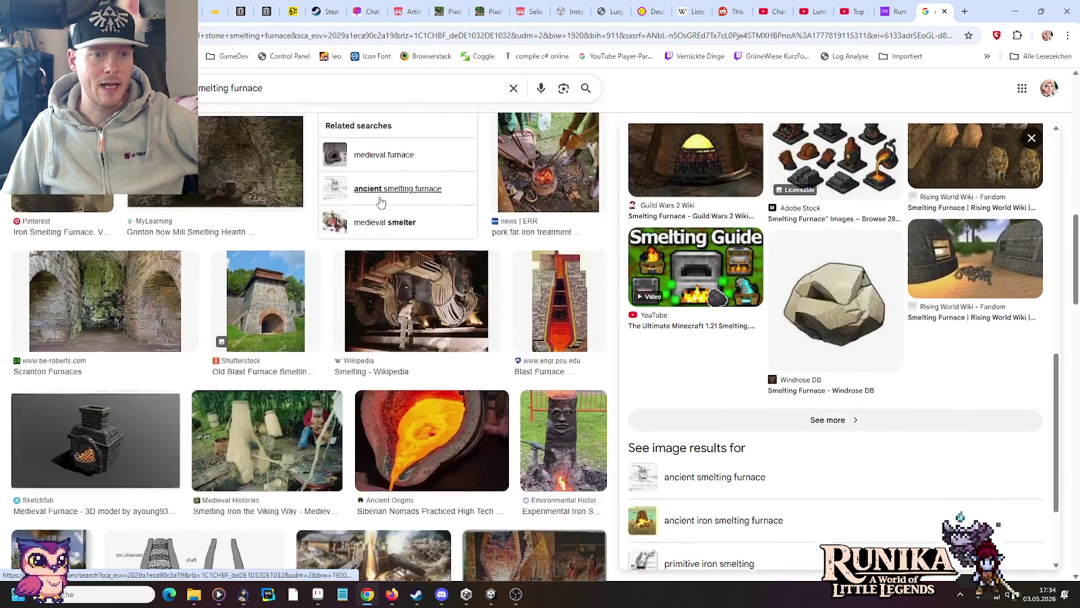
{"action": "scroll", "coordinate": [357, 307], "scroll_direction": "up", "scroll_amount": 6}
{"action": "left_click", "coordinate": [398, 302]}
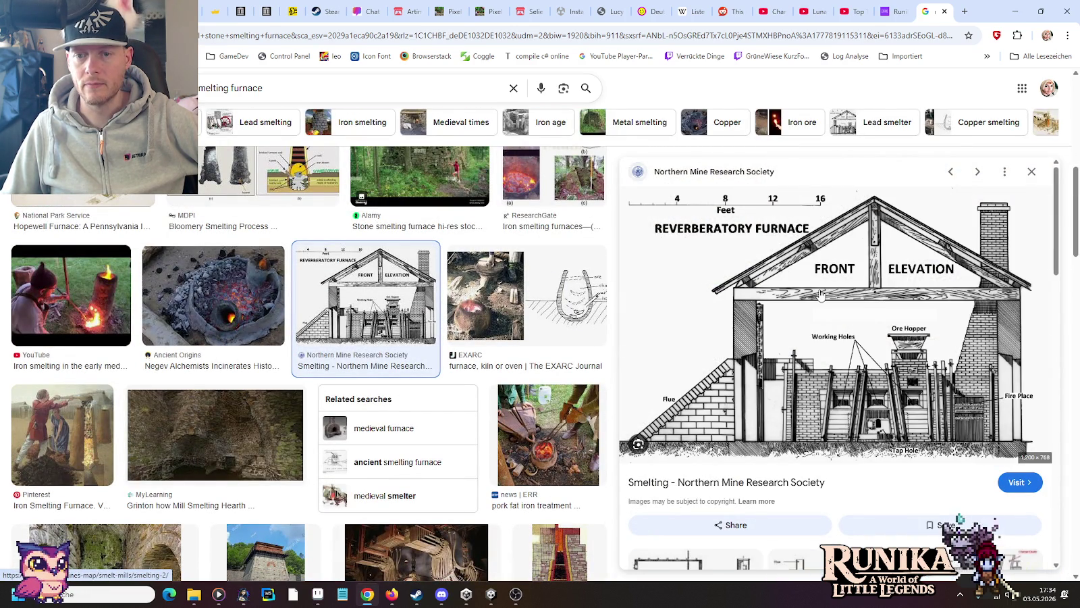
Step: Preview the ore hearth waterwheel and National Canal Museum furnace illustrations
{"action": "scroll", "coordinate": [820, 295], "scroll_direction": "down", "scroll_amount": 3}
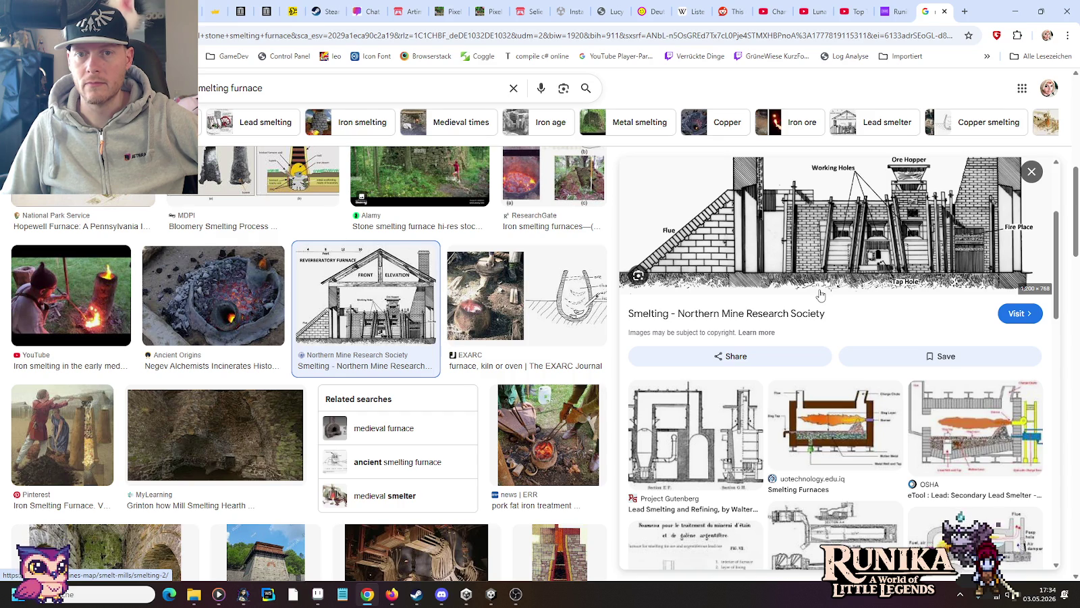
{"action": "scroll", "coordinate": [821, 296], "scroll_direction": "down", "scroll_amount": 2}
{"action": "scroll", "coordinate": [821, 295], "scroll_direction": "down", "scroll_amount": 2}
{"action": "scroll", "coordinate": [820, 295], "scroll_direction": "down", "scroll_amount": 2}
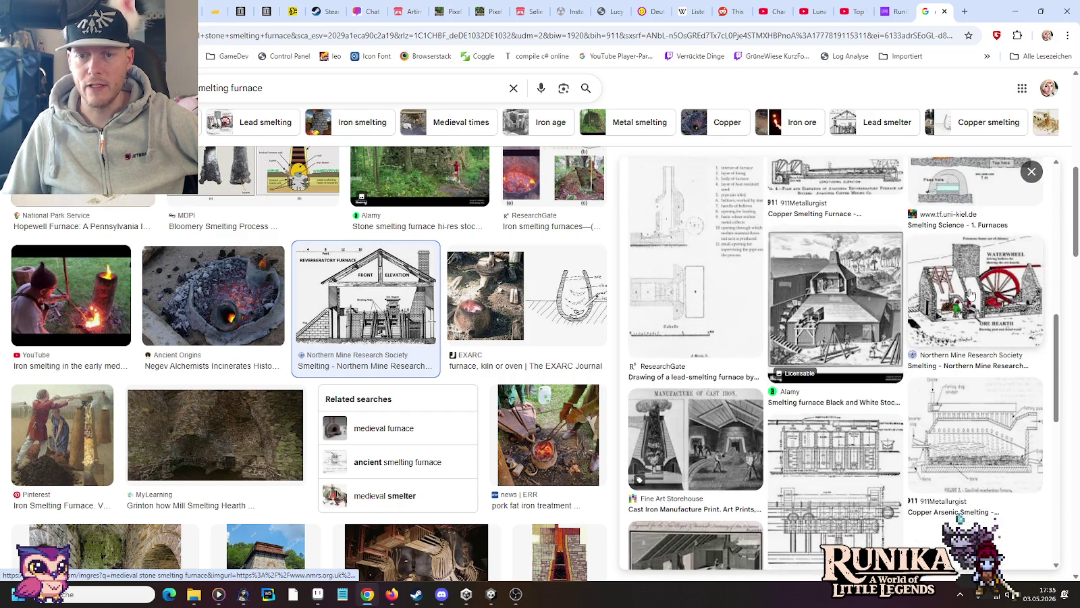
{"action": "left_click", "coordinate": [970, 294]}
{"action": "scroll", "coordinate": [820, 274], "scroll_direction": "down", "scroll_amount": 1}
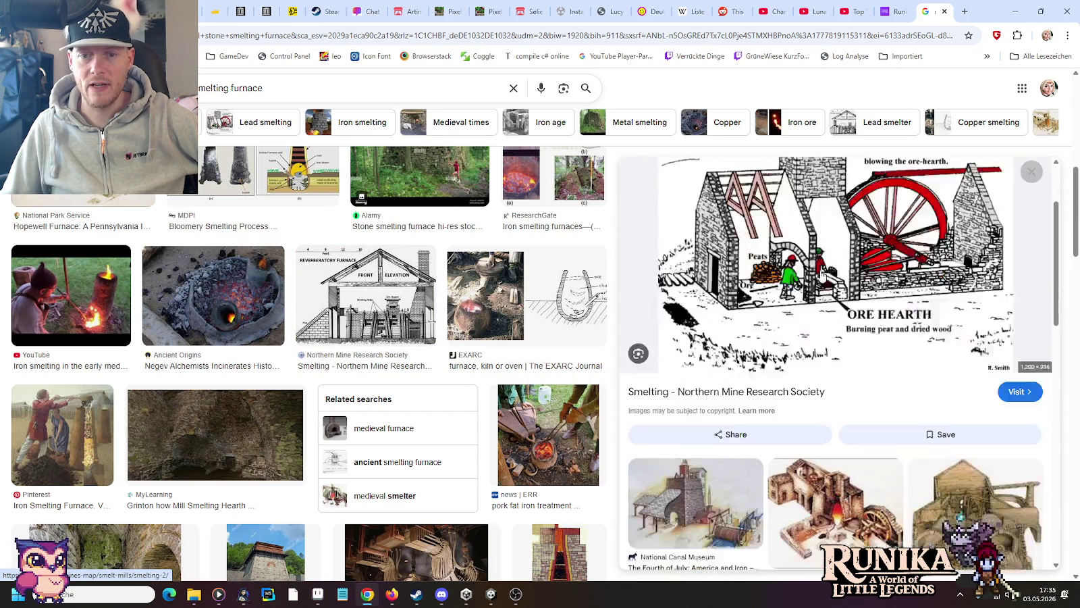
{"action": "scroll", "coordinate": [821, 274], "scroll_direction": "down", "scroll_amount": 3}
{"action": "scroll", "coordinate": [821, 275], "scroll_direction": "down", "scroll_amount": 1}
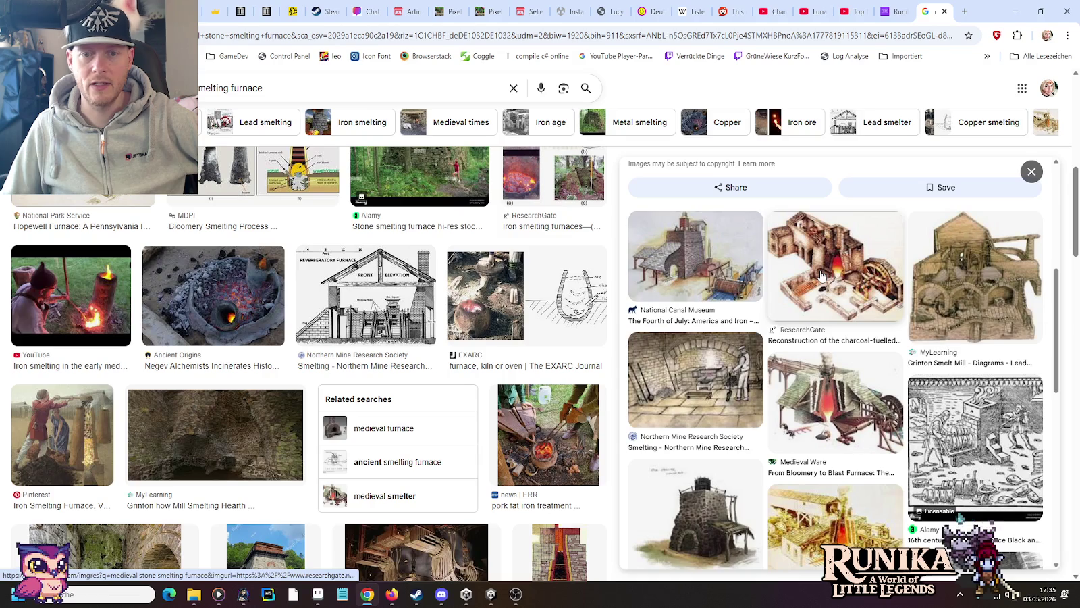
{"action": "left_click", "coordinate": [669, 255]}
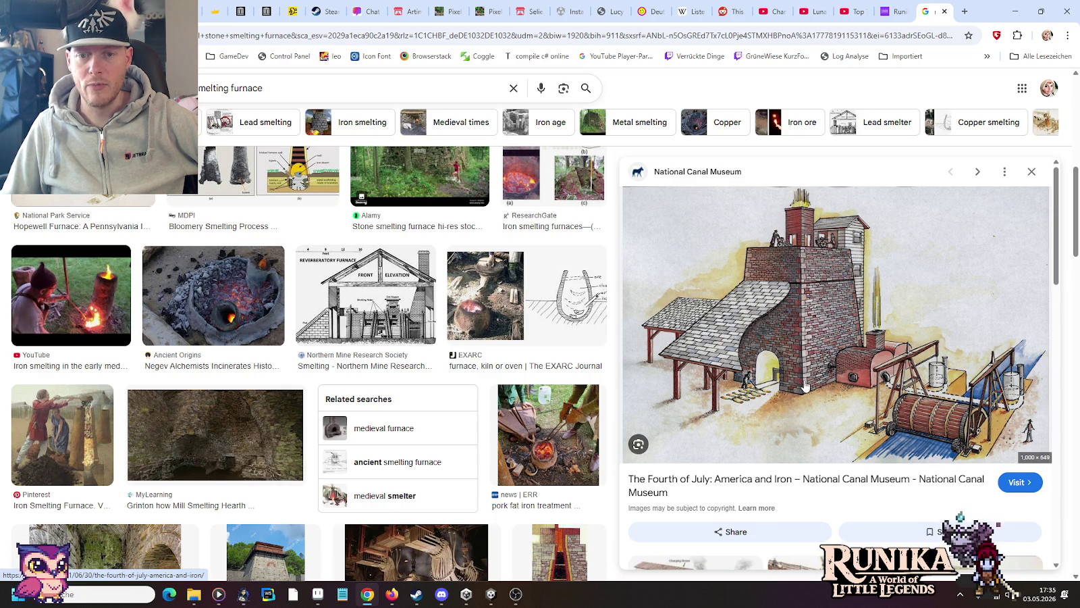
Step: Open the Penn State blast furnace cross-section diagram in the preview panel
{"action": "scroll", "coordinate": [810, 385], "scroll_direction": "down", "scroll_amount": 2}
{"action": "scroll", "coordinate": [814, 382], "scroll_direction": "down", "scroll_amount": 2}
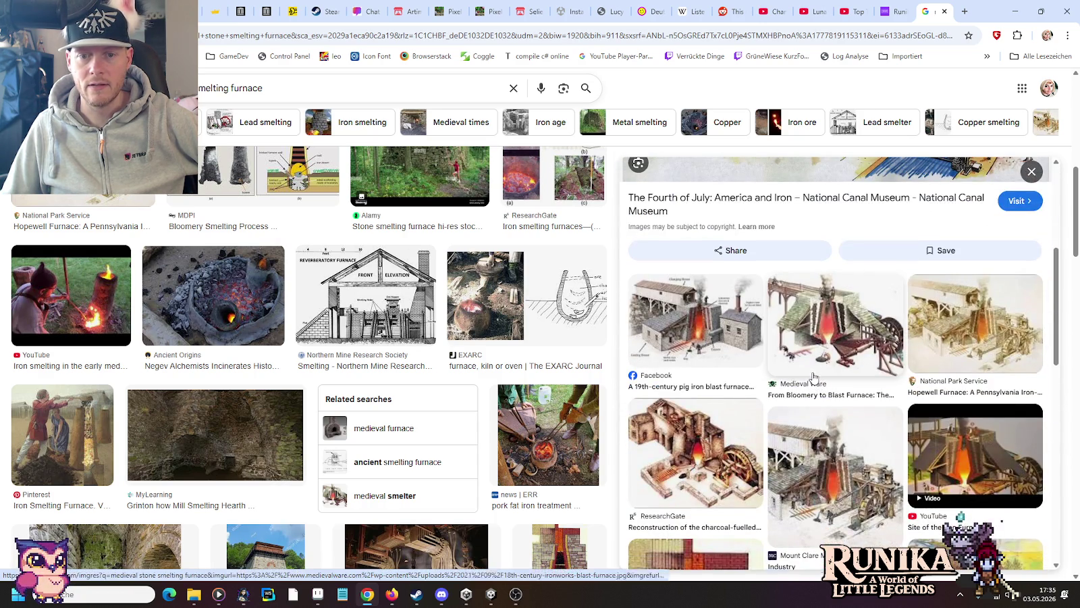
{"action": "scroll", "coordinate": [814, 377], "scroll_direction": "down", "scroll_amount": 5}
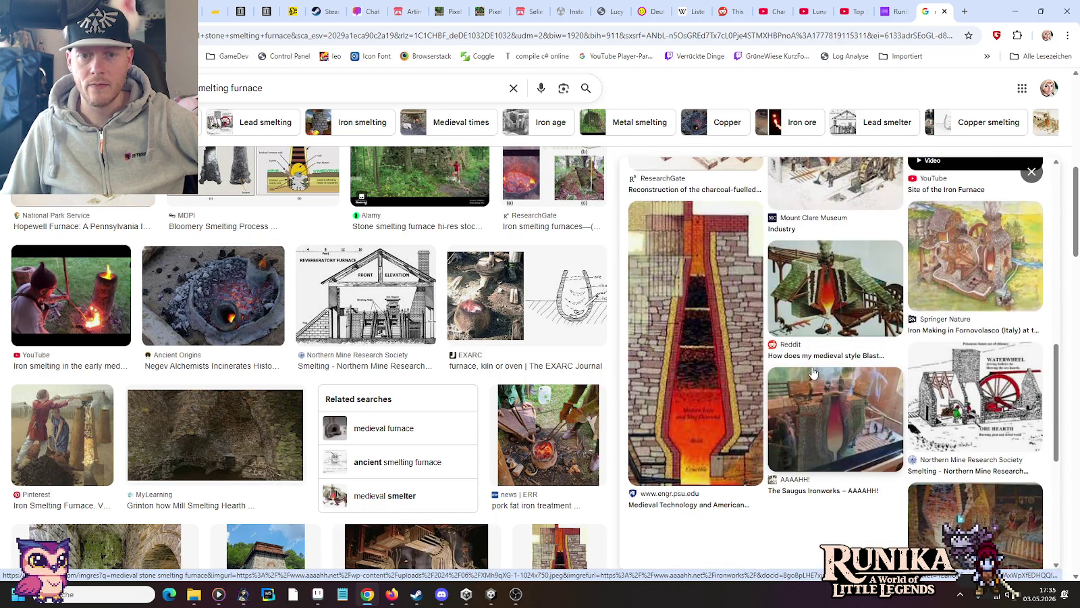
{"action": "left_click", "coordinate": [689, 381]}
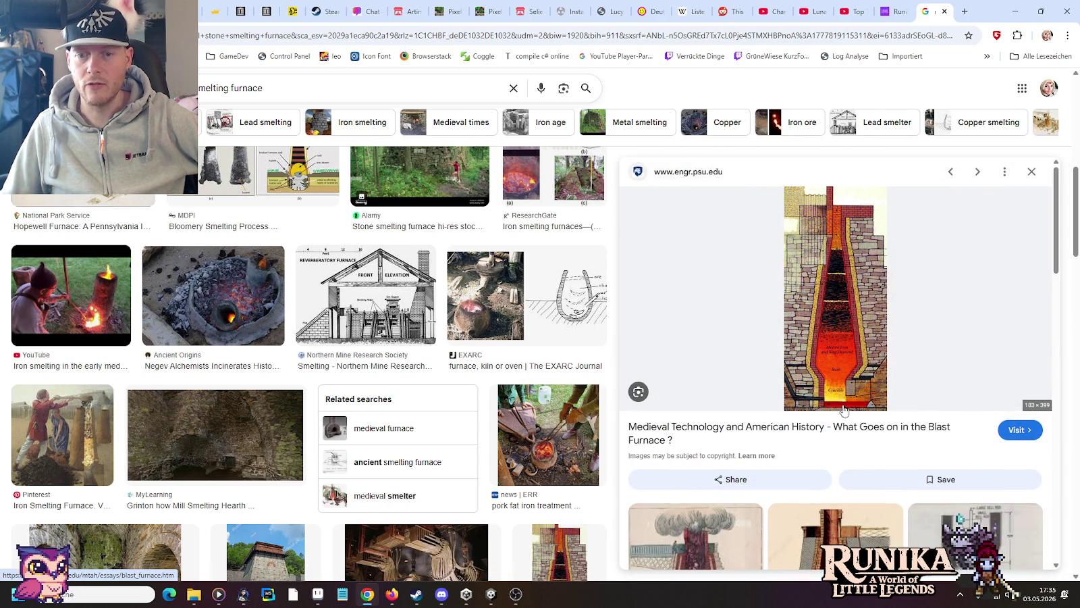
{"action": "scroll", "coordinate": [840, 280], "scroll_direction": "down", "scroll_amount": 4}
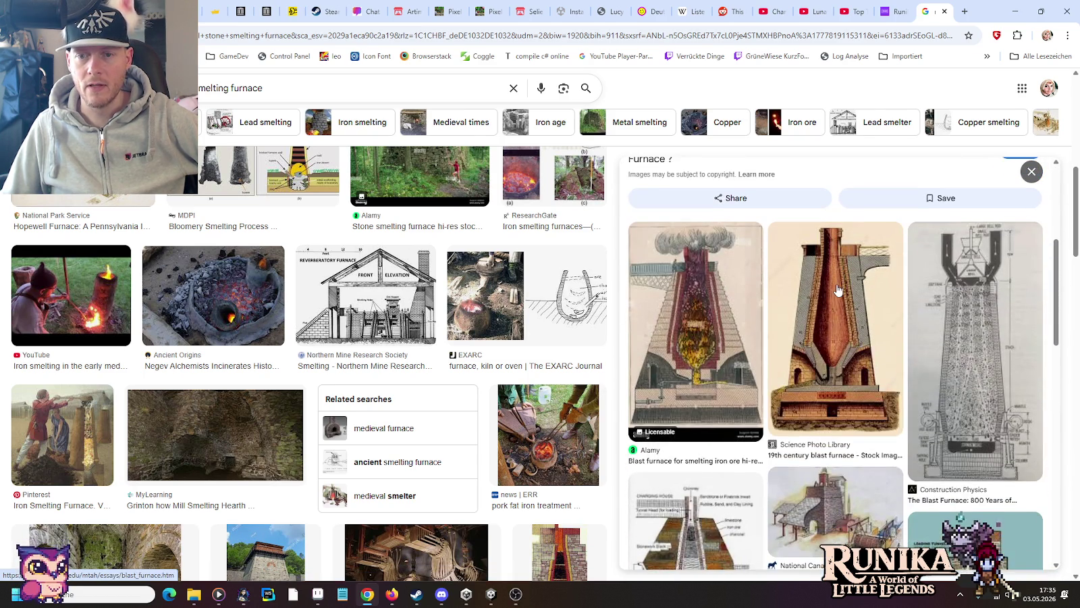